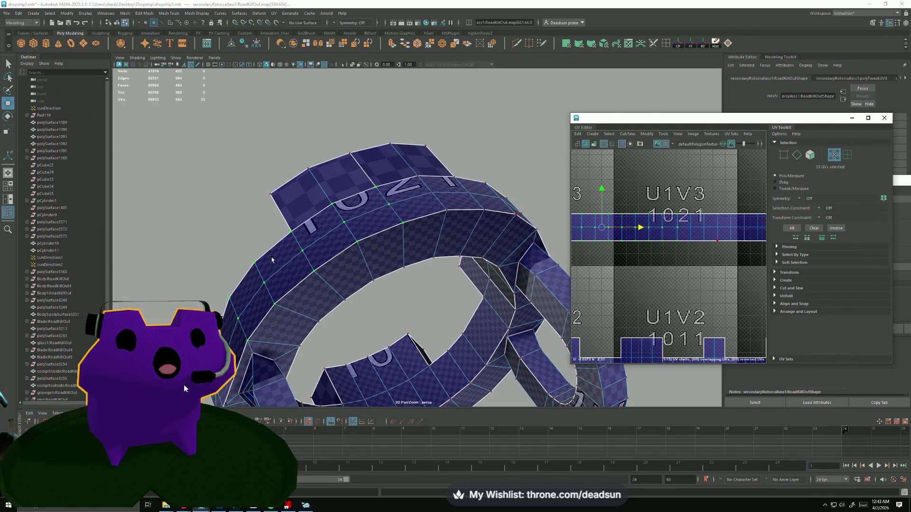
- In edge mode, select the first three seam edges on the ring strut
left_click_drag(272, 259, 289, 275, "alt")
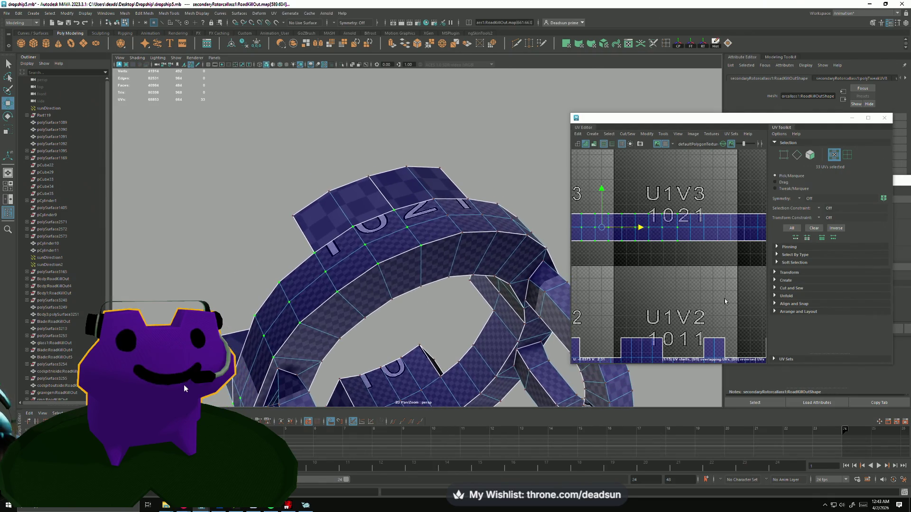
scroll(724, 302, "down", 5)
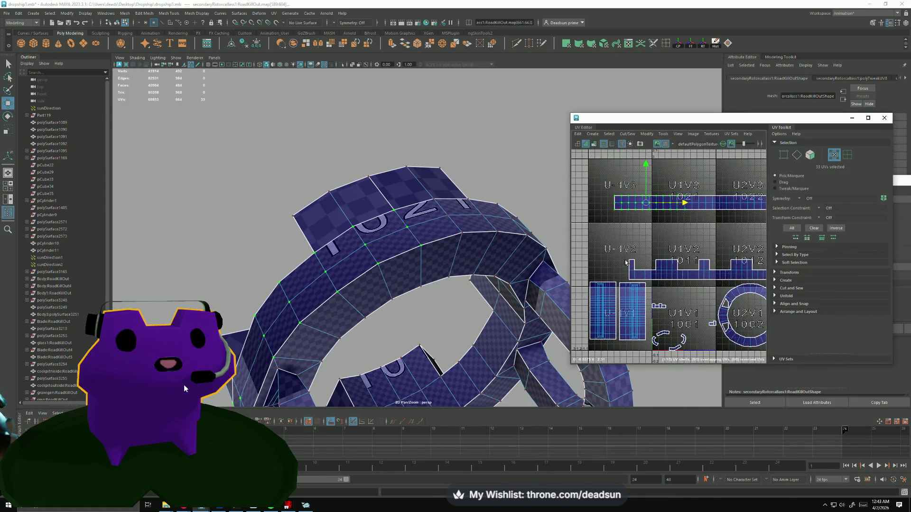
scroll(599, 235, "up", 3)
left_click_drag(377, 212, 373, 219, "alt")
key("F10")
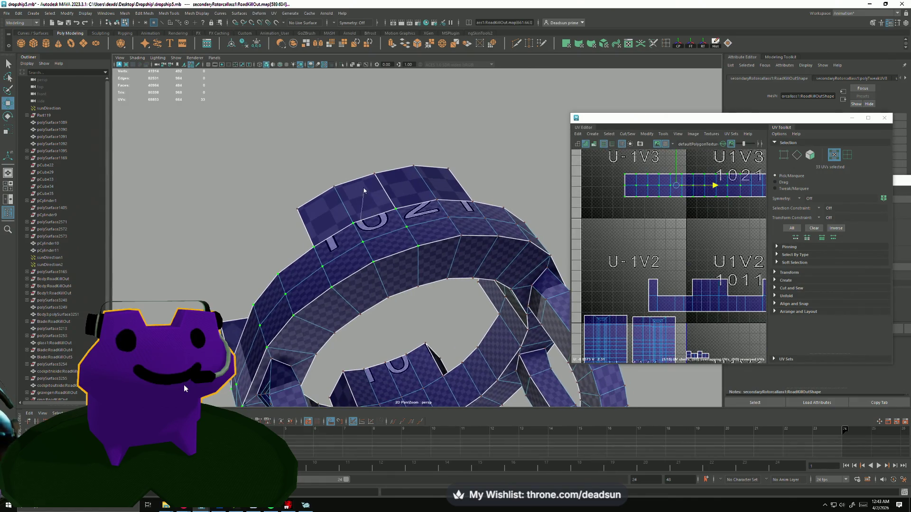
left_click(373, 219)
left_click(420, 208, "shift")
left_click(444, 199, "shift")
- Add the remaining ring edges around the strut to complete the twelve-edge seam
mouse_move(444, 199)
left_mouse_down("alt")
mouse_move(313, 256)
mouse_move(290, 279)
left_mouse_up("alt")
left_click(279, 309, "shift")
left_click_drag(293, 350, 340, 360, "alt")
left_click(340, 359, "shift")
mouse_move(436, 391)
left_mouse_down("alt")
mouse_move(497, 334)
mouse_move(474, 313)
mouse_move(618, 243)
mouse_move(531, 251)
left_mouse_up("alt")
left_click(446, 379, "shift")
left_click(498, 338, "shift")
- Turn the ring to a straight side view and open the UV Editor's Cut/Sew menu
right_click_drag(683, 238, 660, 231, "alt")
middle_click_drag(659, 231, 653, 255, "alt")
left_click(622, 135)
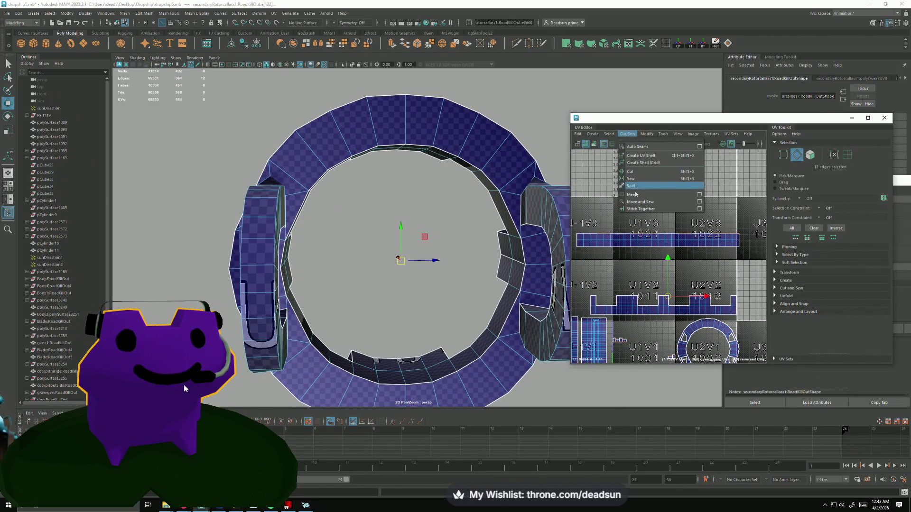
- Sew the ring seam with Move and Sew and inspect the sewn result
left_click(640, 205)
scroll(602, 249, "up", 3)
left_click_drag(659, 265, 720, 210)
scroll(669, 256, "down", 5)
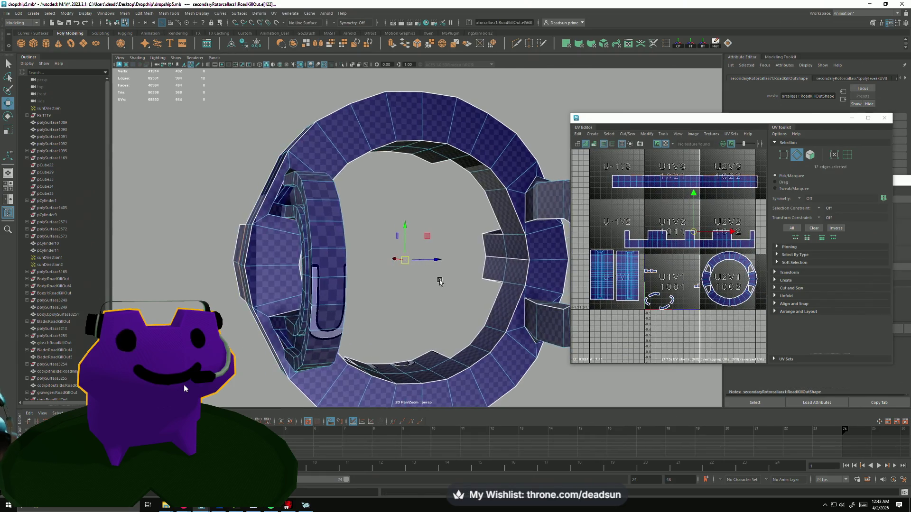
scroll(673, 291, "up", 4)
- Select the small UV shell in tile U1V1 and move it up into U1V3
right_click_drag(632, 255, 611, 242)
left_click(626, 255)
scroll(650, 317, "down", 3)
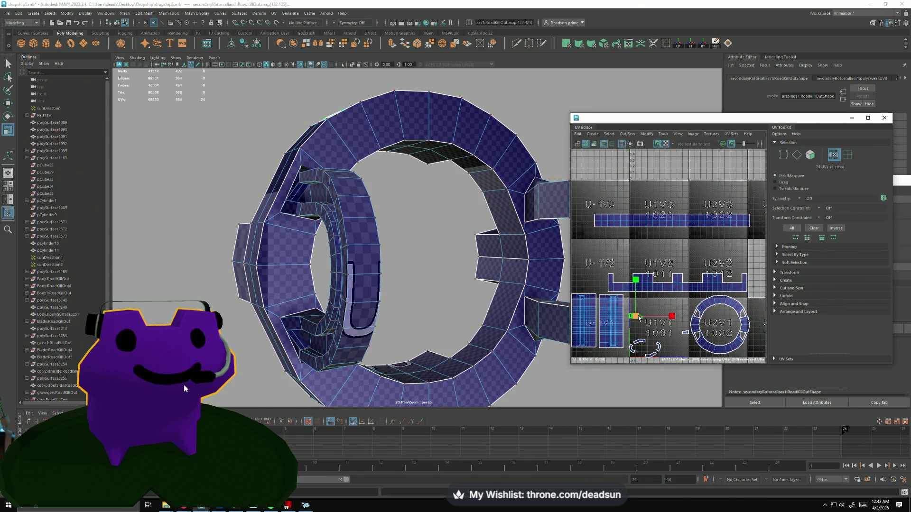
mouse_move(635, 317)
left_mouse_down()
mouse_move(641, 256)
mouse_move(660, 199)
left_mouse_up()
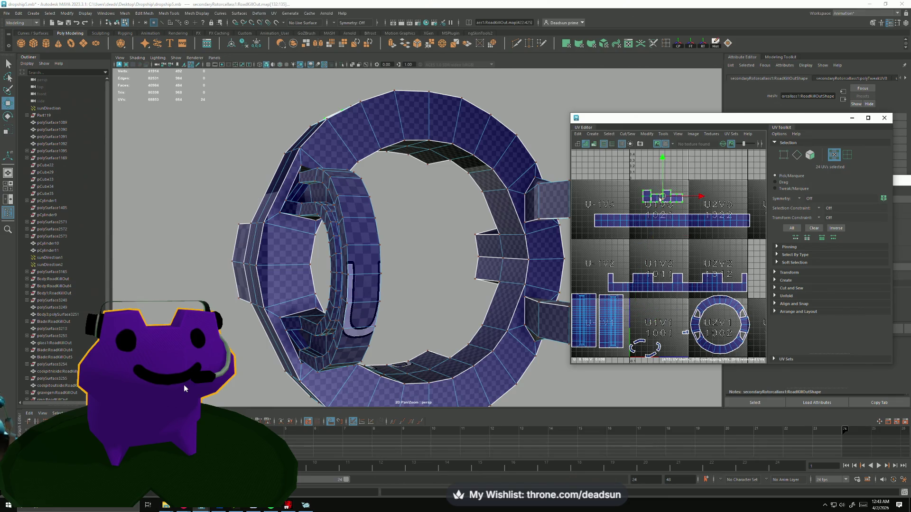
left_click_drag(301, 276, 325, 280, "alt")
left_click_drag(449, 208, 555, 213, "alt")
left_click_drag(671, 199, 636, 316)
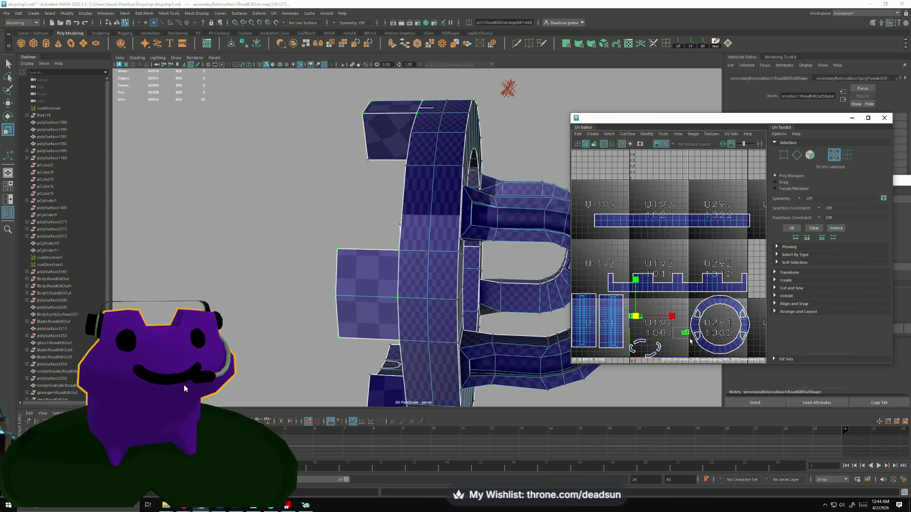
- Select the remaining small shells near U1V1, scale them up and move them into U2V3
mouse_move(686, 334)
left_mouse_down()
mouse_move(645, 338)
mouse_move(635, 313)
mouse_move(659, 327)
mouse_move(647, 313)
mouse_move(774, 279)
left_mouse_up()
key("r")
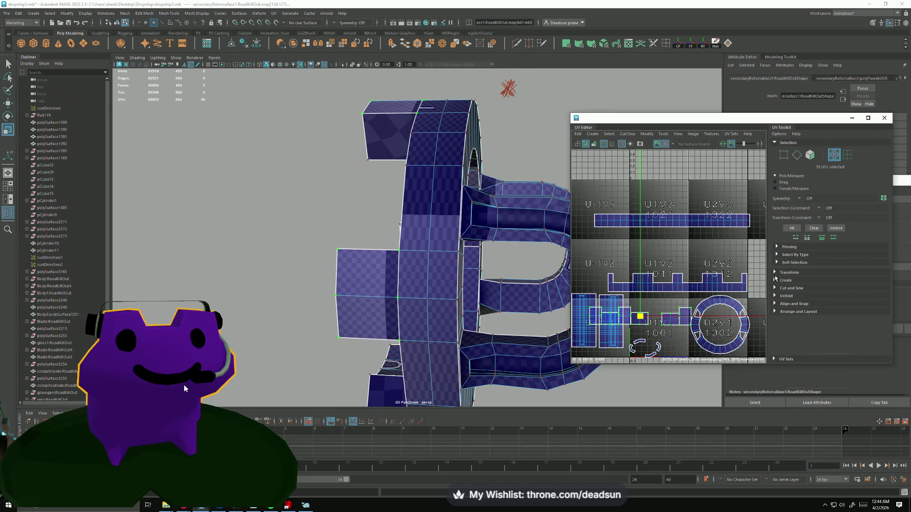
mouse_move(654, 322)
left_mouse_down()
mouse_move(665, 200)
mouse_move(649, 203)
mouse_move(721, 208)
left_mouse_up()
key("r")
key("w")
middle_click_drag(759, 249, 703, 260, "alt")
scroll(647, 281, "up", 5)
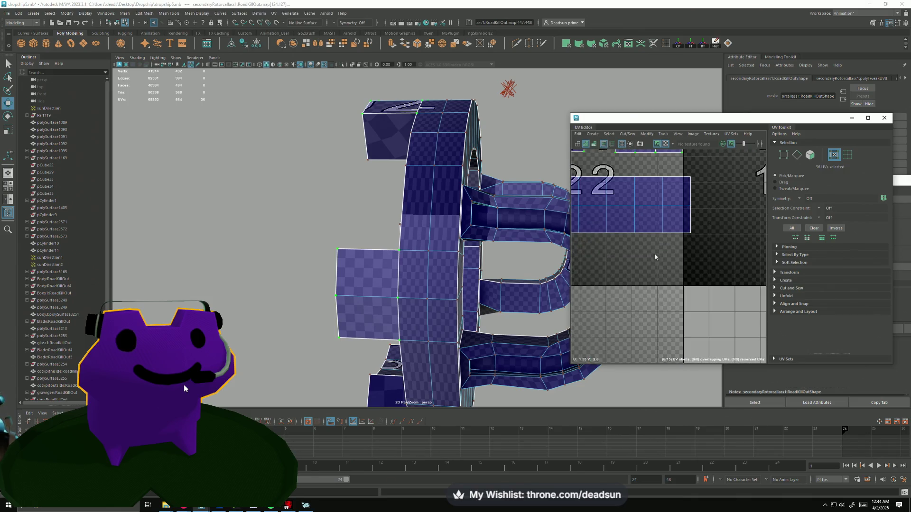
- Select the shell's top-right edge, then move the shell under the V right and down
right_click_drag(680, 232, 680, 218)
left_click(679, 231)
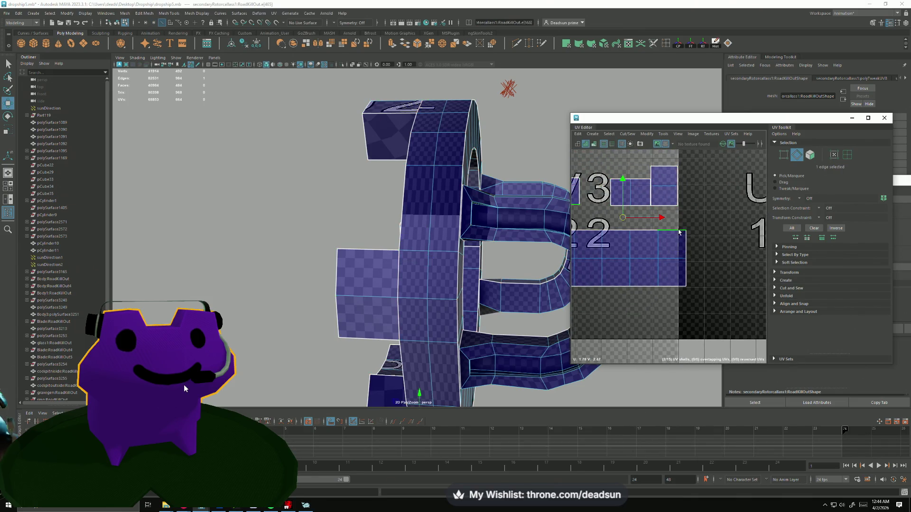
scroll(658, 248, "down", 3)
scroll(703, 265, "up", 3)
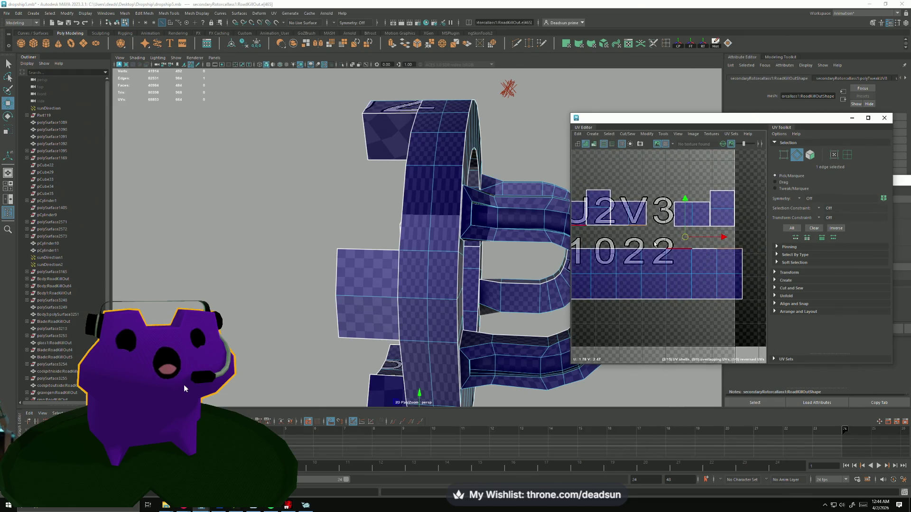
right_click_drag(630, 228, 629, 226)
left_click_drag(634, 219, 705, 235)
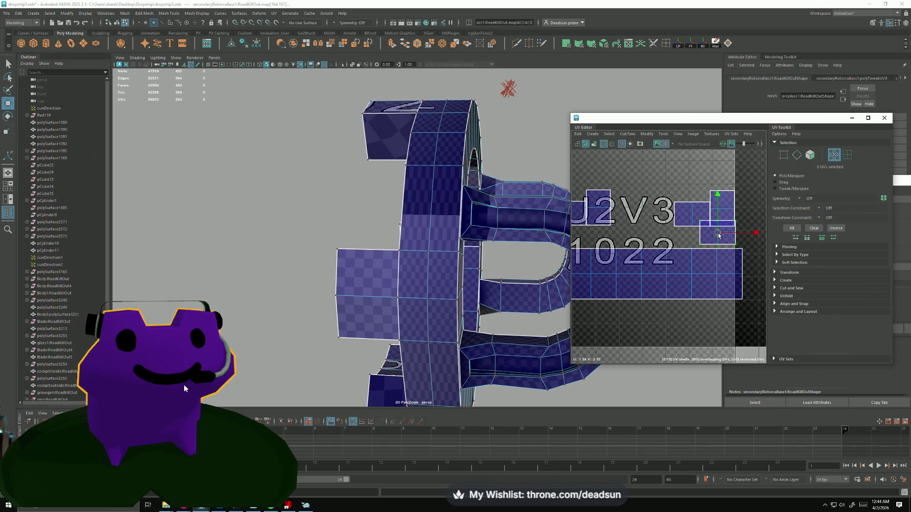
scroll(718, 236, "down", 3)
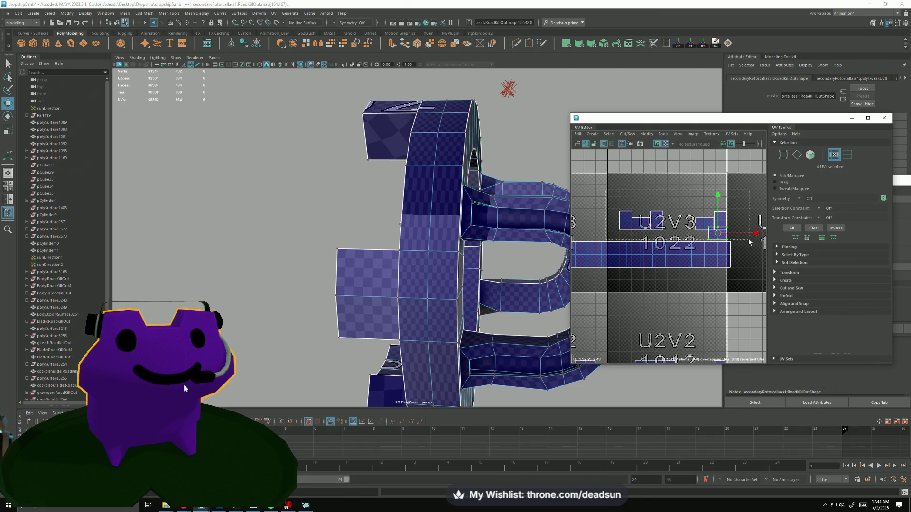
scroll(726, 235, "up", 3)
- Scale the small shells up and line them up just above the long strip
middle_click_drag(653, 219, 666, 219)
key("w")
left_click_drag(613, 220, 582, 210)
middle_click_drag(666, 219, 672, 219)
left_click_drag(583, 210, 579, 209)
scroll(632, 255, "up", 2)
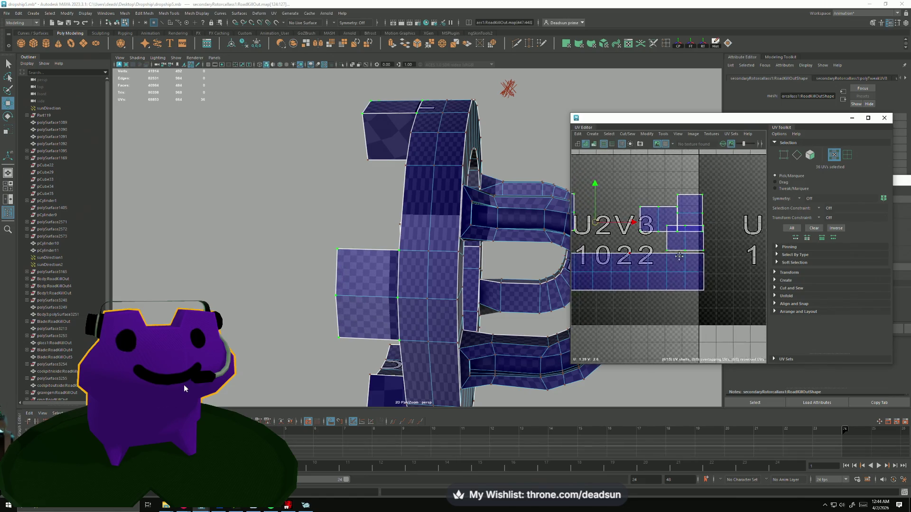
scroll(701, 227, "down", 3)
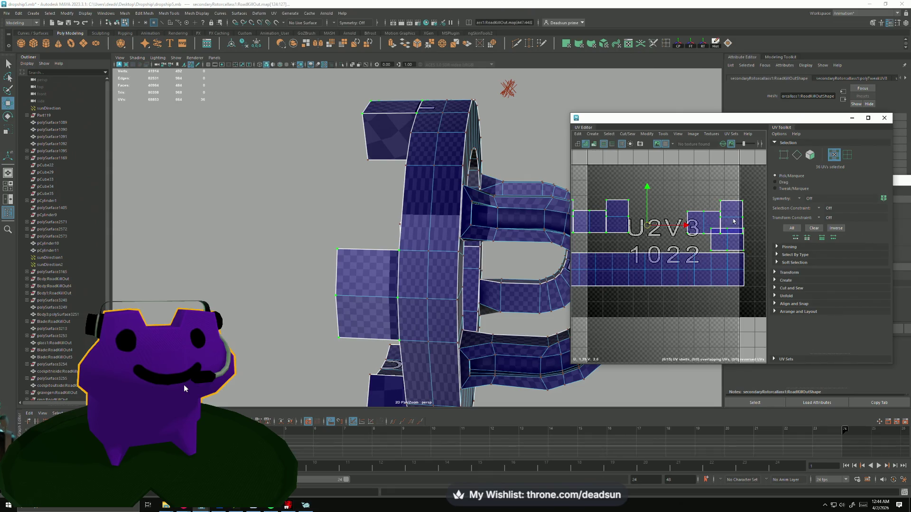
- Select a shell edge and a different mesh edge, then return to UV selection
right_click_drag(682, 257, 681, 243)
left_click(608, 231)
left_click_drag(564, 222, 413, 217, "alt")
left_click(426, 175)
right_click_drag(618, 221, 653, 218)
scroll(673, 237, "down", 5)
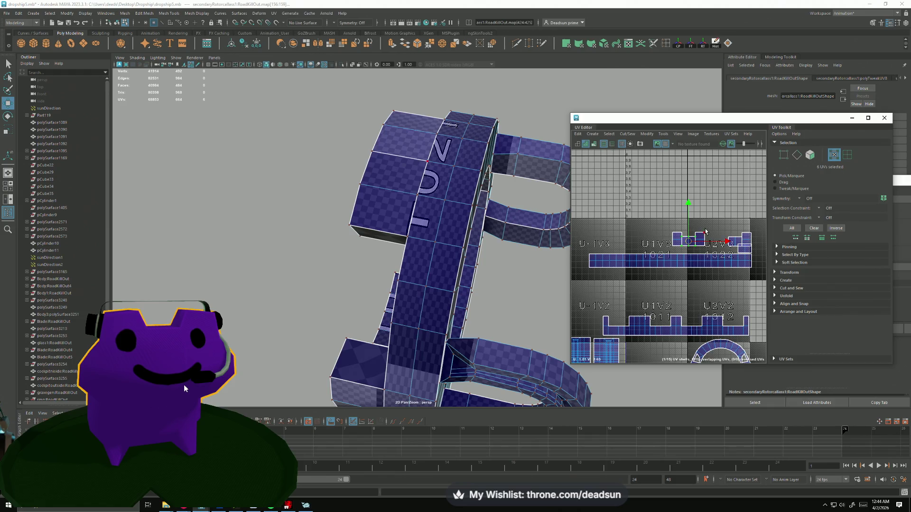
- Rotate the selected shell by 90° and select an edge on the lettered face
mouse_move(732, 257)
left_mouse_down()
mouse_move(718, 269)
mouse_move(683, 272)
mouse_move(647, 251)
left_mouse_up()
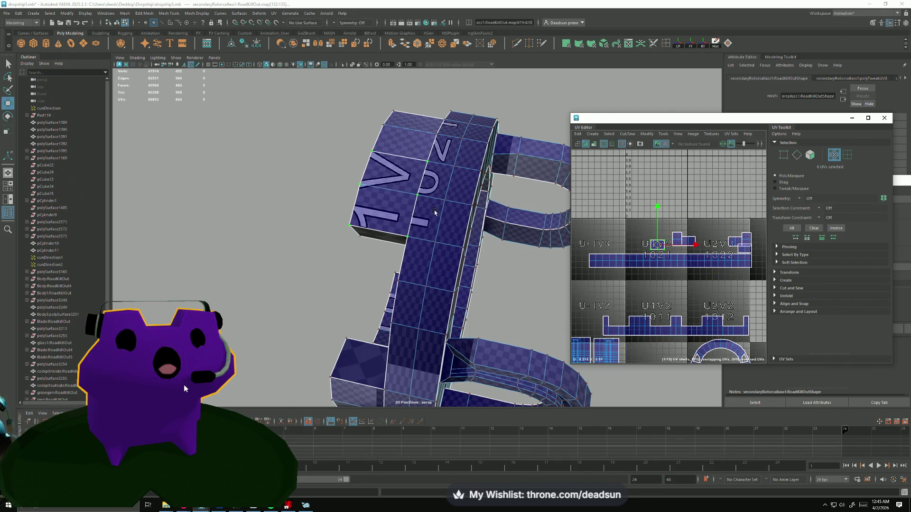
scroll(416, 189, "up", 3)
key("F10")
left_click(411, 198)
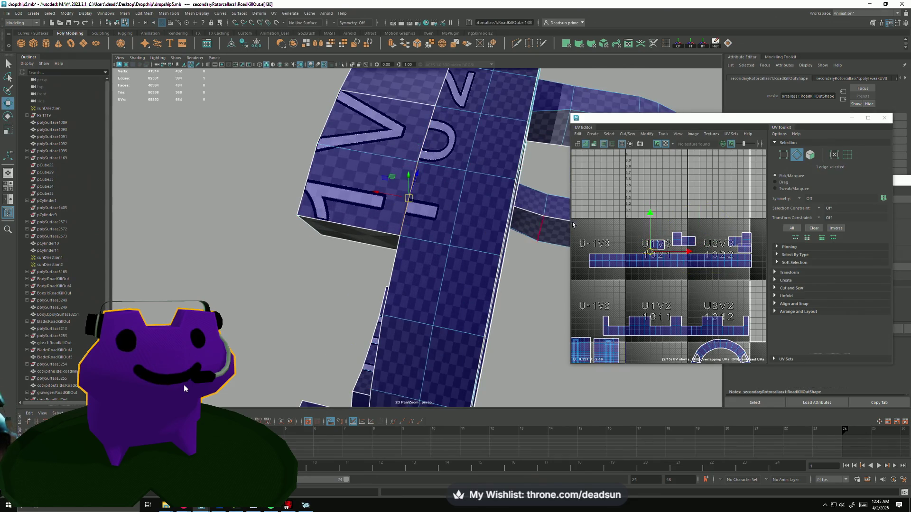
scroll(657, 254, "up", 5)
- Move the 1V shell left and down and resize it inside tile U1V3
right_click_drag(622, 205, 679, 206)
scroll(639, 206, "down", 3)
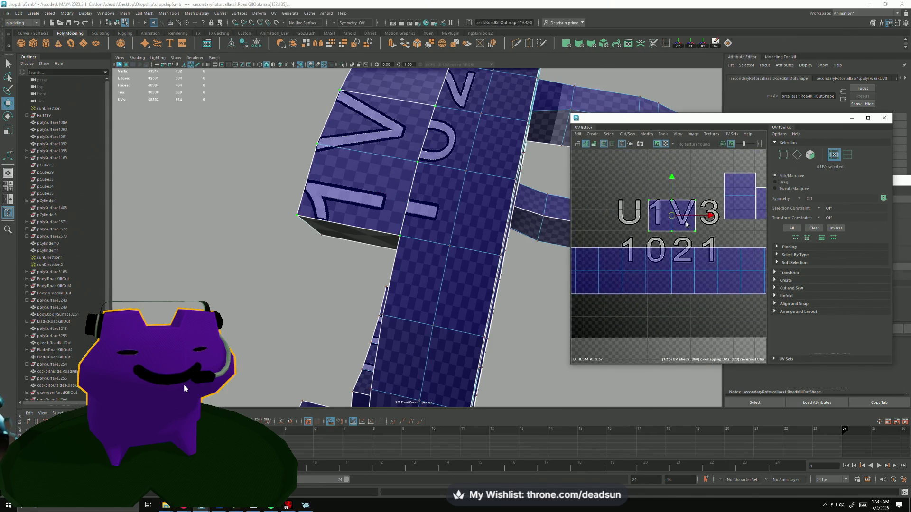
left_click_drag(672, 221, 645, 228)
key("r")
key("w")
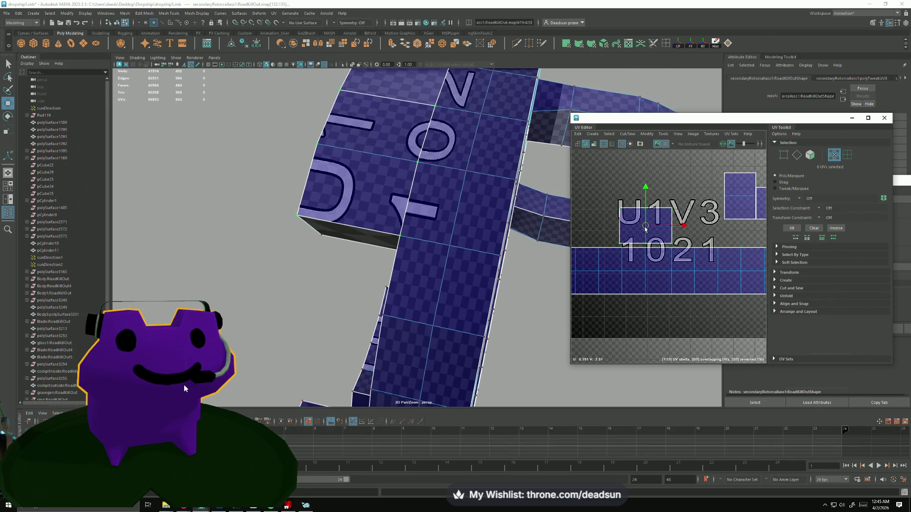
scroll(636, 284, "down", 4)
scroll(709, 291, "up", 2)
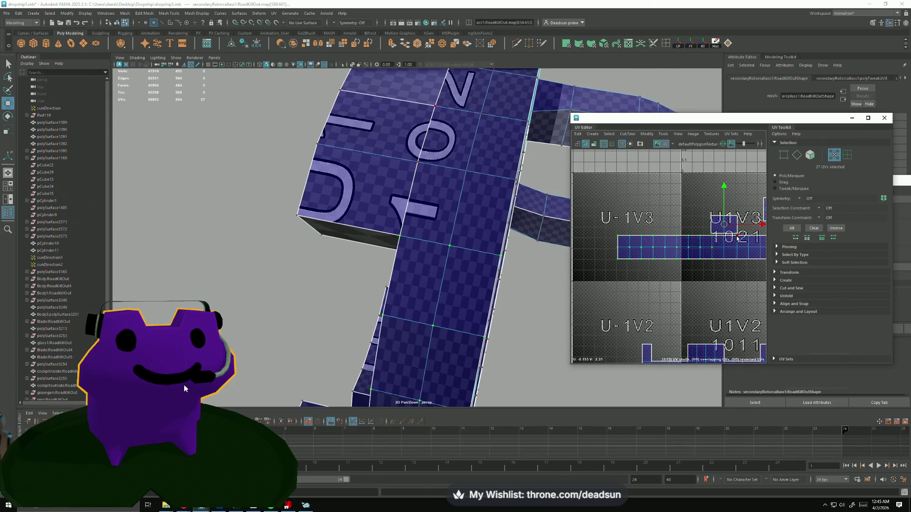
scroll(737, 236, "up", 2)
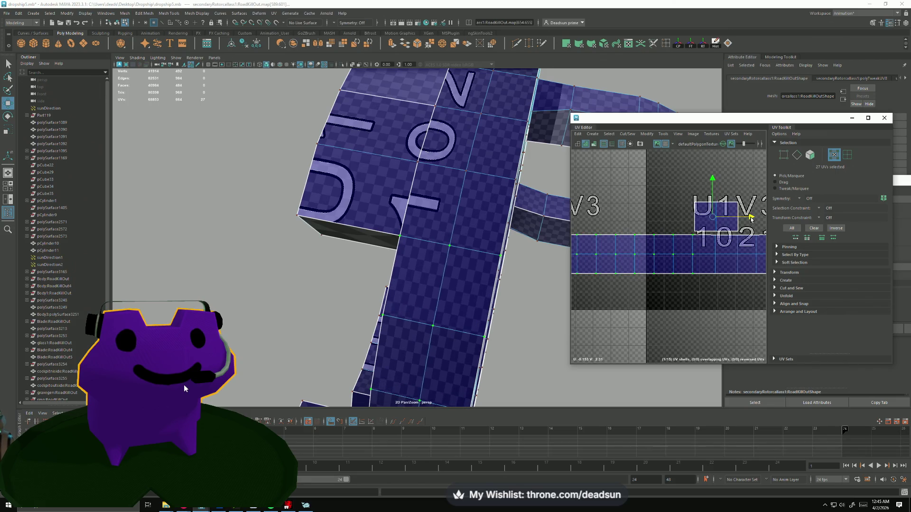
scroll(691, 253, "down", 2)
scroll(690, 253, "up", 2)
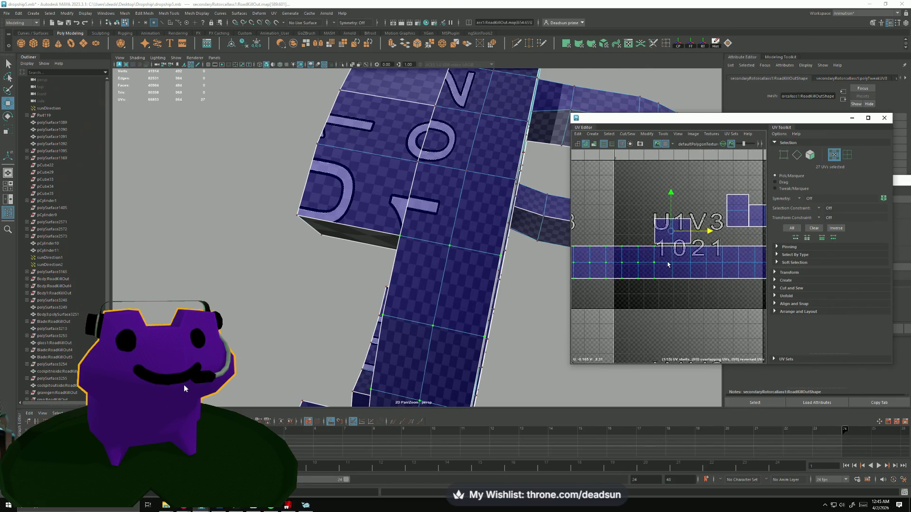
- Select the shell's bottom border edge loop and open the Cut/Sew menu
key("F10")
left_click(669, 234)
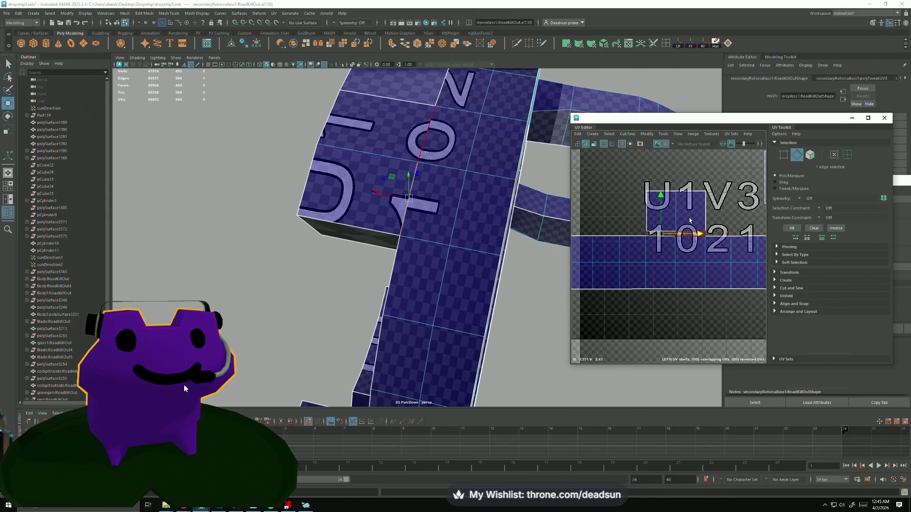
double_click(669, 220)
left_click(626, 134)
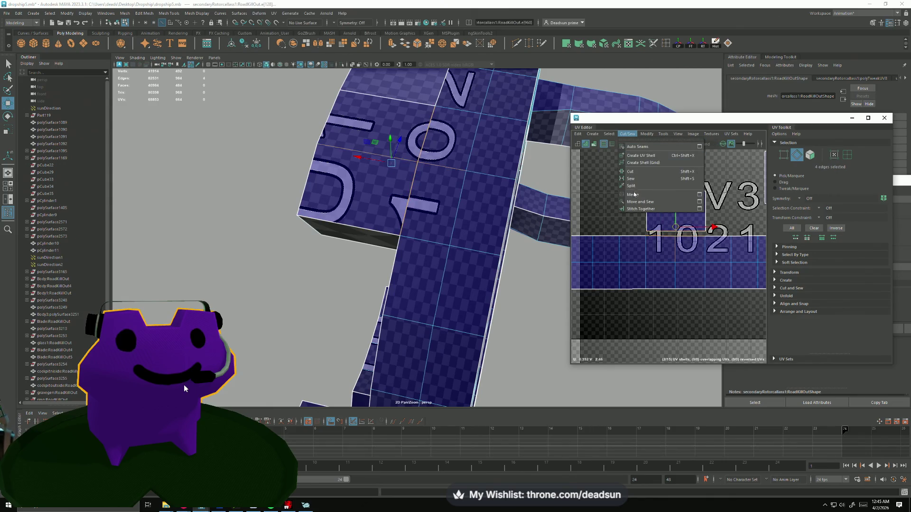
- Sew the shell onto the strip along its seam with Move and Sew
left_click(640, 187)
scroll(617, 238, "down", 2)
mouse_move(591, 271)
middle_mouse_down("alt")
mouse_move(705, 267)
mouse_move(646, 236)
middle_mouse_up("alt")
scroll(657, 246, "down", 1)
- Nudge the shell in tile 1022 slightly left and stitch its selected edges together
right_click_drag(640, 232, 632, 234)
left_click(632, 233)
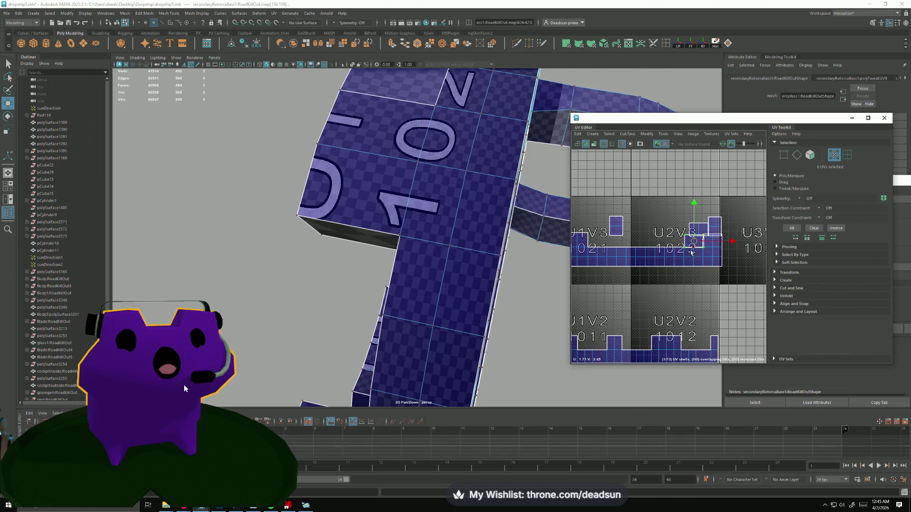
scroll(710, 257, "up", 5)
left_click_drag(712, 217, 709, 215)
right_click_drag(709, 216, 706, 219)
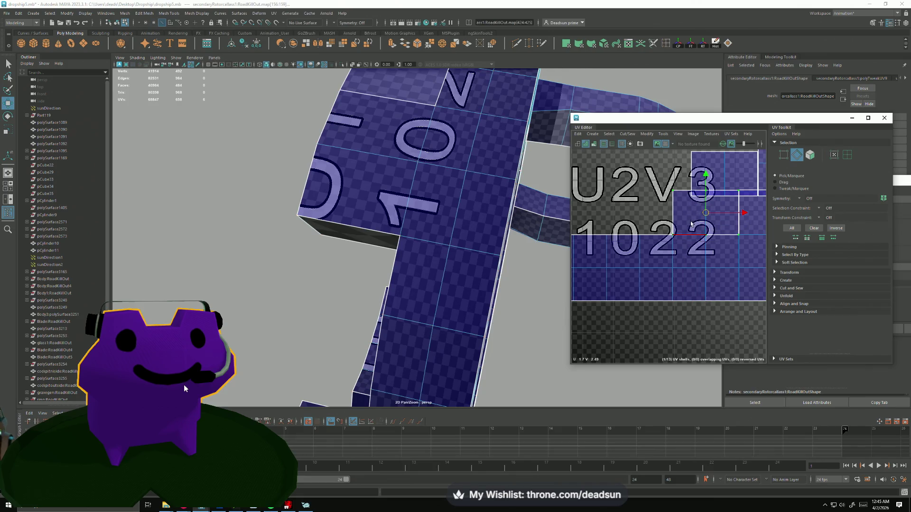
left_click(627, 135)
left_click(647, 209)
scroll(653, 239, "down", 5)
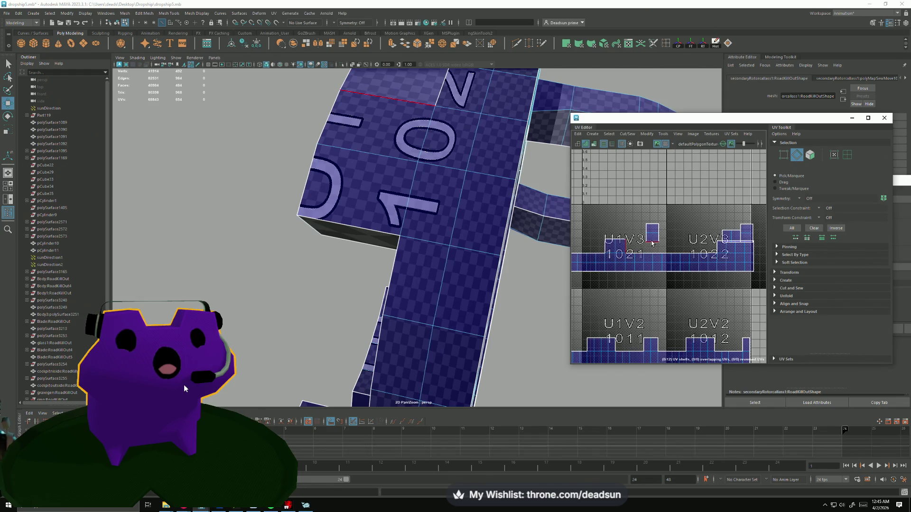
- Select the small square UV shell, rotate it and move it left and down in U1V3
right_click_drag(659, 230, 634, 208)
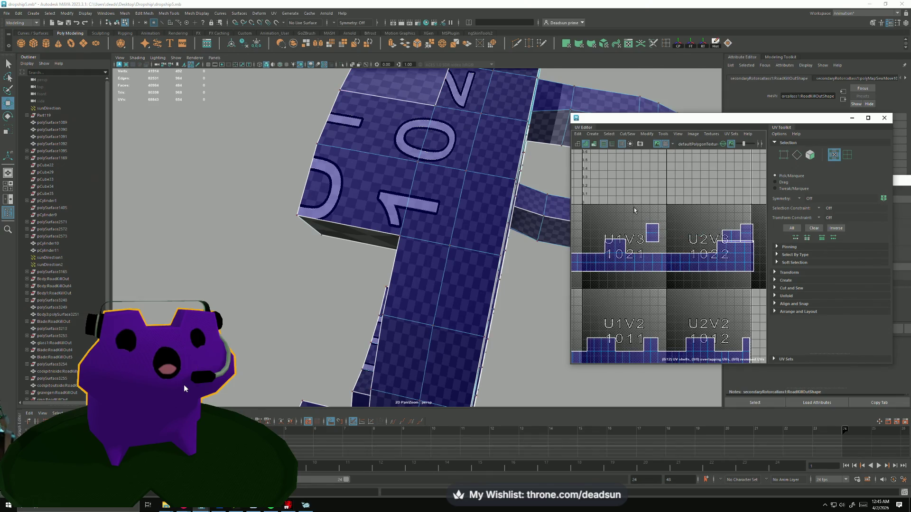
mouse_move(671, 249)
left_mouse_down()
mouse_move(679, 258)
mouse_move(643, 278)
left_mouse_up()
key("e")
key("r")
mouse_move(651, 235)
left_mouse_down()
mouse_move(625, 243)
mouse_move(635, 247)
left_mouse_up()
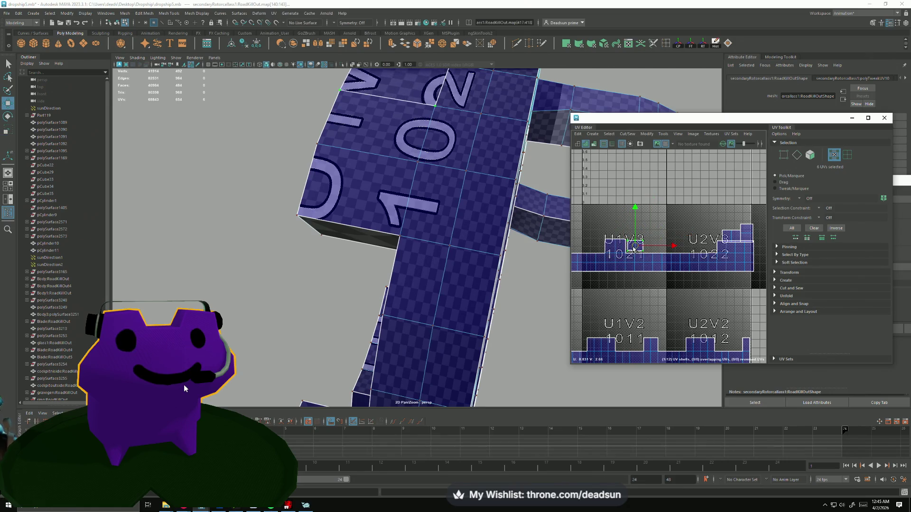
key("r")
scroll(640, 246, "up", 5)
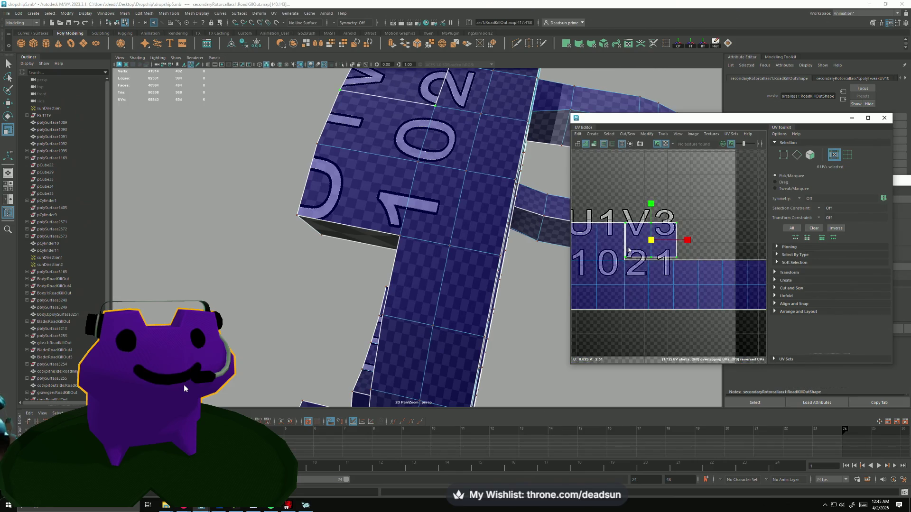
- Select the small shell's border edges and Move and Sew it onto the strip
key("F10")
left_click_drag(619, 232, 671, 282)
left_click(627, 134)
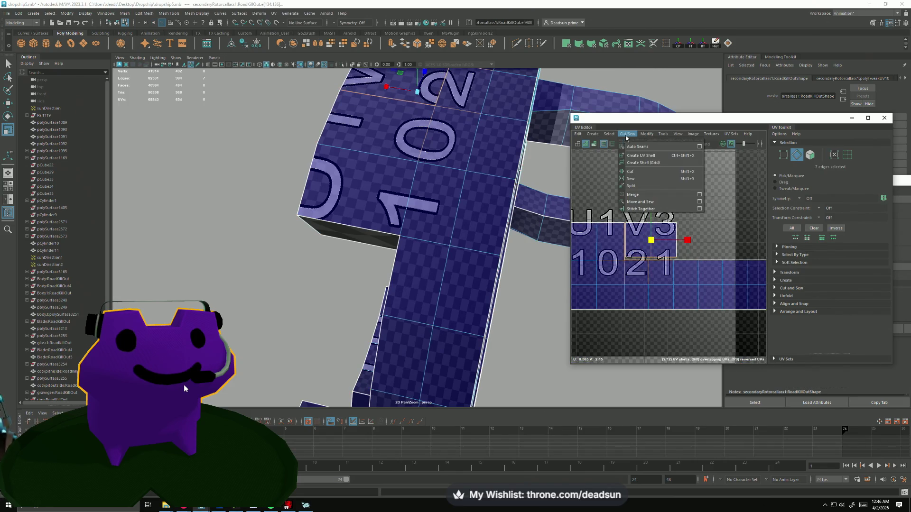
left_click(645, 202)
scroll(681, 245, "down", 3)
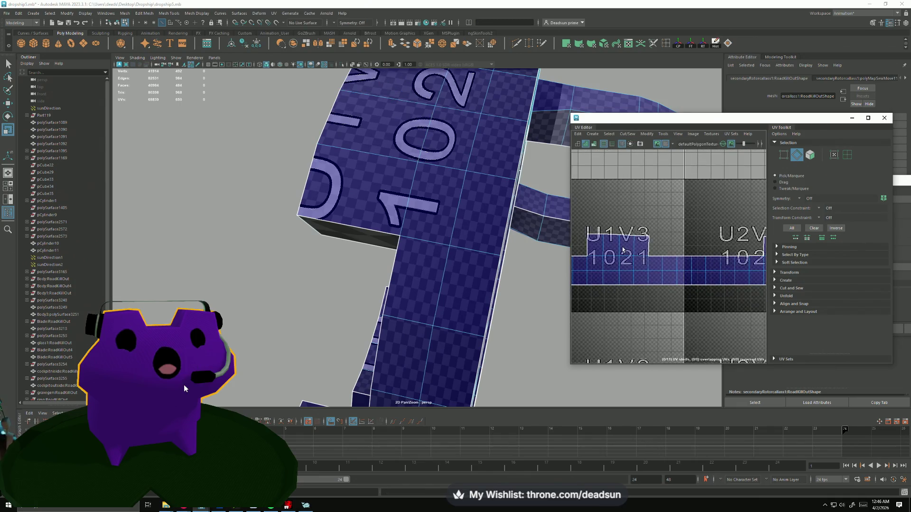
- Select the UVs of the sewn area and review them across the tiles
key("F12")
mouse_move(577, 214)
left_mouse_down()
mouse_move(650, 246)
mouse_move(655, 314)
left_mouse_up()
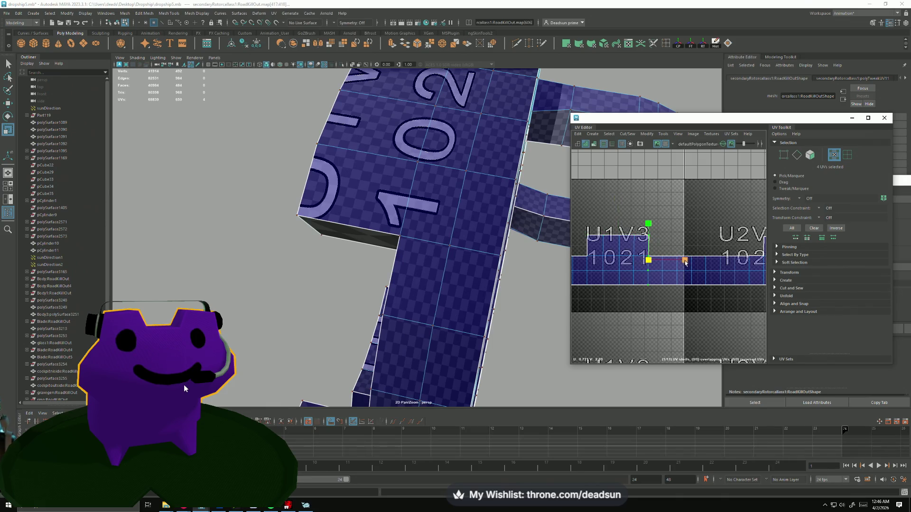
scroll(575, 279, "down", 3)
mouse_move(575, 280)
middle_mouse_down("alt")
mouse_move(660, 278)
mouse_move(702, 247)
mouse_move(745, 255)
middle_mouse_up("alt")
scroll(616, 278, "up", 2)
scroll(661, 278, "down", 2)
scroll(669, 273, "up", 3)
scroll(731, 238, "down", 3)
key("w")
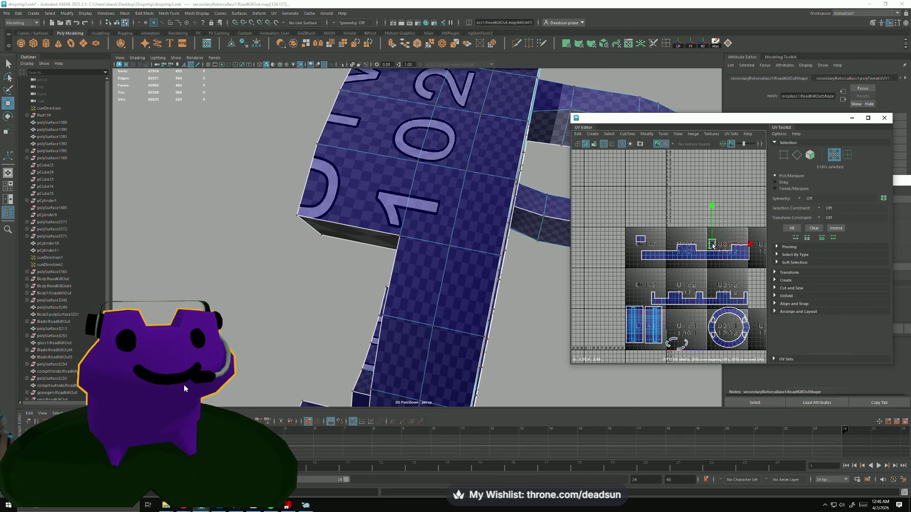
- Rotate the small square piece's UVs slightly and move it into tile U-1V3
scroll(713, 254, "up", 2)
key("F10")
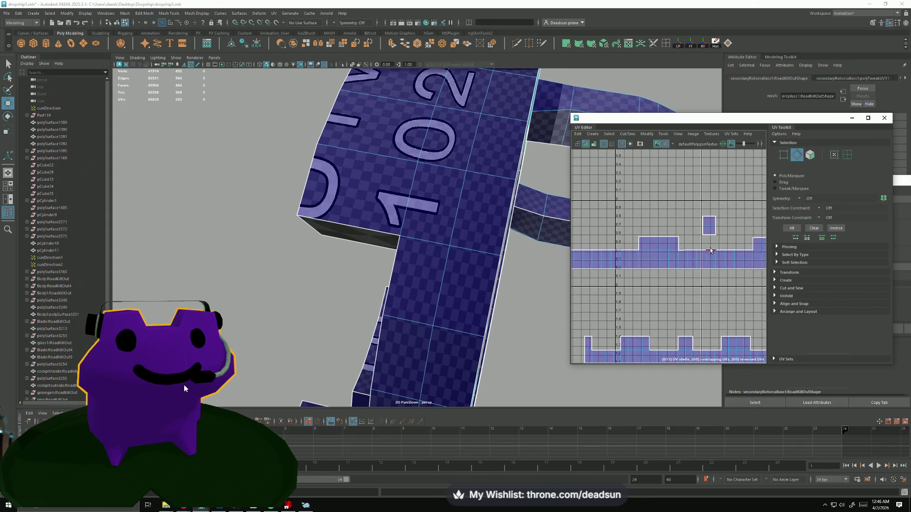
scroll(693, 275, "down", 2)
middle_click_drag(673, 265, 710, 270, "alt")
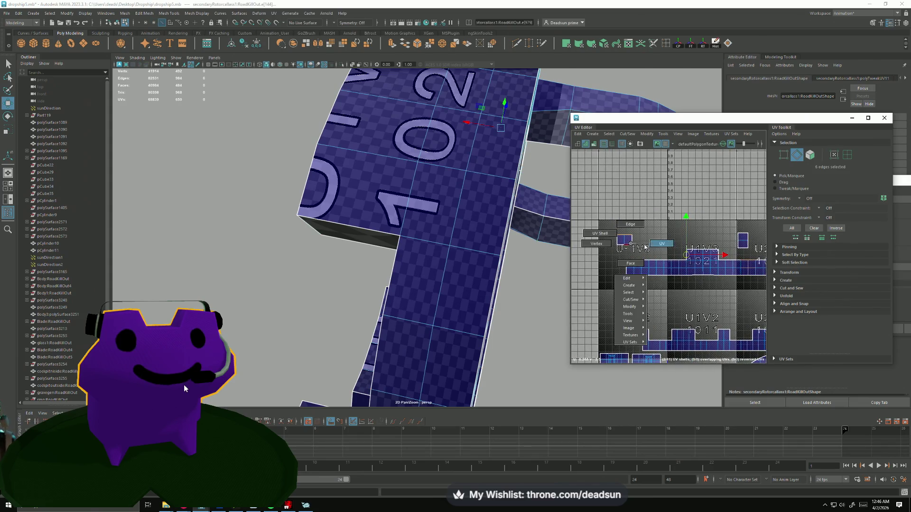
right_click_drag(634, 242, 626, 246)
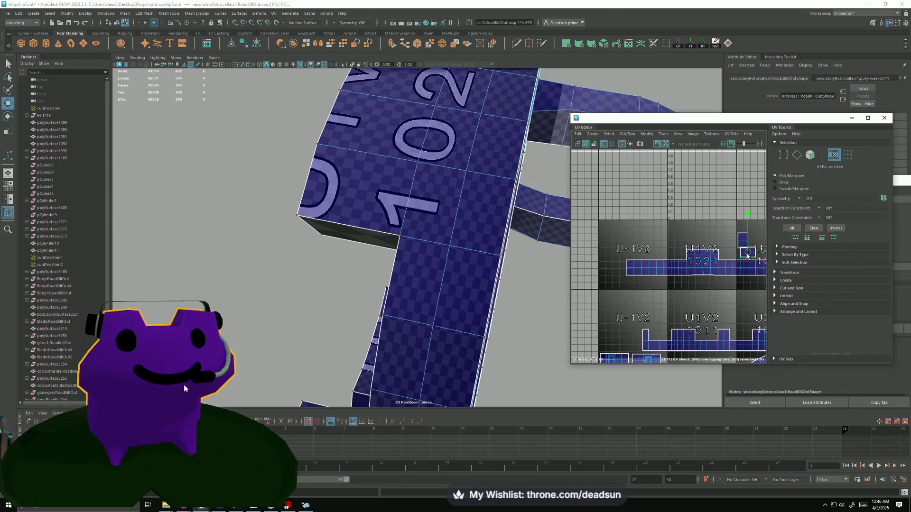
key("e")
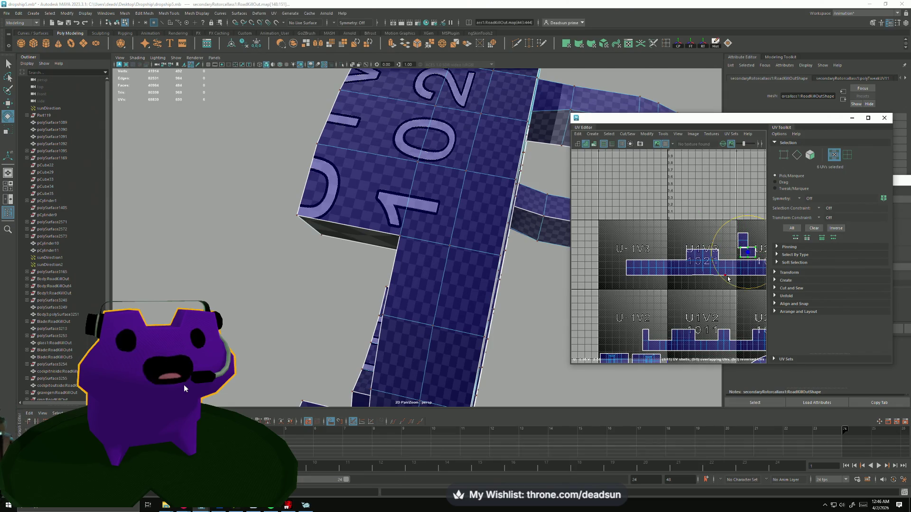
left_click_drag(727, 283, 814, 214)
key("w")
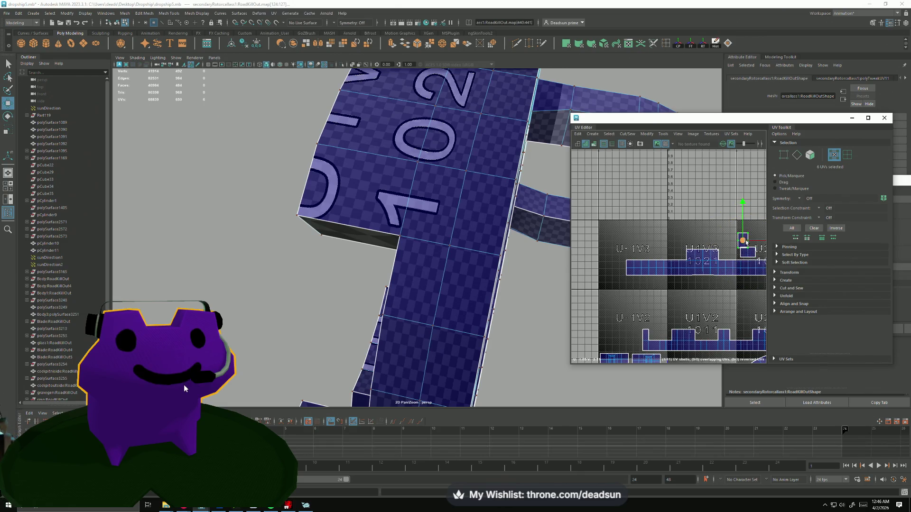
left_click_drag(742, 245, 633, 242)
key("e")
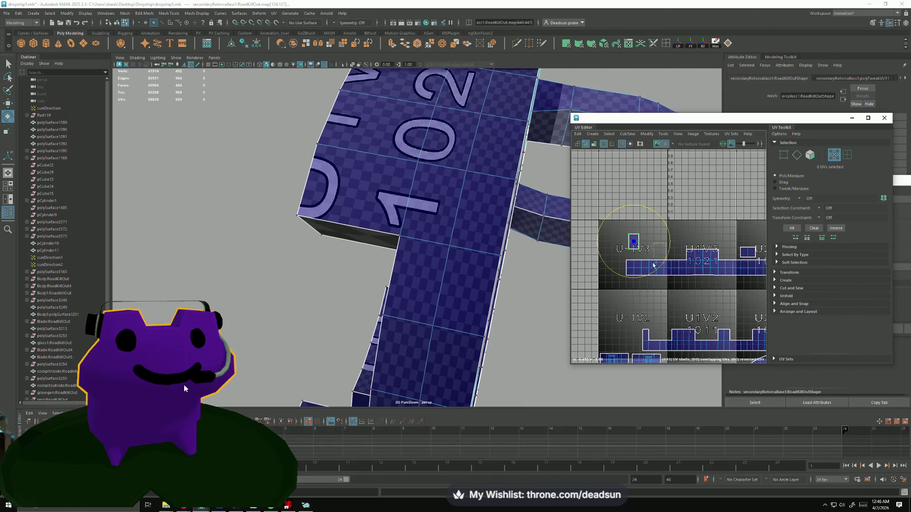
- Select the seam edges and sew them together with Move and Sew
left_click(754, 252)
left_click(747, 257)
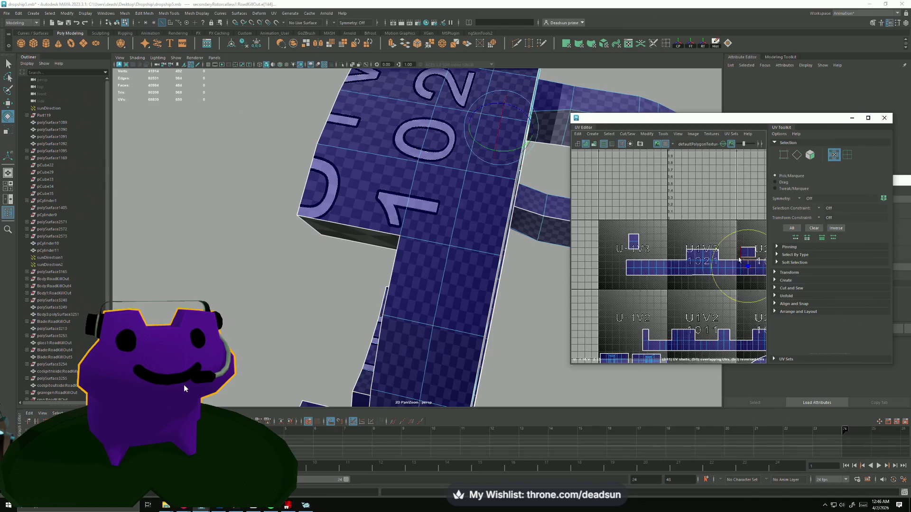
left_click(627, 134)
left_click(642, 203)
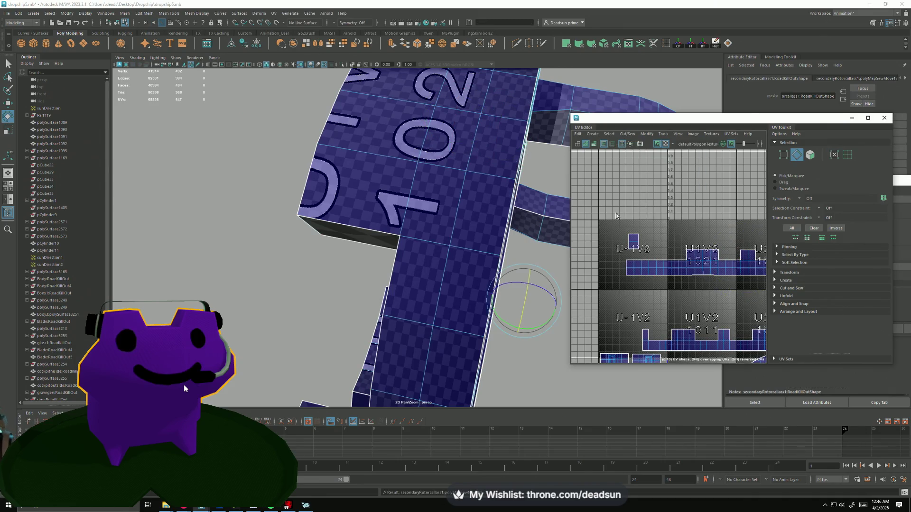
- Select three edges of the small U-1V3 shell
mouse_move(634, 242)
right_mouse_down()
mouse_move(647, 243)
mouse_move(619, 232)
right_mouse_up()
scroll(643, 254, "up", 3)
left_click(636, 242)
left_click(637, 254)
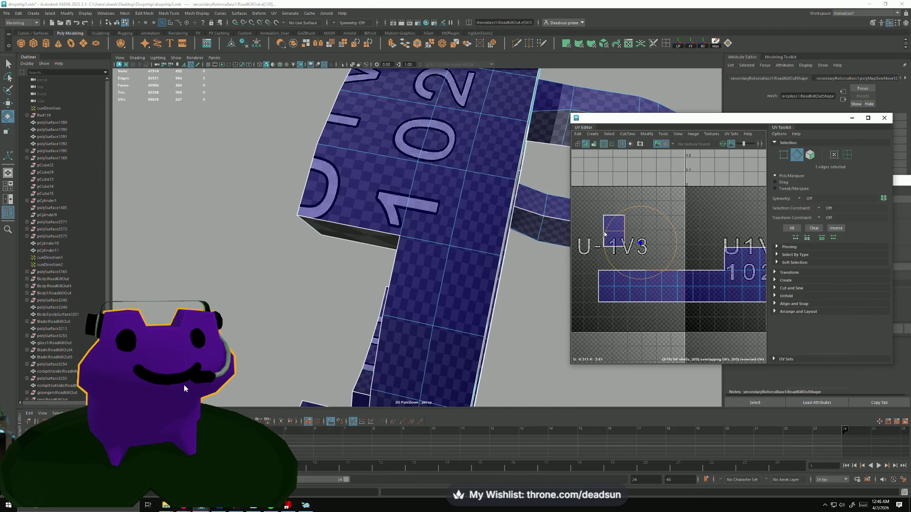
right_click_drag(605, 234, 591, 193)
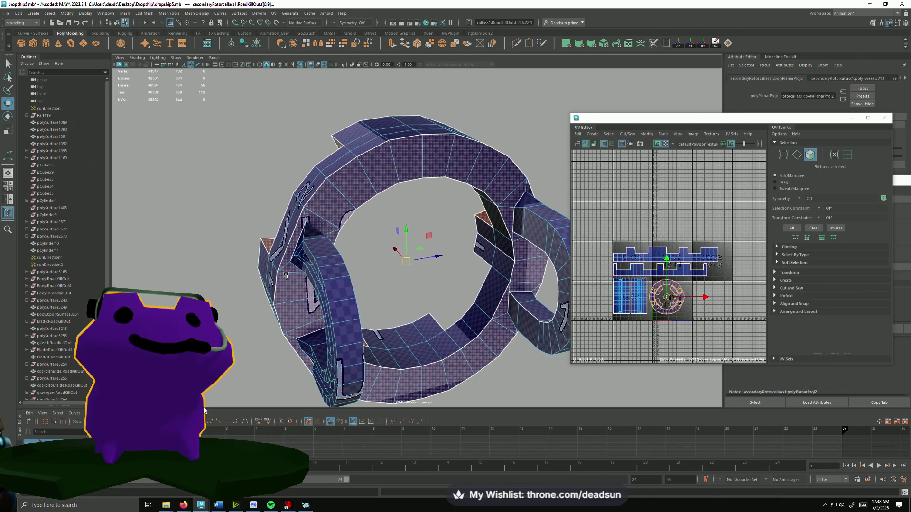
- Clear the face selection, select the rotor ring object and frame it close-up side-on
scroll(249, 256, "down", 5)
mouse_move(249, 256)
left_mouse_down("alt")
mouse_move(346, 294)
mouse_move(223, 271)
mouse_move(380, 309)
mouse_move(347, 244)
mouse_move(311, 218)
mouse_move(366, 299)
mouse_move(392, 291)
mouse_move(370, 299)
mouse_move(483, 356)
mouse_move(325, 325)
left_mouse_up("alt")
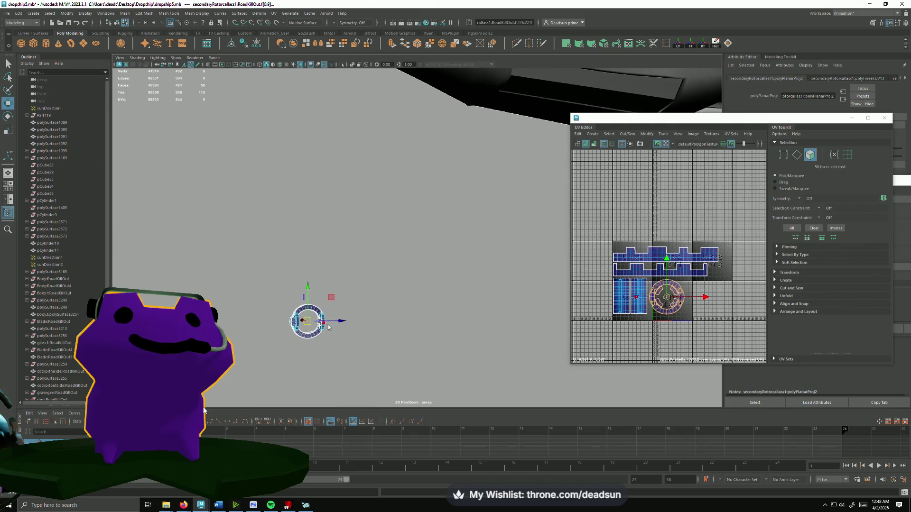
right_click(358, 297)
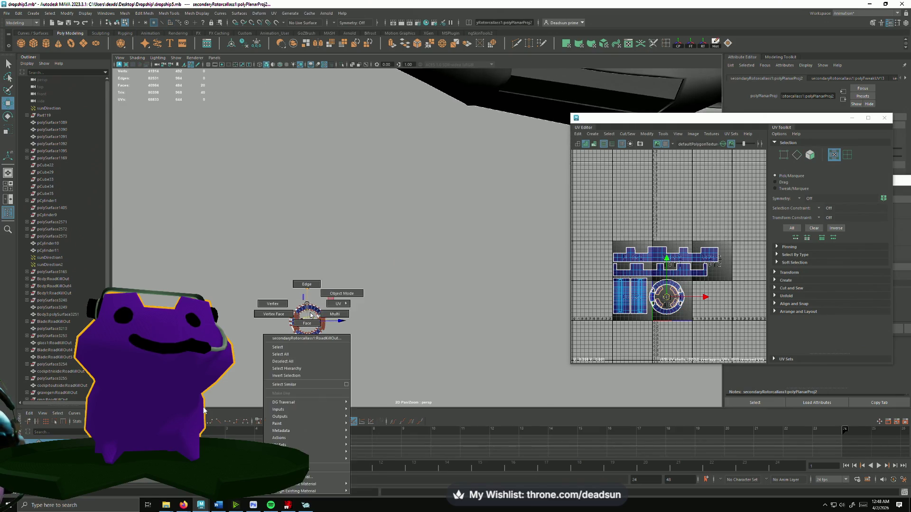
left_click(360, 279)
left_click(318, 308)
mouse_move(318, 307)
left_mouse_down("alt")
mouse_move(251, 270)
mouse_move(319, 297)
mouse_move(368, 272)
left_mouse_up("alt")
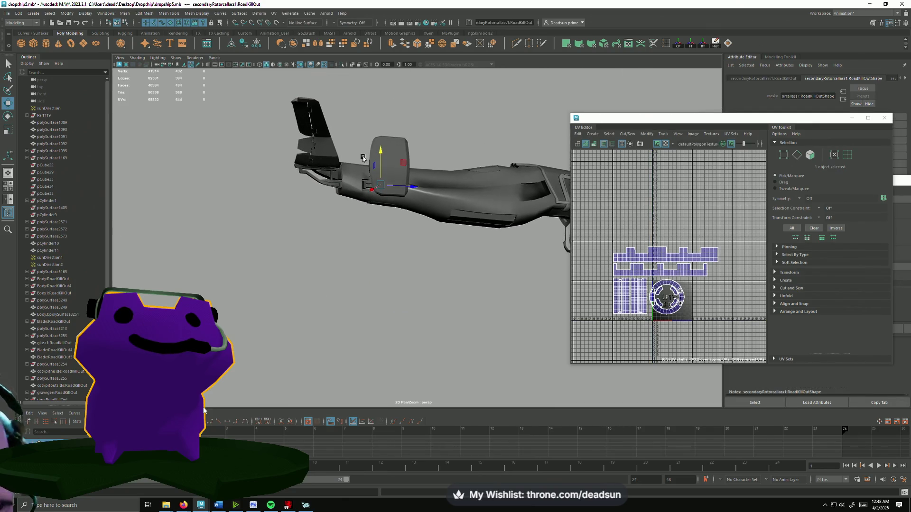
key("f")
mouse_move(371, 246)
left_mouse_down("alt")
mouse_move(398, 326)
mouse_move(456, 209)
mouse_move(442, 276)
mouse_move(402, 308)
mouse_move(344, 225)
mouse_move(353, 271)
mouse_move(315, 299)
left_mouse_up("alt")
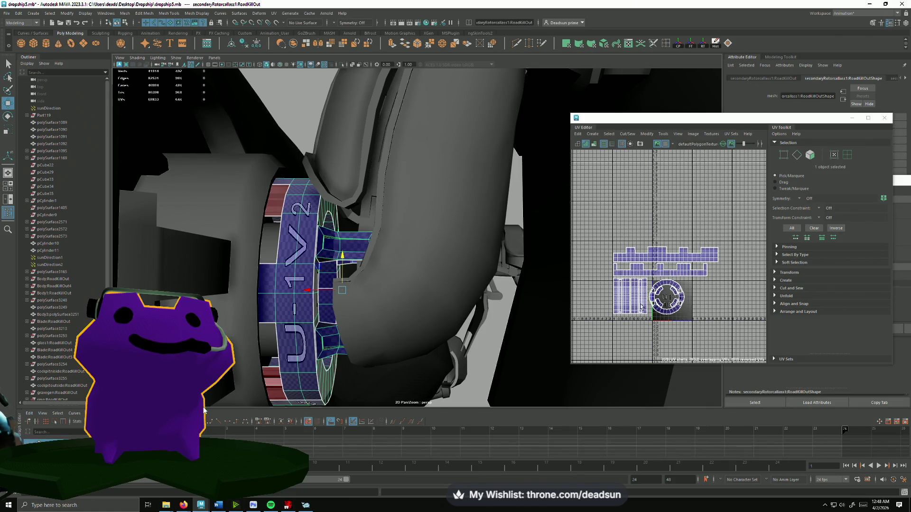
- Select the rotor ring's inner shell pieces and move them out to the right in the UV Editor
scroll(685, 298, "up", 3)
scroll(640, 304, "up", 5)
scroll(640, 303, "down", 5)
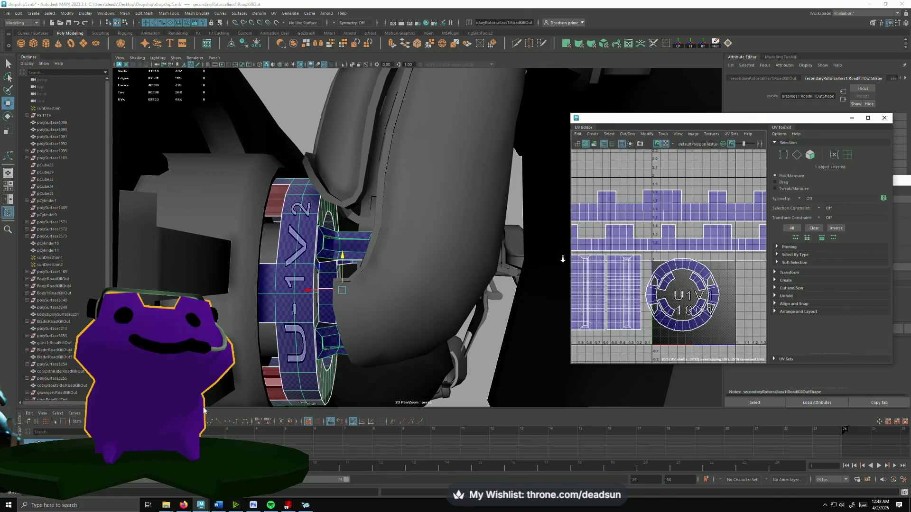
key("F11")
left_click(274, 200)
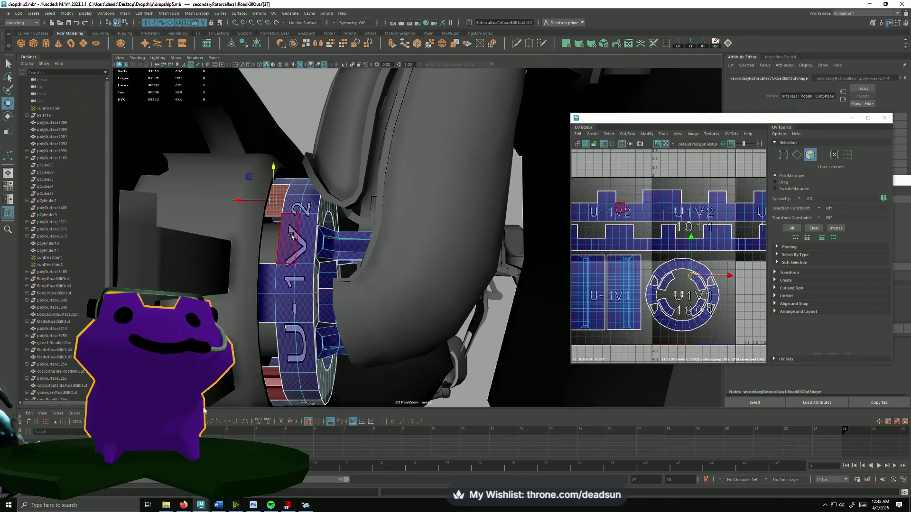
scroll(700, 292, "up", 5)
left_click_drag(262, 287, 281, 354, "alt")
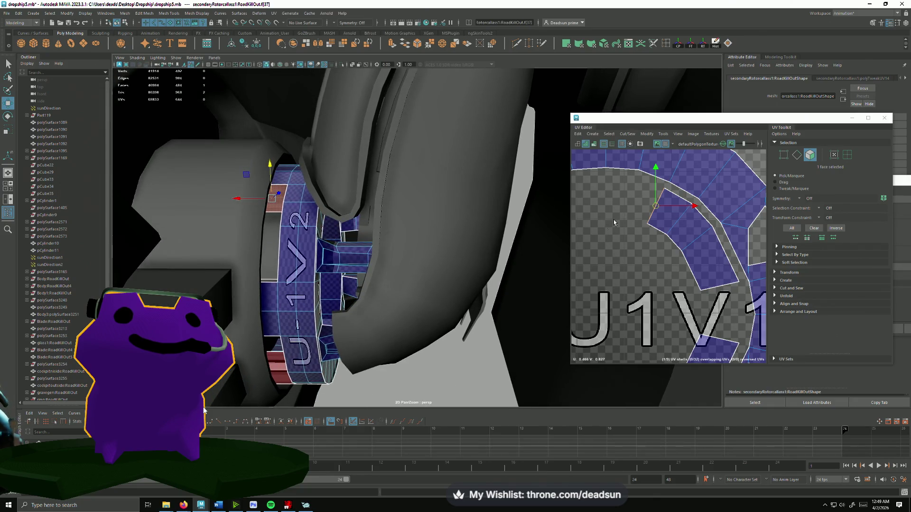
scroll(649, 216, "up", 2)
scroll(631, 229, "down", 5)
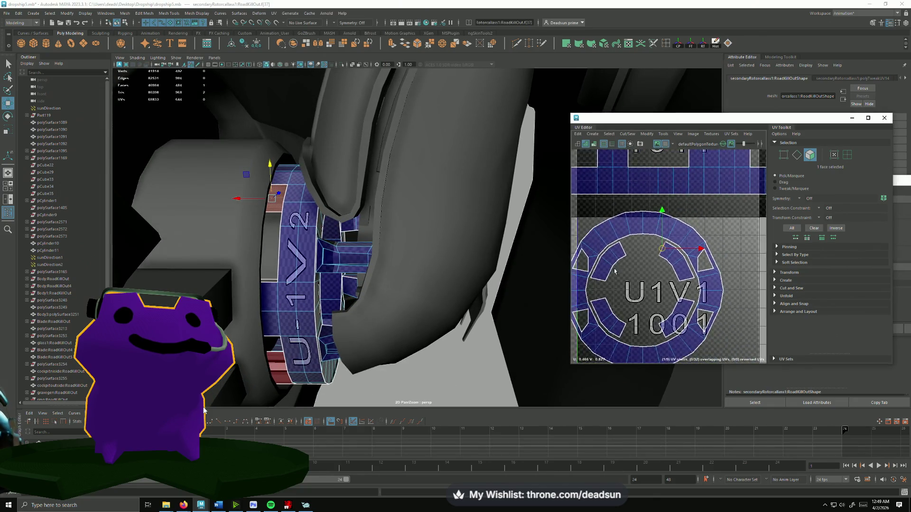
right_click_drag(623, 232, 614, 233, "ctrl")
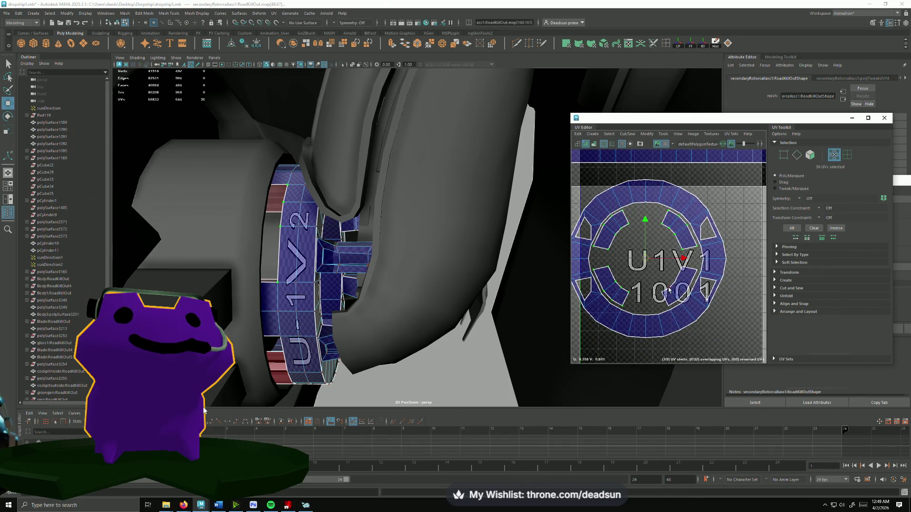
mouse_move(616, 285)
middle_mouse_down()
mouse_move(737, 302)
mouse_move(683, 283)
middle_mouse_up()
scroll(737, 302, "down", 3)
key("f")
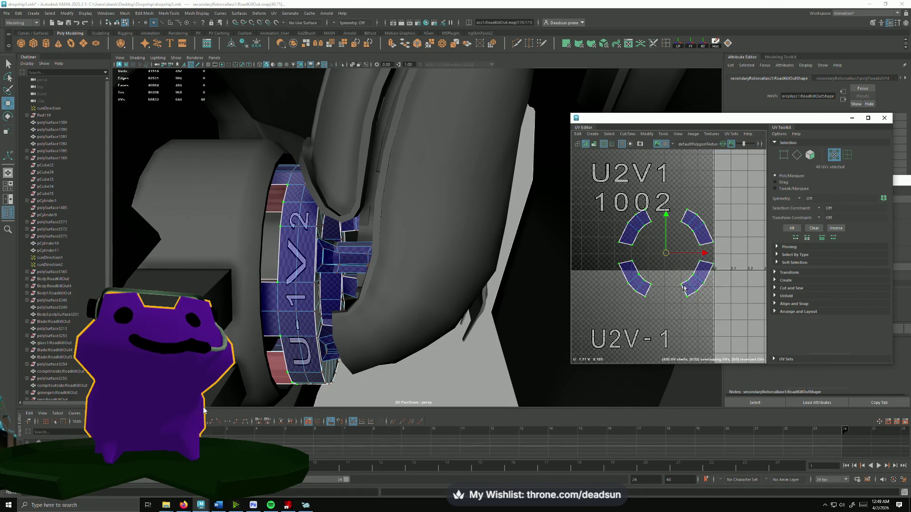
- Select the upper-left, lower-left, lower-right and upper-right arc shells together for scaling
key("F11")
left_click(634, 232)
double_click(634, 225)
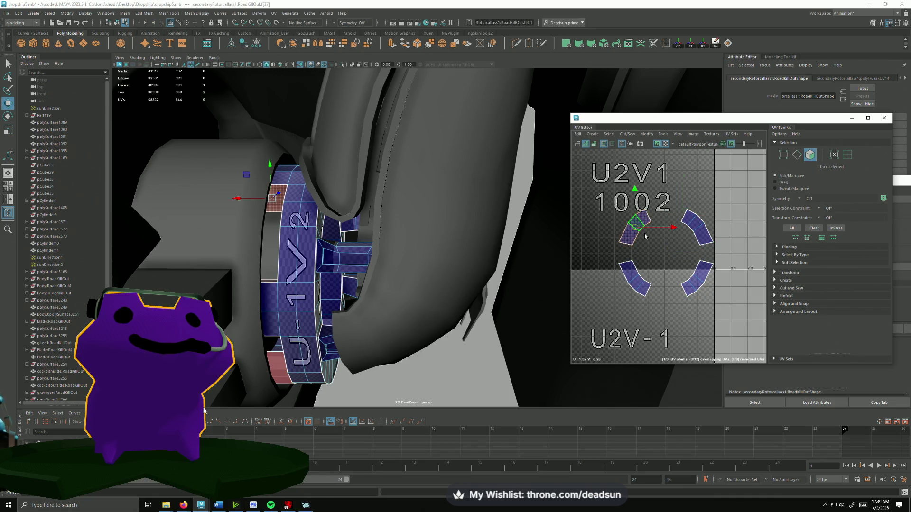
double_click(648, 289, "shift")
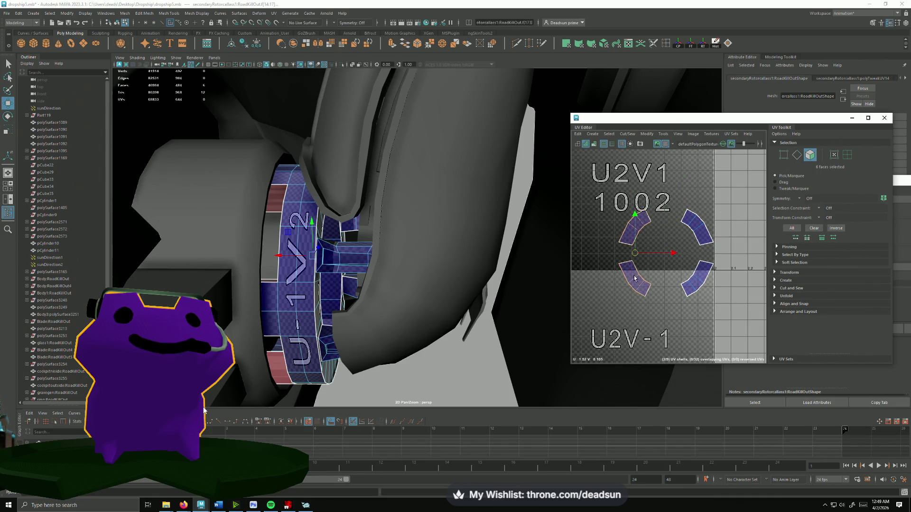
left_click_drag(698, 283, 699, 284, "shift")
left_click_drag(693, 236, 659, 254, "shift")
key("r")
- Select the shell-tip UVs and squash the right shells' tips together vertically
scroll(657, 220, "up", 3)
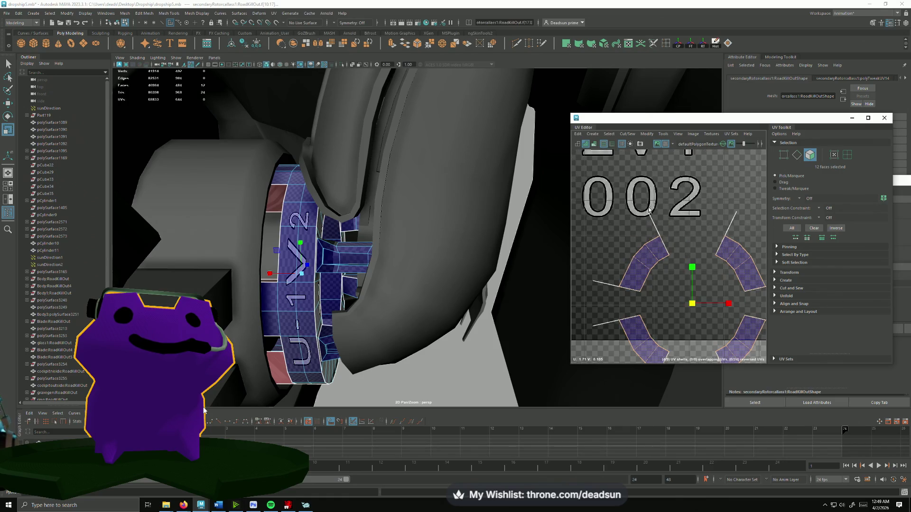
mouse_move(650, 211)
right_mouse_down("ctrl")
mouse_move(651, 237)
mouse_move(651, 217)
right_mouse_up("ctrl")
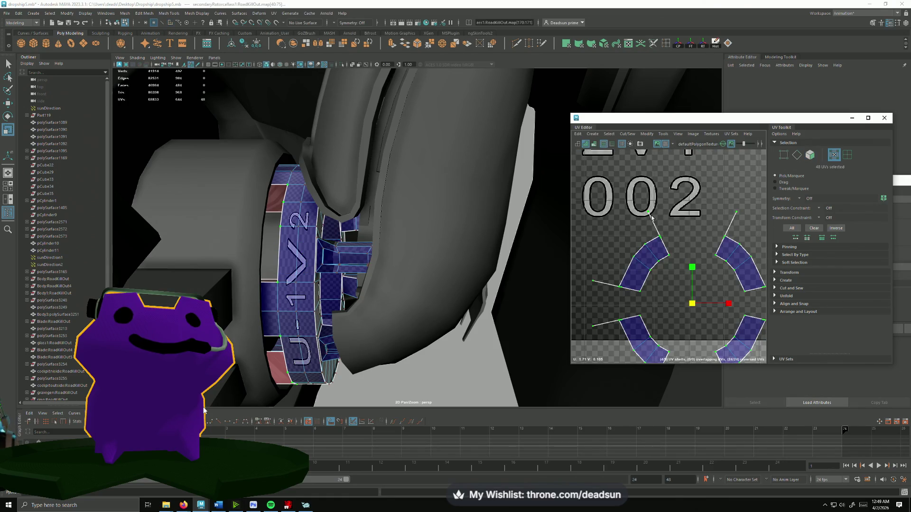
left_click(659, 235)
scroll(658, 232, "up", 2)
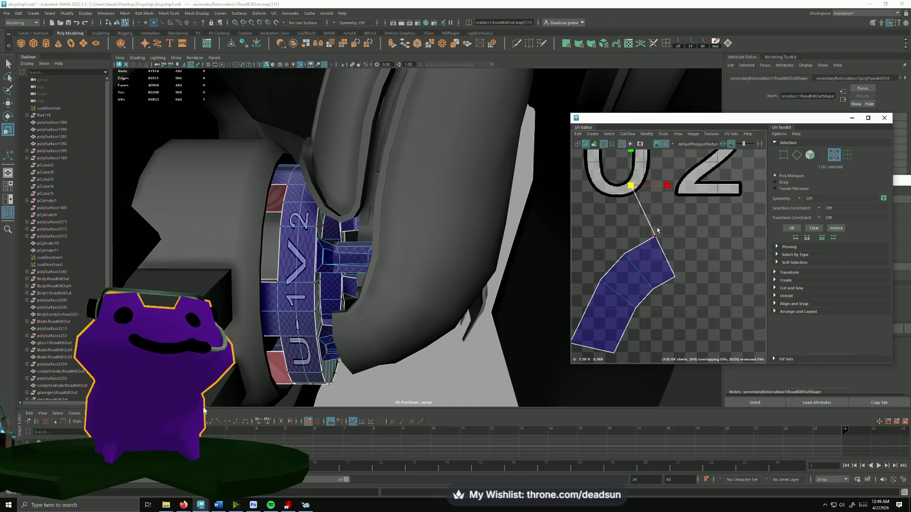
left_click(656, 234, "shift")
scroll(641, 235, "down", 3)
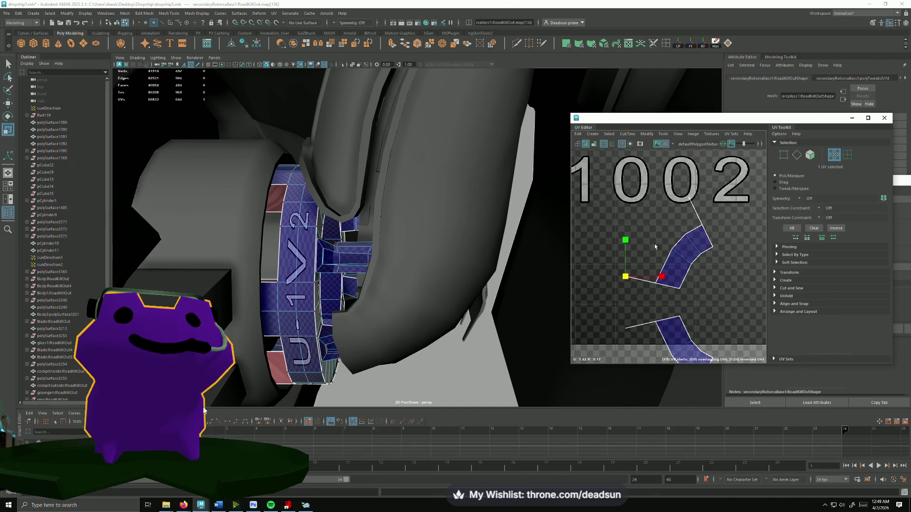
scroll(614, 260, "down", 3)
right_click_drag(617, 260, 606, 263, "alt")
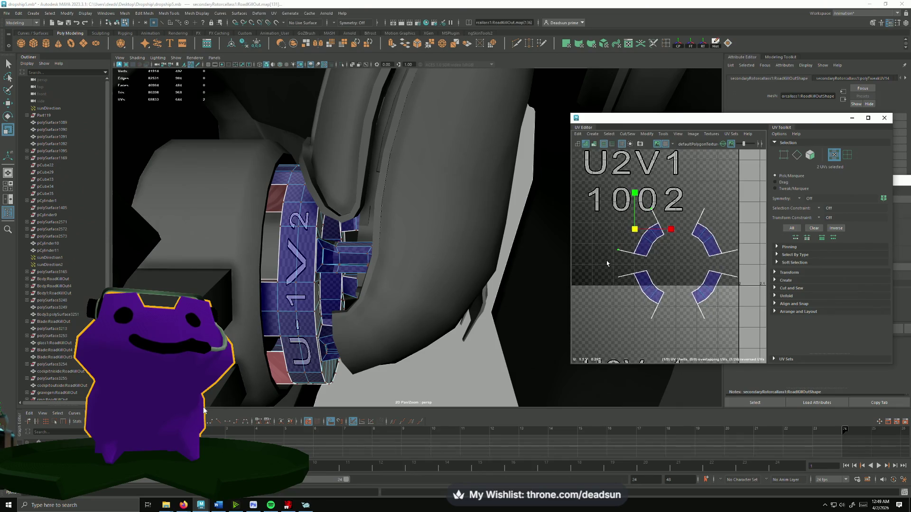
left_click(617, 250, "shift")
left_click_drag(733, 238, 751, 302, "shift")
scroll(617, 260, "up", 4)
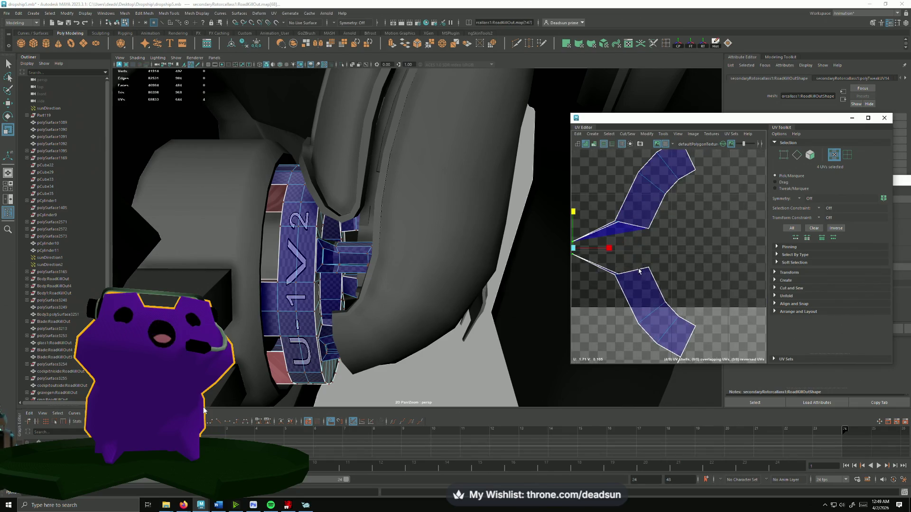
left_click(618, 233)
left_click(619, 273, "shift")
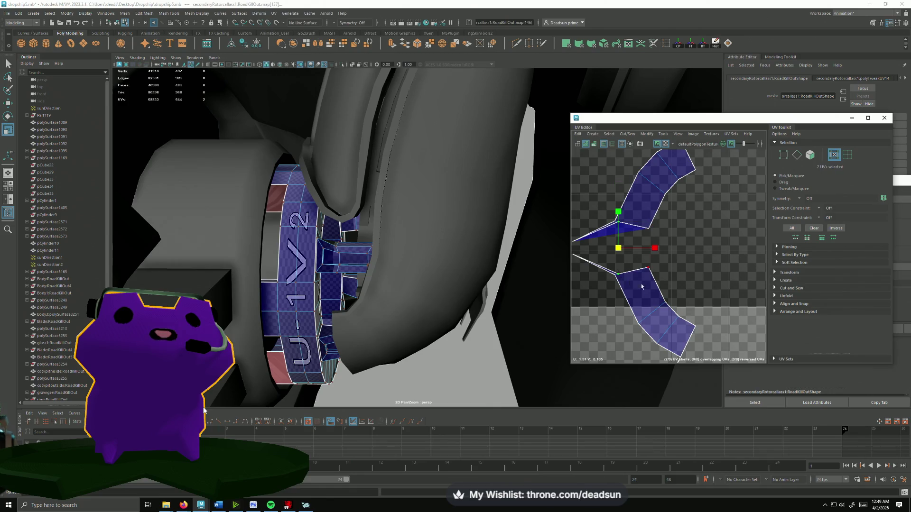
scroll(712, 268, "down", 3)
middle_click_drag(715, 266, 696, 264, "alt")
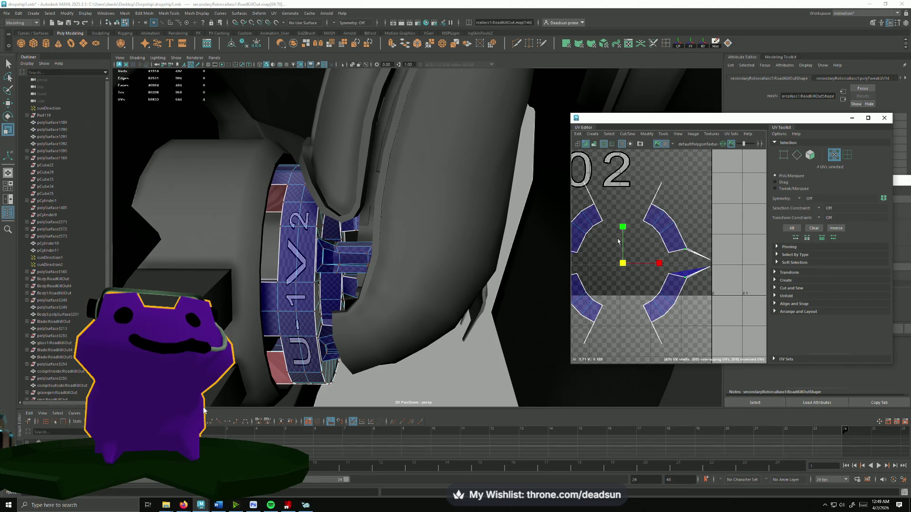
left_click_drag(622, 237, 622, 261)
- Gather the four shell-tip UVs and pull them together horizontally
middle_click_drag(623, 263, 656, 297, "alt")
left_click(617, 217)
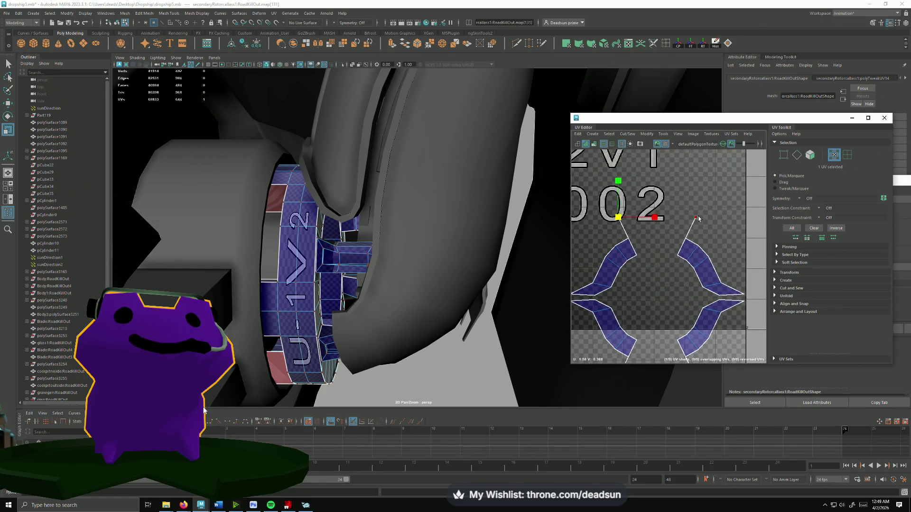
middle_click_drag(642, 328, 633, 252, "alt")
left_click_drag(613, 308, 695, 291, "shift")
middle_click_drag(670, 284, 672, 342, "alt")
left_click_drag(694, 271, 658, 283)
left_click(629, 212, "shift")
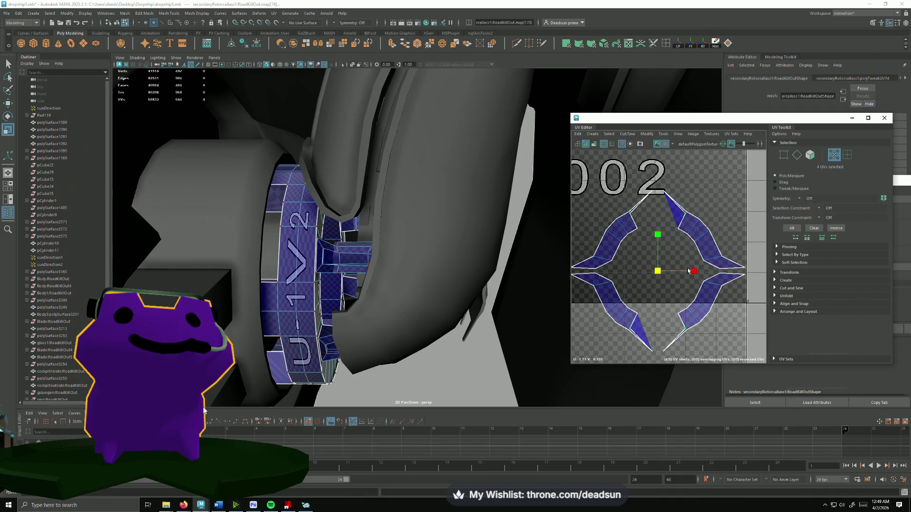
left_click_drag(693, 273, 665, 271)
- Close the top, bottom and left notch tips so the shells form a near-closed octagon
left_click_drag(649, 177, 676, 246)
left_click_drag(670, 377, 670, 377, "shift")
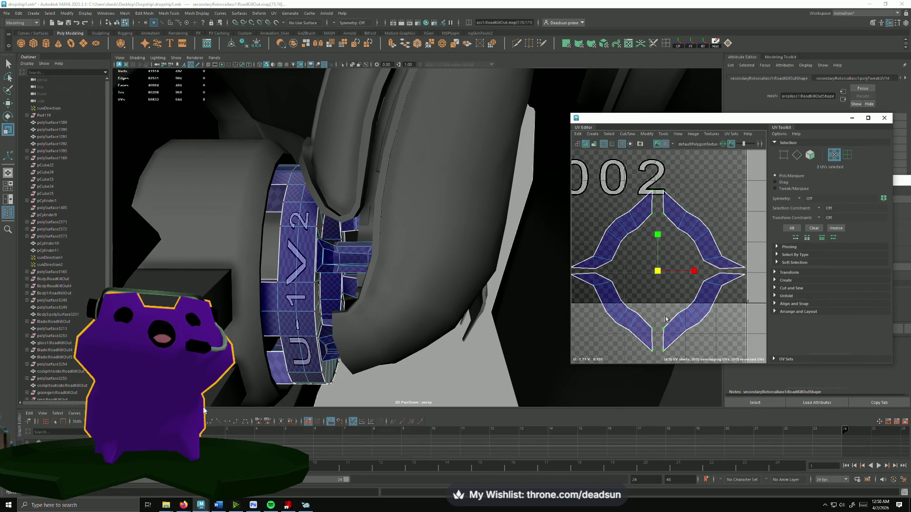
left_click_drag(662, 238, 659, 242)
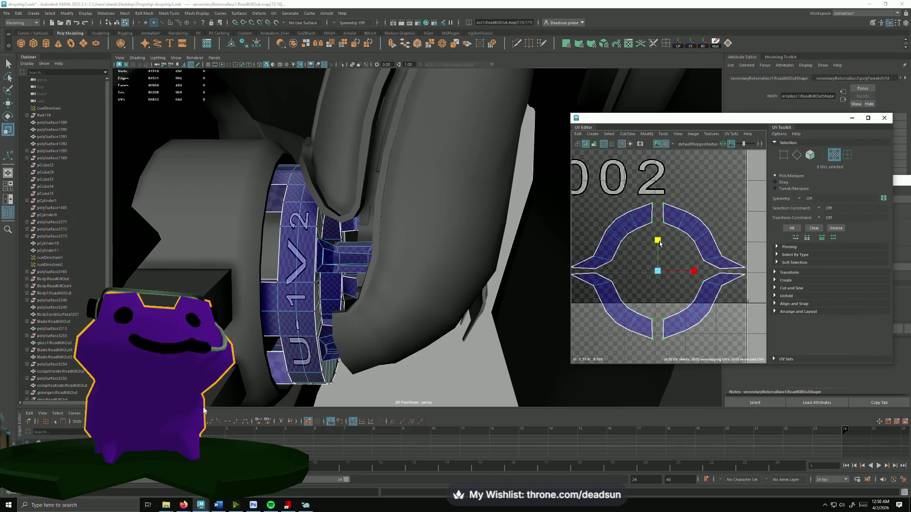
middle_click_drag(572, 275, 606, 272, "alt")
left_click_drag(590, 255, 629, 277, "shift")
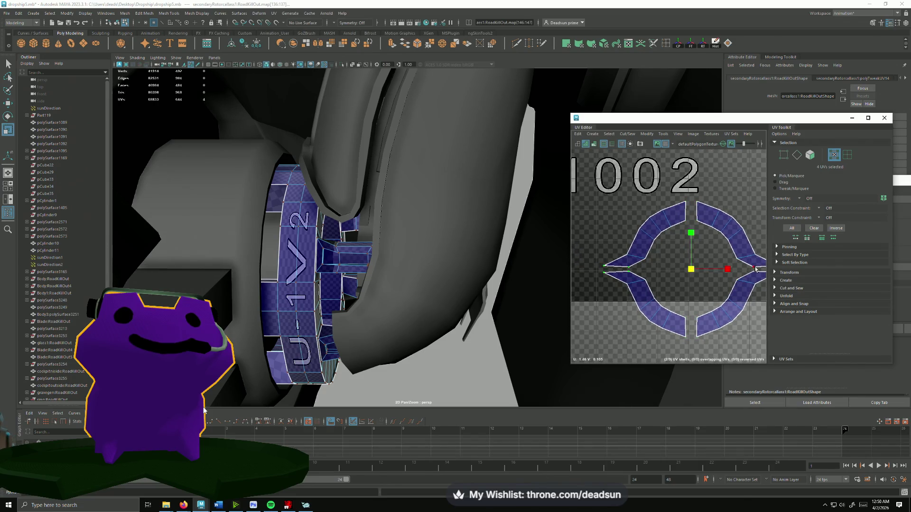
middle_click_drag(756, 269, 704, 266, "alt")
left_click_drag(649, 233, 644, 304)
left_click_drag(681, 271, 678, 272)
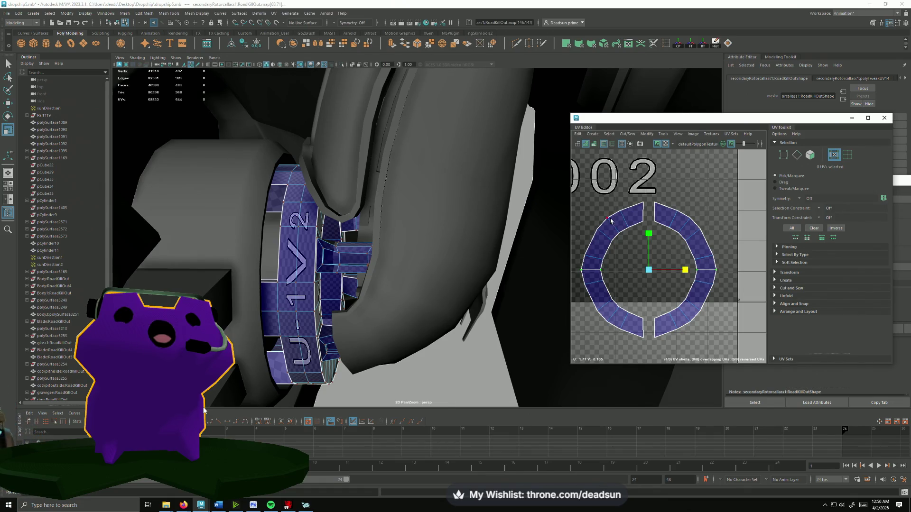
- Select the whole small ring UV shell and shrink it
mouse_move(351, 334)
left_mouse_down("alt")
mouse_move(562, 325)
mouse_move(334, 307)
mouse_move(417, 298)
left_mouse_up("alt")
scroll(655, 265, "down", 3)
middle_click_drag(612, 285, 681, 279, "alt")
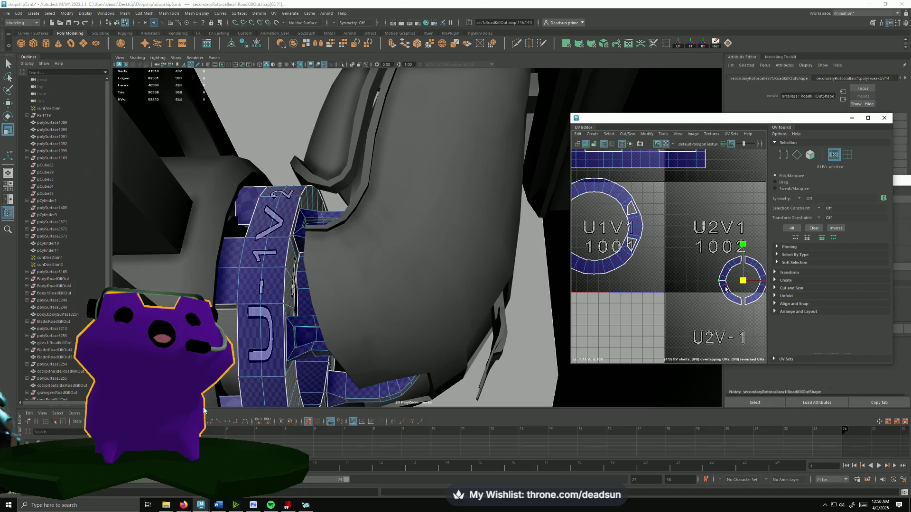
scroll(745, 300, "up", 2)
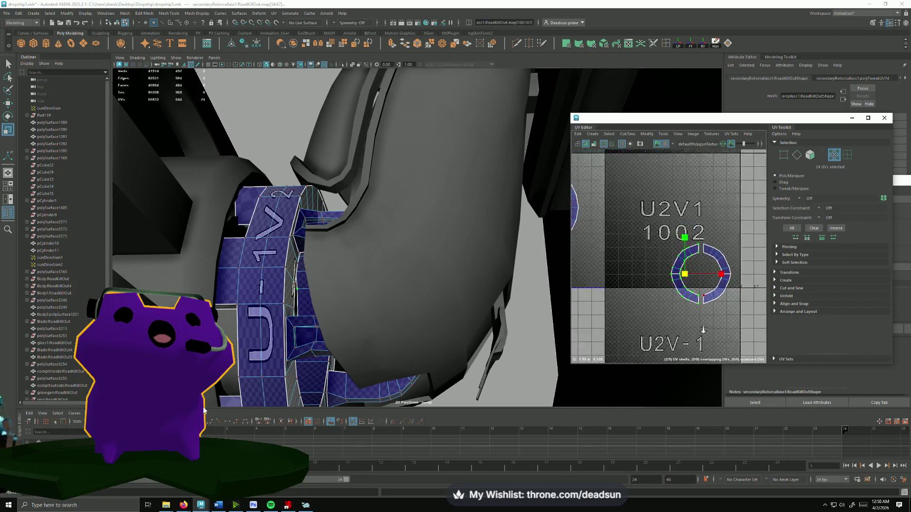
key("w")
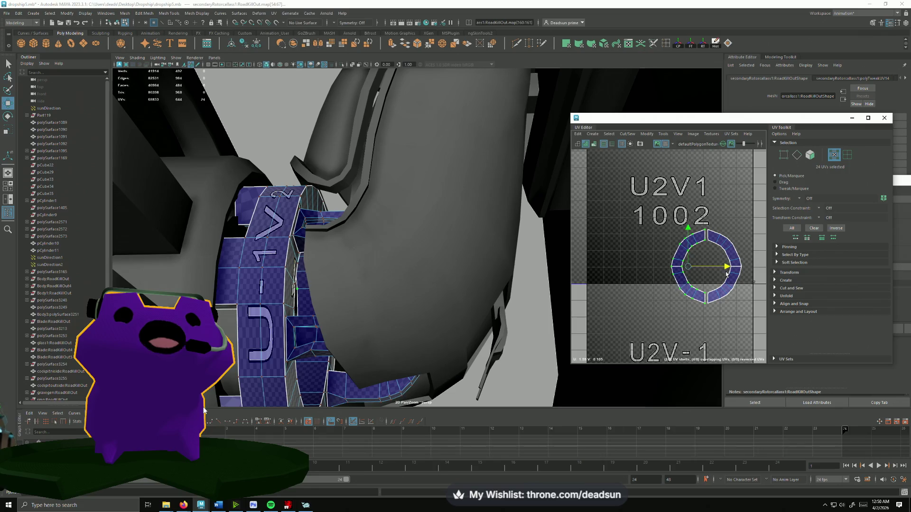
left_click_drag(658, 223, 740, 311)
key("r")
left_click_drag(706, 269, 685, 270)
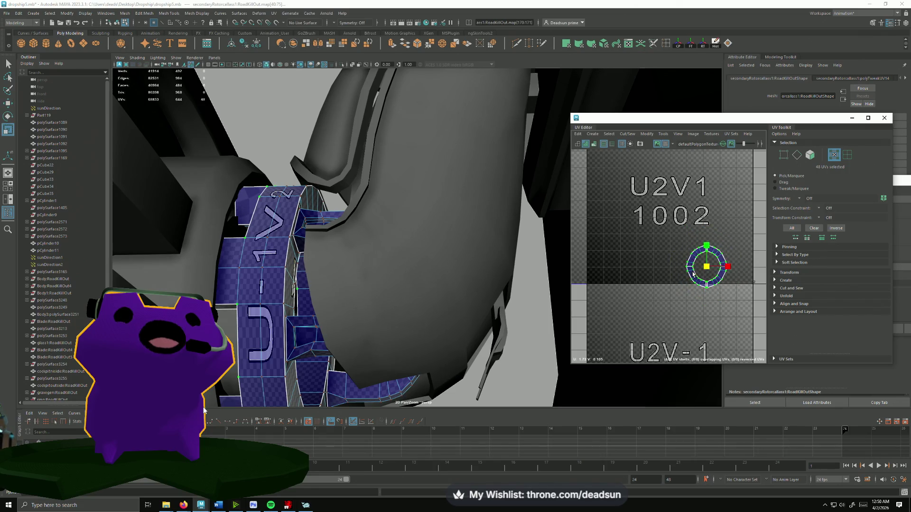
- Move the small ring into the U1V1 ring's centre and enlarge it to fill that ring
scroll(716, 301, "down", 3)
key("w")
mouse_move(716, 301)
left_mouse_down()
mouse_move(751, 307)
mouse_move(642, 268)
left_mouse_up()
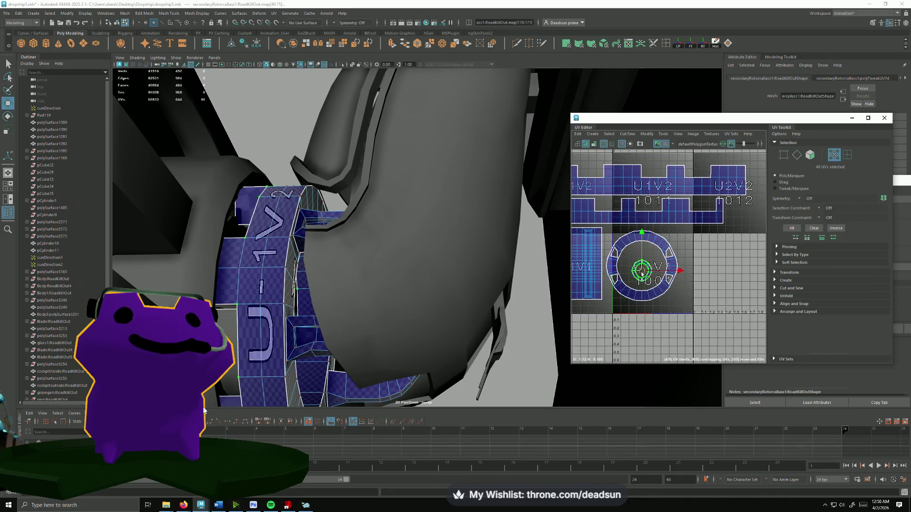
scroll(641, 269, "up", 3)
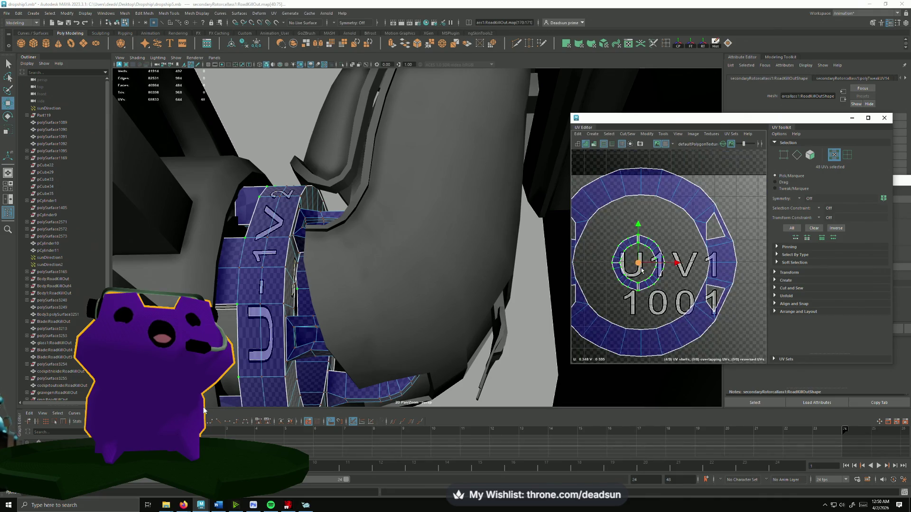
mouse_move(639, 269)
left_mouse_down()
mouse_move(684, 267)
mouse_move(641, 267)
left_mouse_up()
key("q")
key("w")
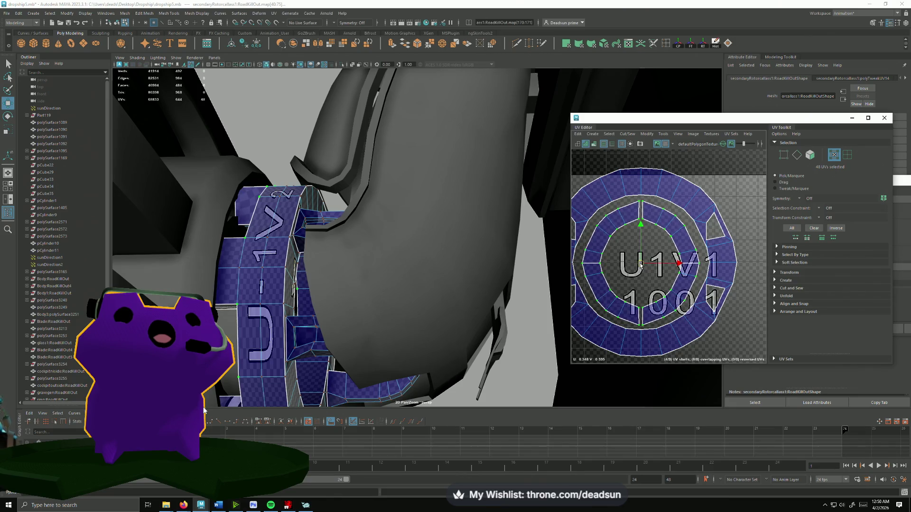
- Rotate the inner ring shell into alignment within the U1V1 ring
scroll(653, 295, "down", 1)
scroll(653, 295, "down", 4)
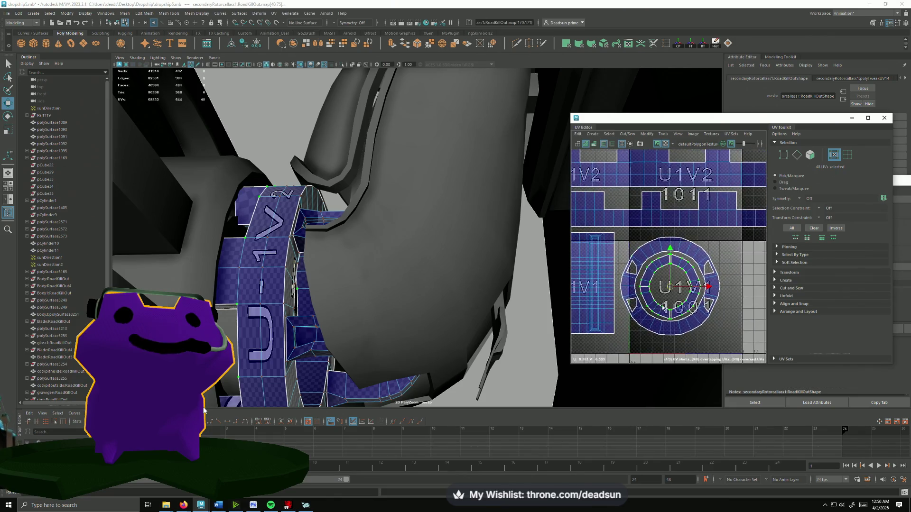
scroll(670, 301, "up", 2)
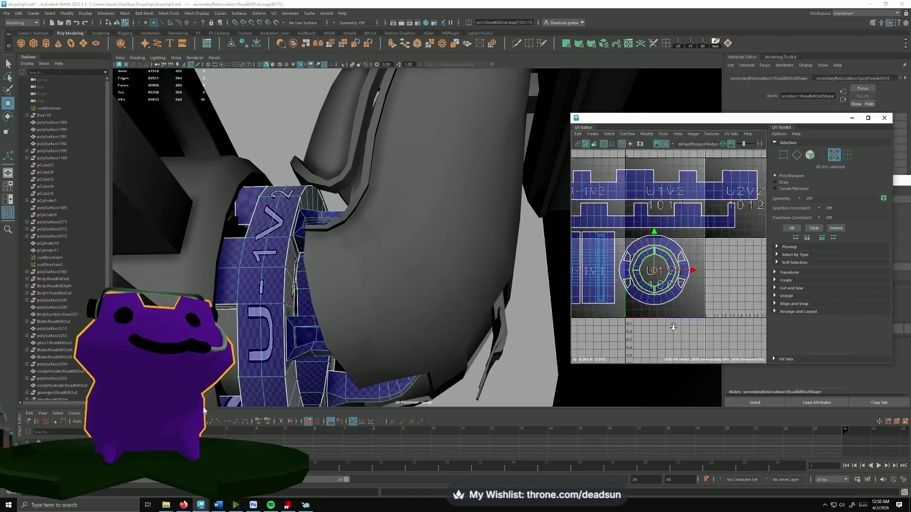
key("e")
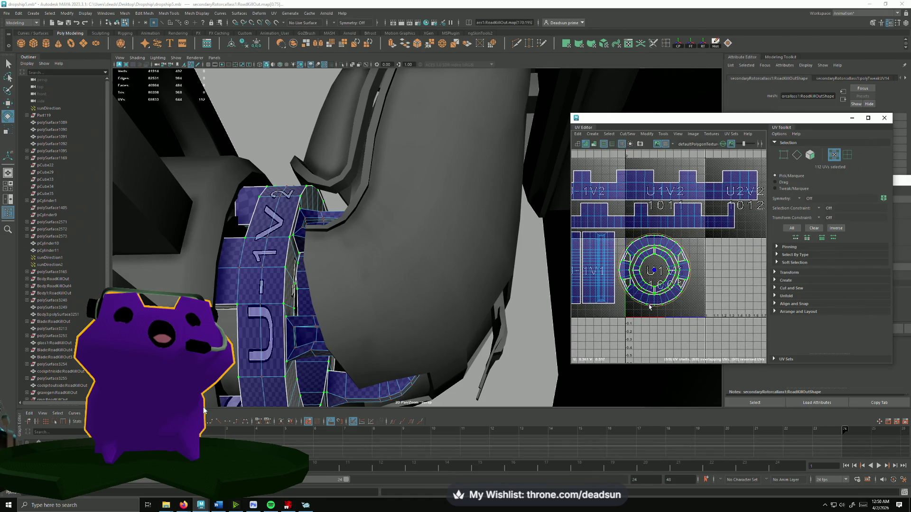
mouse_move(643, 306)
left_mouse_down()
mouse_move(686, 285)
mouse_move(656, 270)
left_mouse_up()
key("w")
key("w")
left_click_drag(478, 324, 327, 358, "alt")
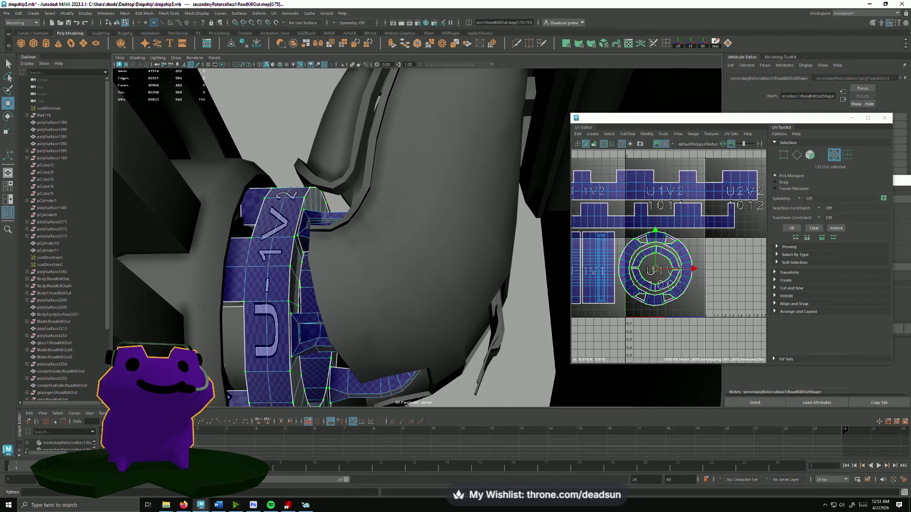
left_click(883, 177)
mouse_move(779, 290)
left_mouse_down()
mouse_move(611, 316)
mouse_move(731, 335)
left_mouse_up()
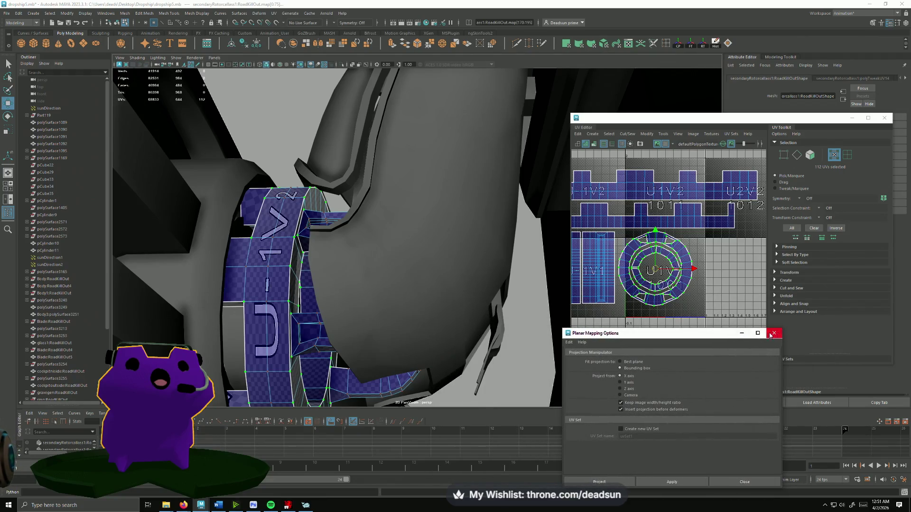
left_click(742, 333)
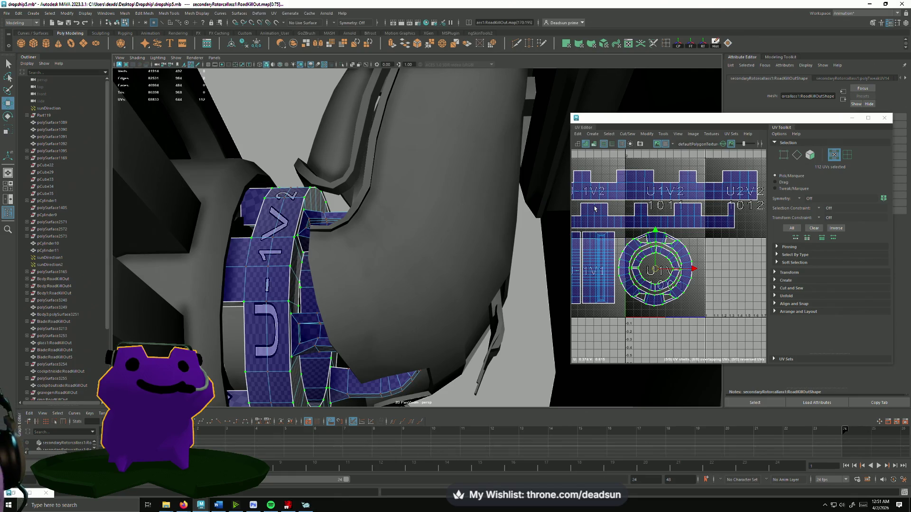
mouse_move(438, 287)
left_mouse_down("alt")
mouse_move(397, 305)
mouse_move(321, 300)
mouse_move(322, 336)
mouse_move(298, 330)
mouse_move(446, 329)
left_mouse_up("alt")
- Flatten the upper U-1V2 and U1V2 shells vertically and nudge the ring's lower UV strips down
middle_click_drag(603, 269, 668, 264, "alt")
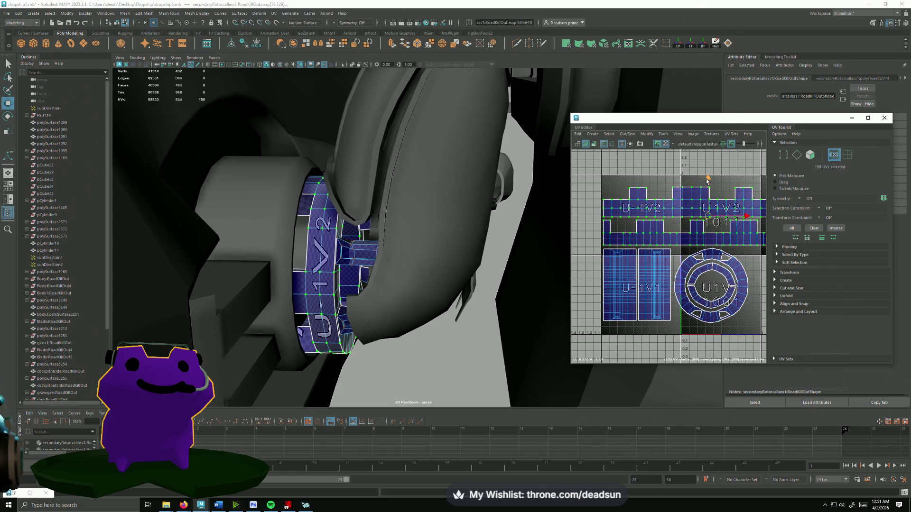
mouse_move(709, 179)
left_mouse_down()
mouse_move(706, 172)
mouse_move(702, 293)
mouse_move(692, 294)
left_mouse_up()
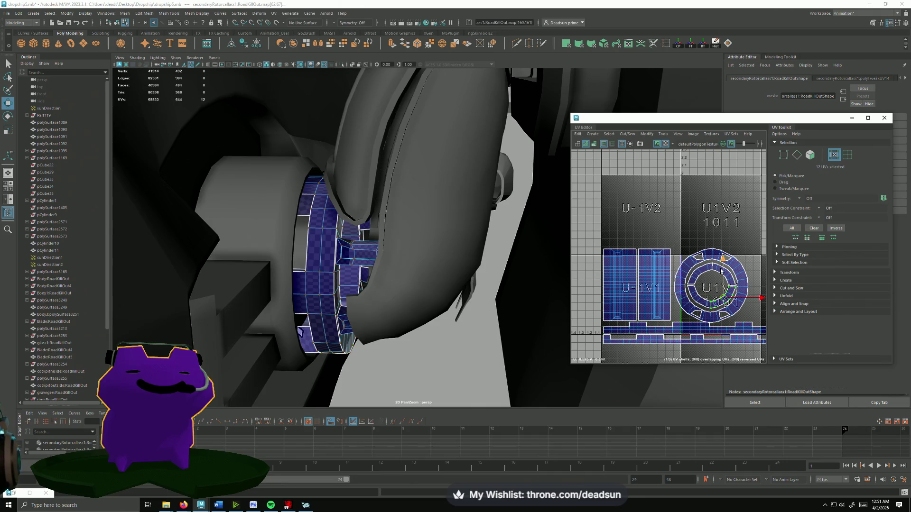
left_click(702, 324)
left_click_drag(711, 297, 709, 301)
right_click_drag(708, 300, 661, 291, "alt")
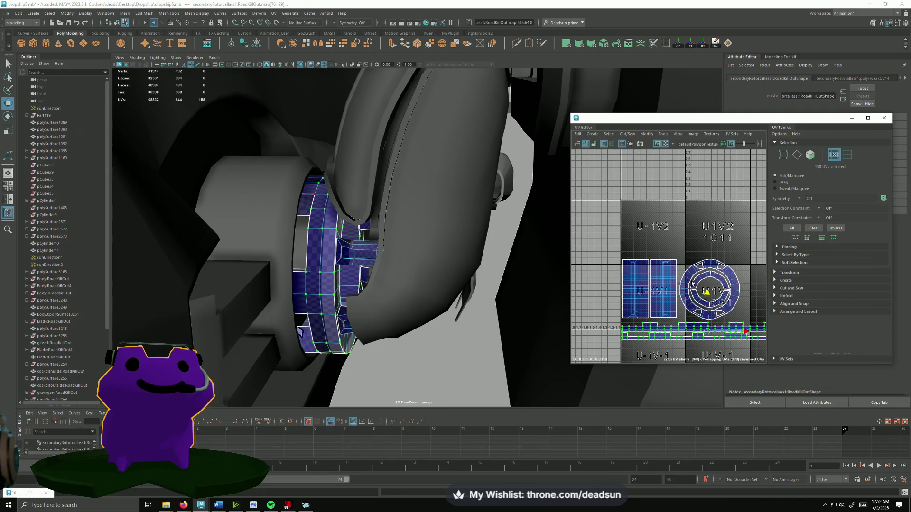
mouse_move(360, 322)
left_mouse_down("alt")
mouse_move(340, 271)
mouse_move(370, 226)
left_mouse_up("alt")
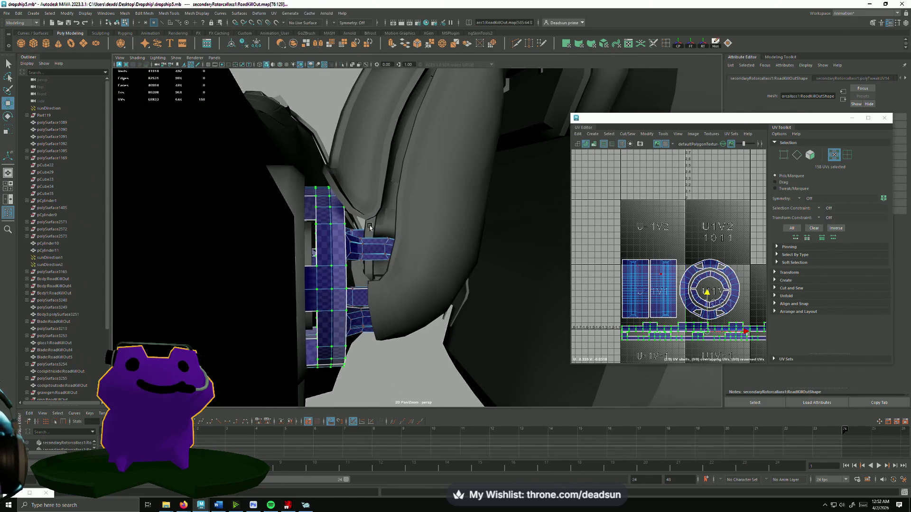
- Select the rotor ring part and pick one of its edges in edge mode
left_click(387, 221)
scroll(611, 283, "down", 10)
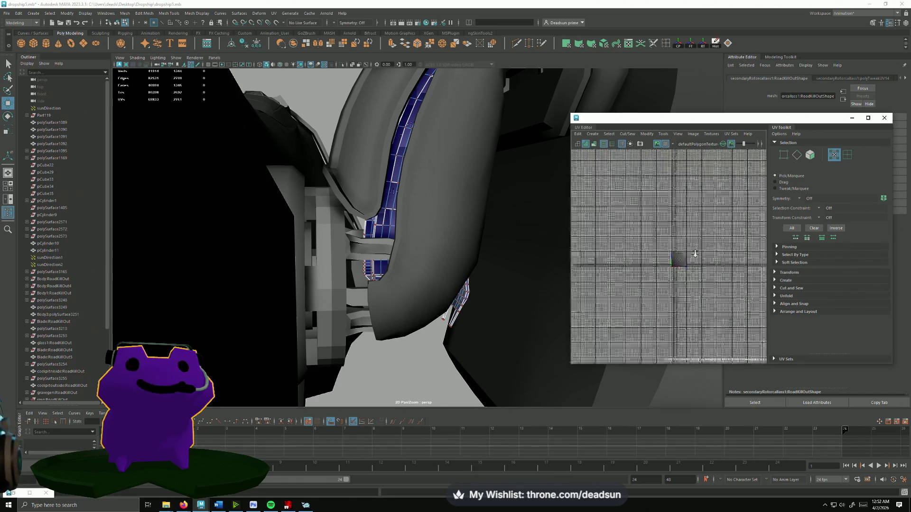
scroll(610, 283, "up", 10)
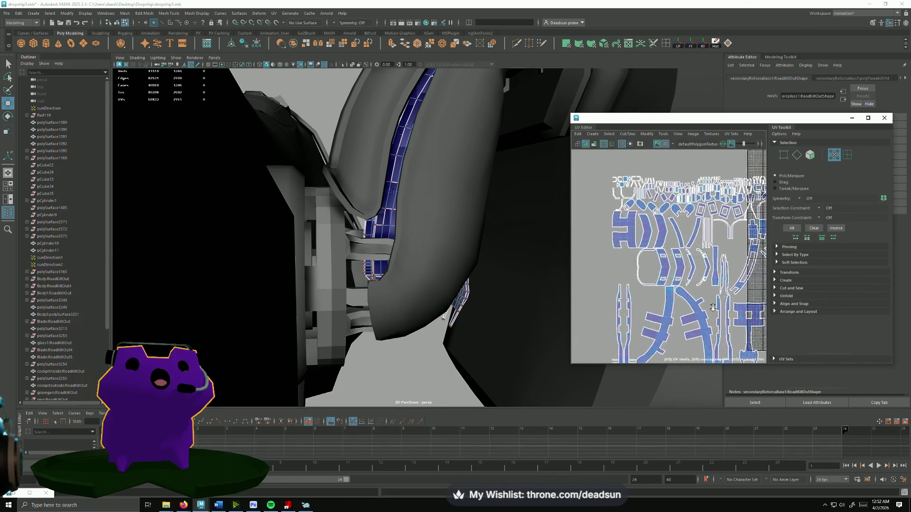
scroll(680, 302, "down", 4)
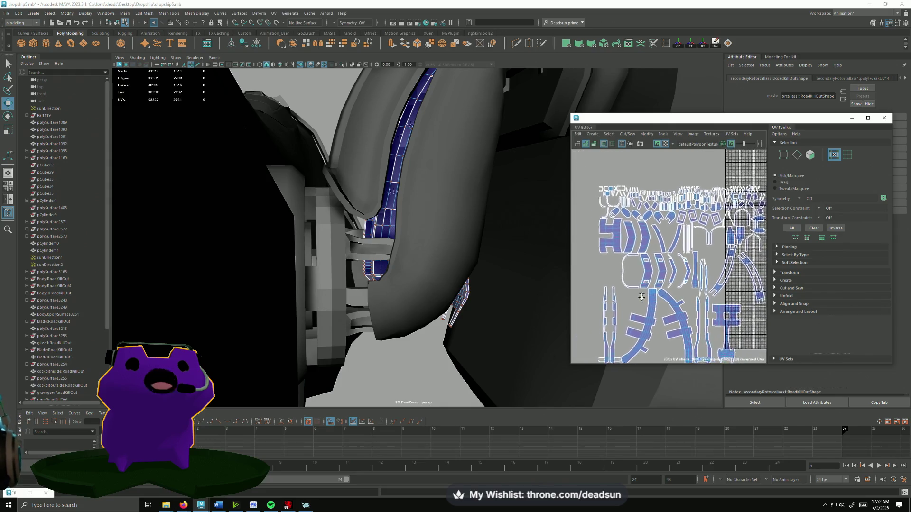
scroll(664, 306, "down", 3)
mouse_move(446, 270)
left_mouse_down("alt")
mouse_move(431, 256)
mouse_move(431, 202)
mouse_move(415, 285)
left_mouse_up("alt")
left_click(324, 291)
scroll(324, 291, "up", 3)
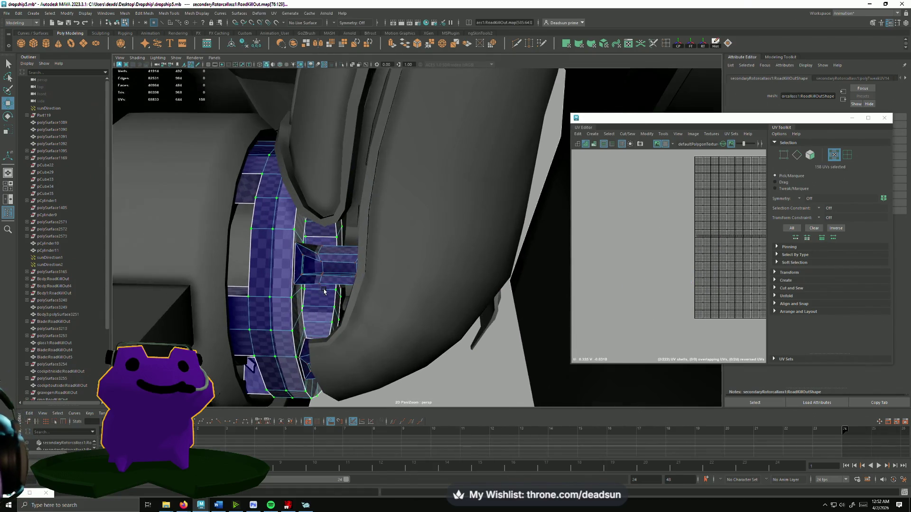
key("F10")
left_click(263, 299)
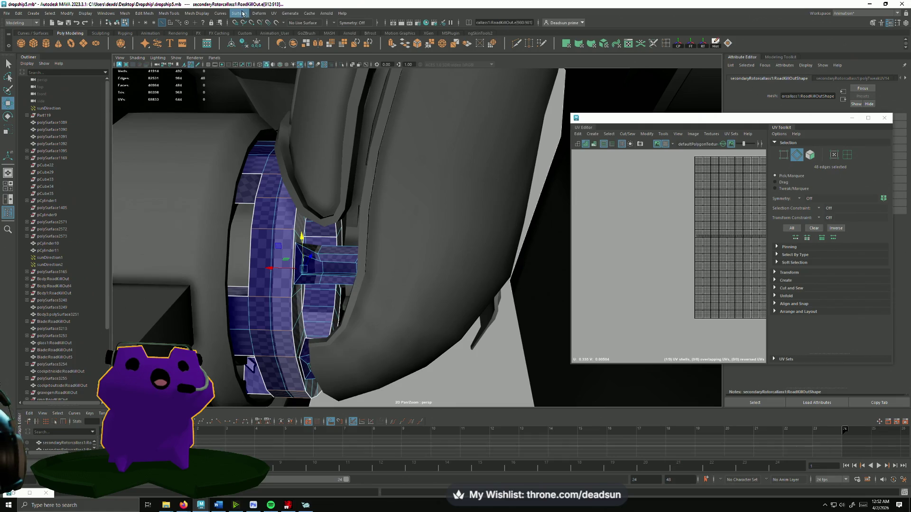
- Close the Mesh Display menu, return to object selection and frame the ring closer
left_click(207, 14)
left_click(204, 14)
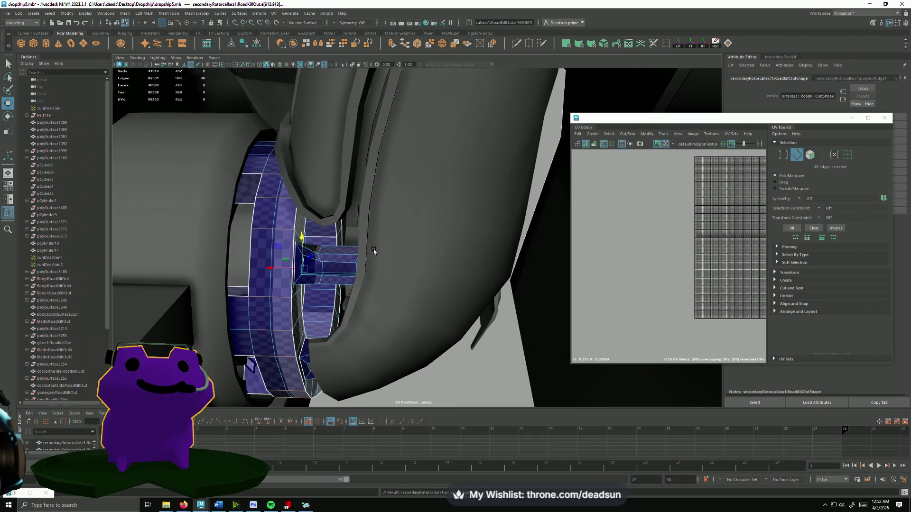
left_click_drag(304, 223, 339, 226, "alt")
right_click_drag(339, 226, 353, 220)
mouse_move(441, 345)
left_mouse_down("alt")
mouse_move(372, 331)
mouse_move(370, 315)
left_mouse_up("alt")
scroll(381, 342, "up", 4)
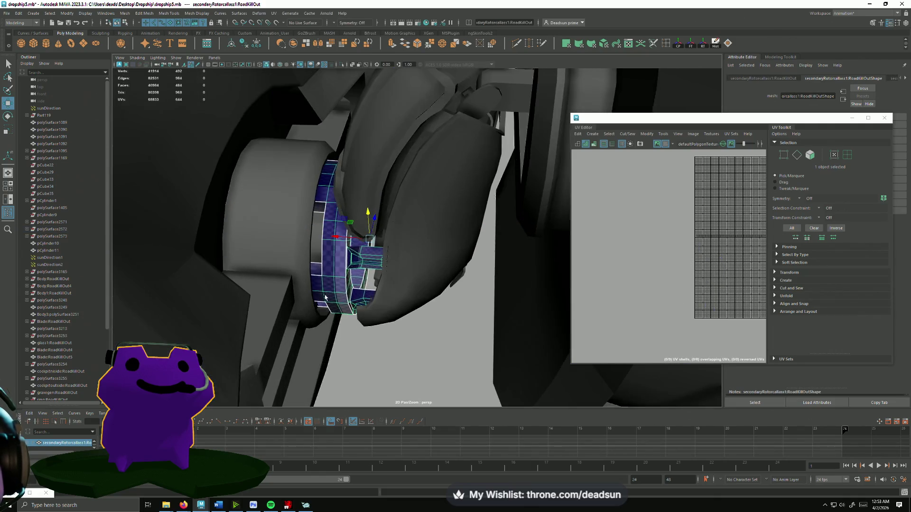
right_click_drag(313, 266, 299, 266)
- Select the ring's full 48-edge loop, apply Soften Edge, and return to Object Mode
double_click(304, 267)
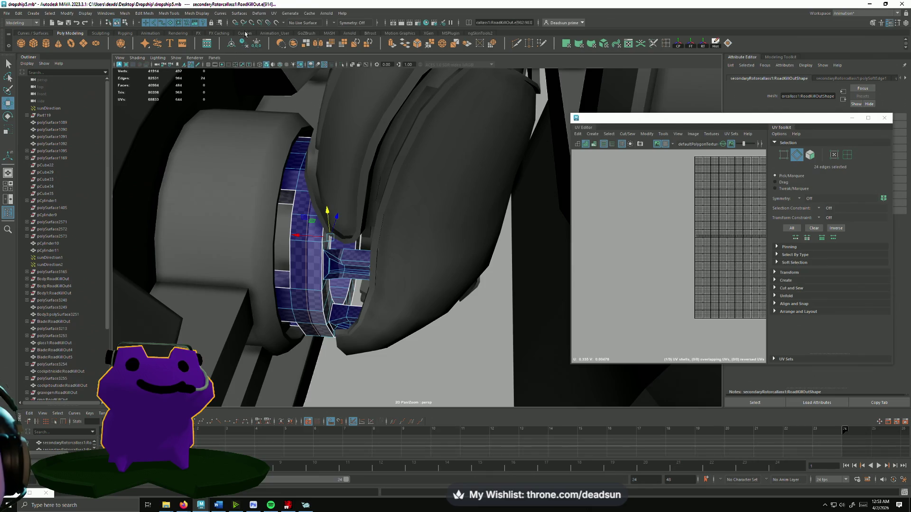
left_click(218, 15)
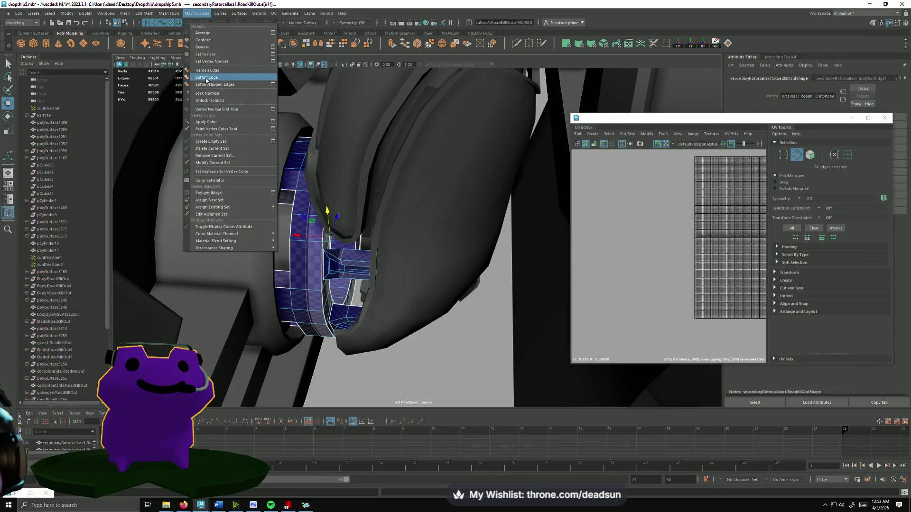
left_click(209, 83)
left_click_drag(256, 275, 280, 283, "alt")
right_click_drag(366, 280, 389, 309)
mouse_move(399, 342)
left_mouse_down("alt")
mouse_move(355, 329)
mouse_move(352, 261)
mouse_move(339, 325)
mouse_move(209, 271)
mouse_move(303, 314)
mouse_move(407, 289)
mouse_move(366, 293)
mouse_move(290, 263)
mouse_move(360, 285)
mouse_move(425, 287)
mouse_move(419, 260)
mouse_move(474, 264)
mouse_move(332, 280)
mouse_move(445, 248)
mouse_move(364, 302)
mouse_move(451, 312)
mouse_move(445, 250)
left_mouse_up("alt")
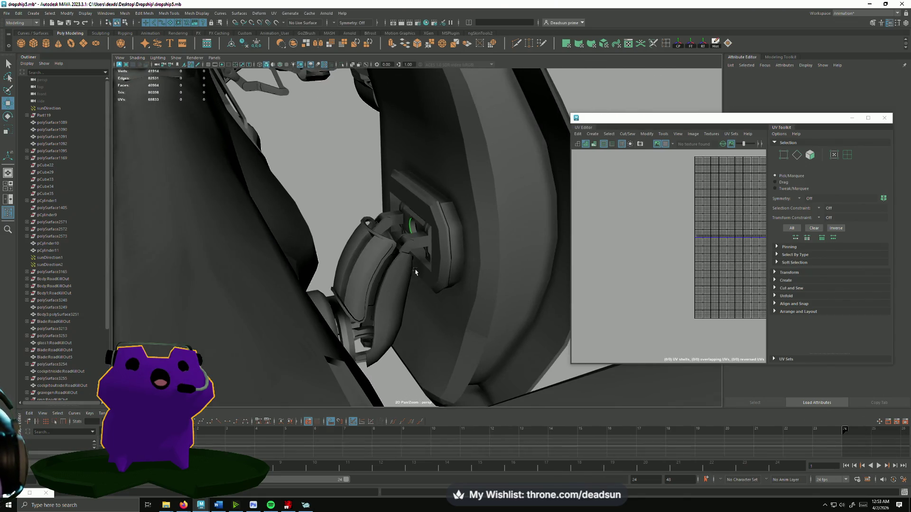
- Select polySurface2591, then polySurface2592, orbiting to inspect the hull panel
left_click(478, 285)
mouse_move(478, 285)
left_mouse_down("alt")
mouse_move(421, 291)
mouse_move(443, 284)
left_mouse_up("alt")
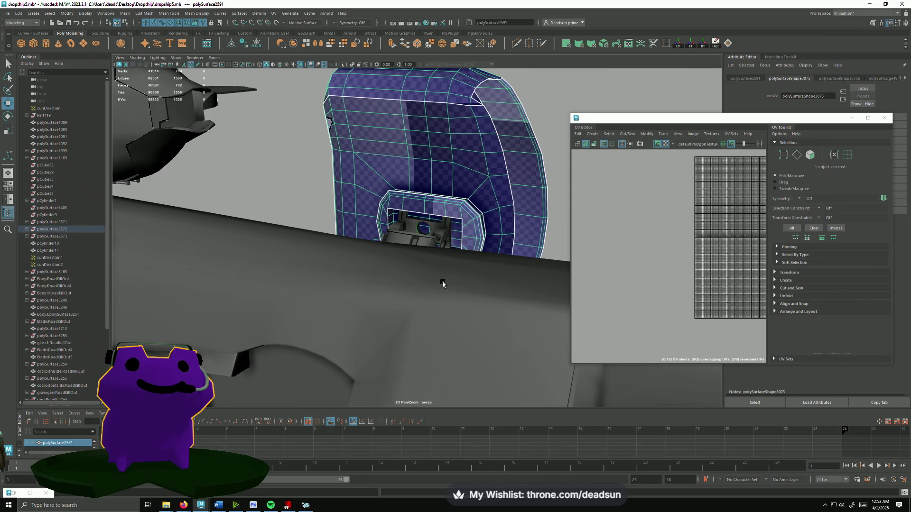
mouse_move(445, 176)
left_mouse_down("alt")
mouse_move(439, 287)
mouse_move(482, 287)
mouse_move(427, 246)
mouse_move(301, 220)
mouse_move(338, 218)
mouse_move(365, 256)
mouse_move(396, 237)
mouse_move(342, 248)
mouse_move(361, 241)
mouse_move(400, 273)
left_mouse_up("alt")
left_click(447, 237)
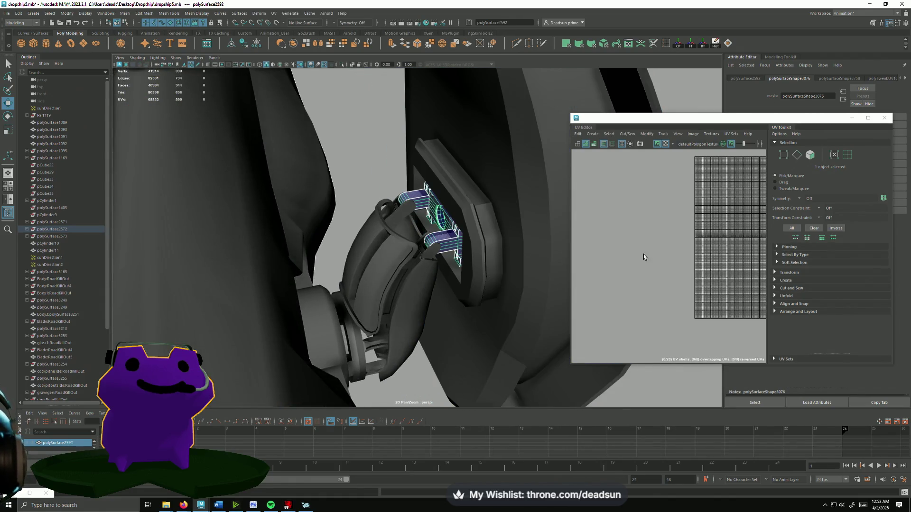
scroll(655, 259, "down", 2)
scroll(701, 223, "up", 5)
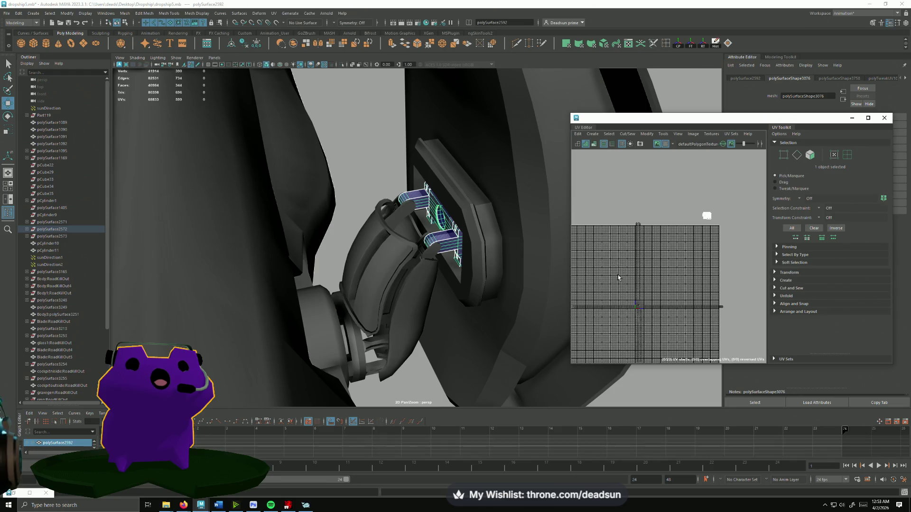
- Select polySurface2593 and inspect its checkered strip shells in the UV Editor and viewport
left_click(433, 254)
middle_click_drag(678, 287, 748, 192, "alt")
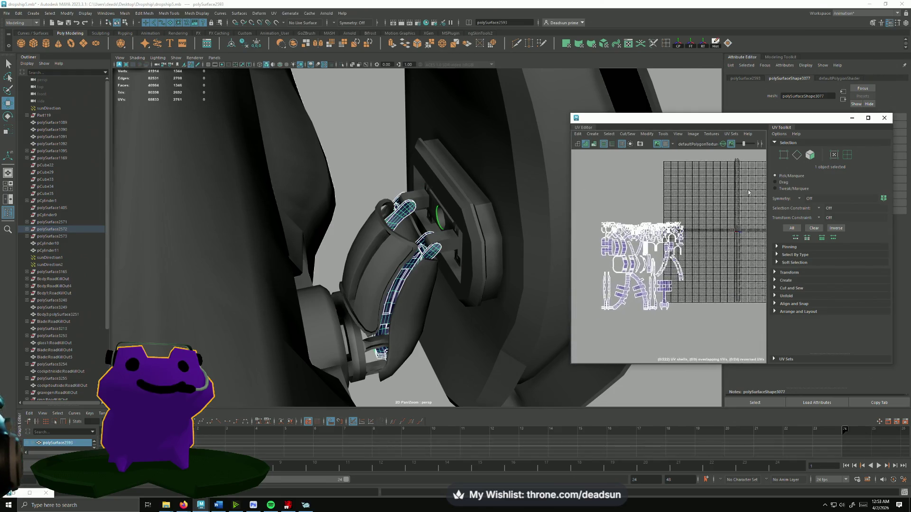
scroll(642, 348, "up", 6)
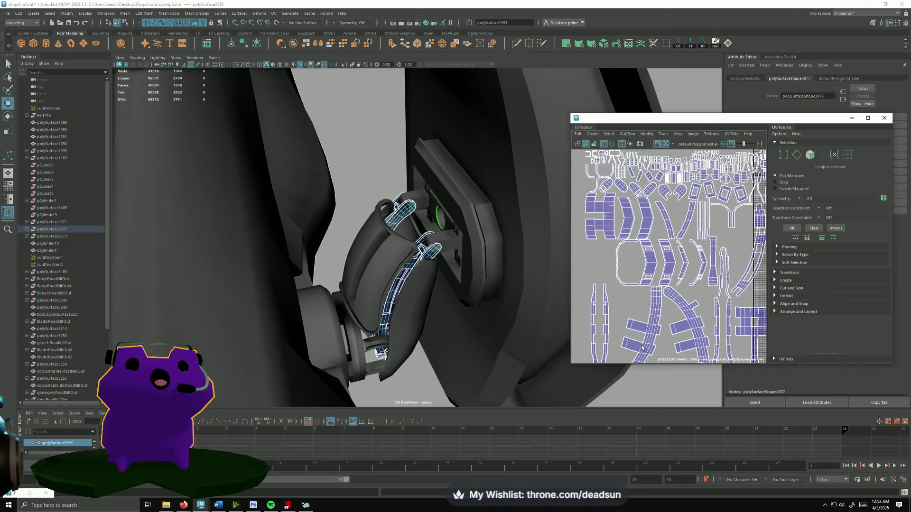
scroll(383, 243, "up", 6)
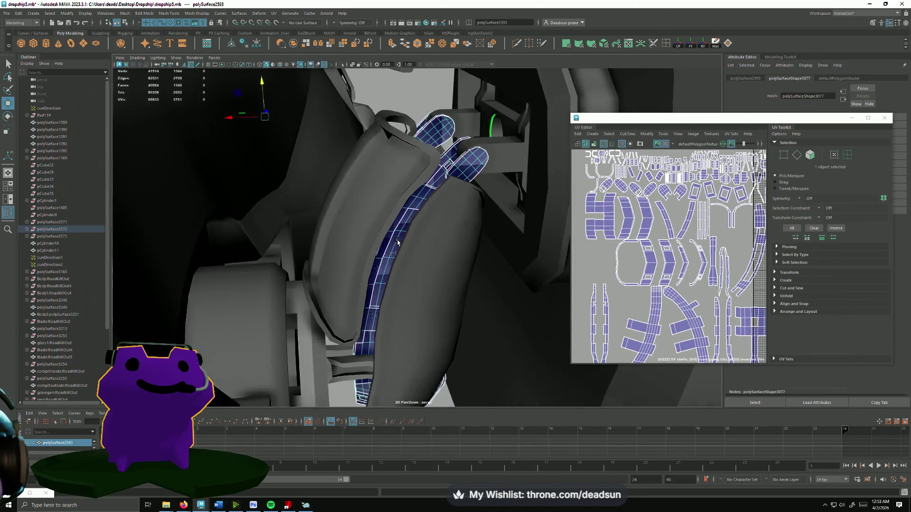
scroll(398, 242, "up", 1)
middle_click_drag(645, 270, 643, 236, "alt")
middle_click_drag(592, 268, 598, 313, "alt")
scroll(367, 316, "up", 5)
scroll(367, 316, "down", 5)
mouse_move(238, 335)
left_mouse_down("alt")
mouse_move(421, 332)
mouse_move(389, 306)
mouse_move(372, 320)
left_mouse_up("alt")
mouse_move(372, 320)
right_mouse_down("alt")
mouse_move(511, 363)
mouse_move(383, 301)
mouse_move(392, 285)
mouse_move(396, 325)
right_mouse_up("alt")
mouse_move(396, 326)
left_mouse_down("alt")
mouse_move(415, 347)
mouse_move(437, 341)
mouse_move(443, 350)
mouse_move(442, 313)
mouse_move(450, 337)
mouse_move(423, 319)
mouse_move(392, 319)
mouse_move(428, 274)
mouse_move(422, 308)
mouse_move(479, 301)
mouse_move(280, 300)
mouse_move(294, 301)
mouse_move(258, 266)
mouse_move(305, 234)
mouse_move(331, 297)
mouse_move(285, 265)
left_mouse_up("alt")
left_click(7, 13)
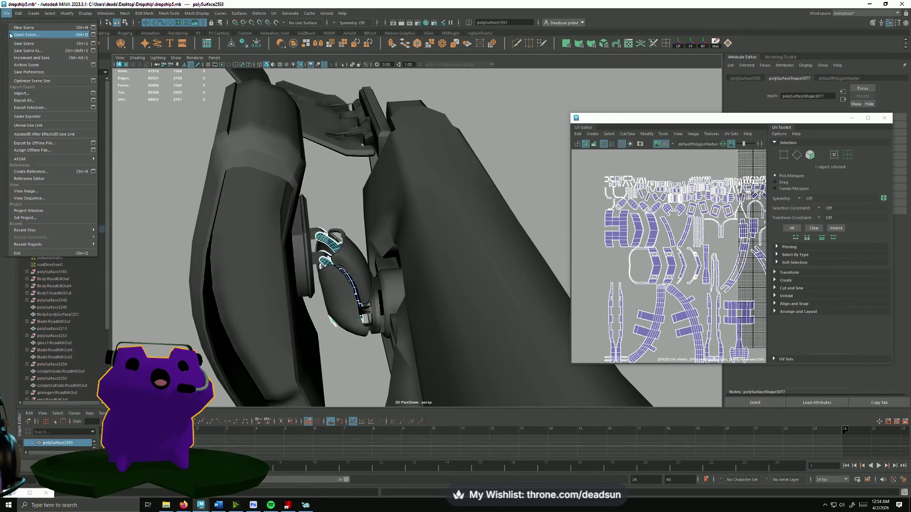
- Save the scene and export the selected strip piece to the Desktop's Dropship folder
left_click(24, 43)
left_click(7, 14)
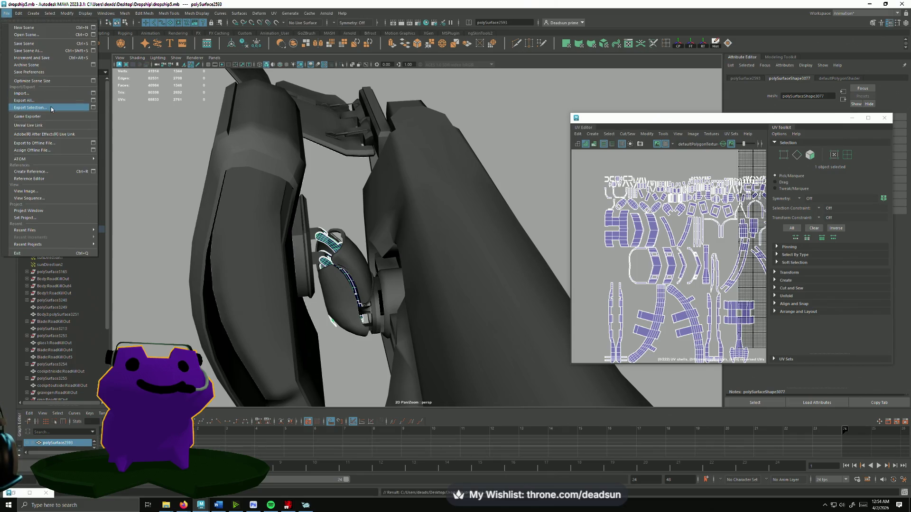
left_click(30, 107)
left_click(175, 140)
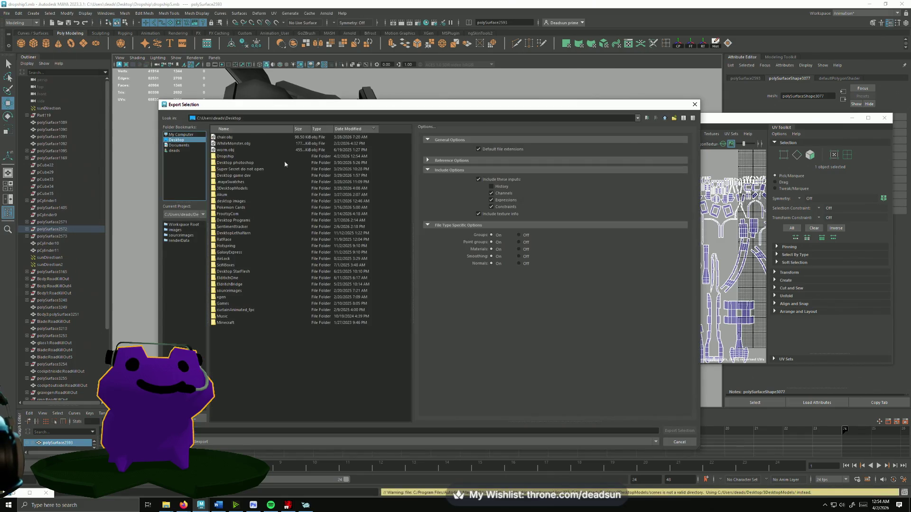
double_click(217, 156)
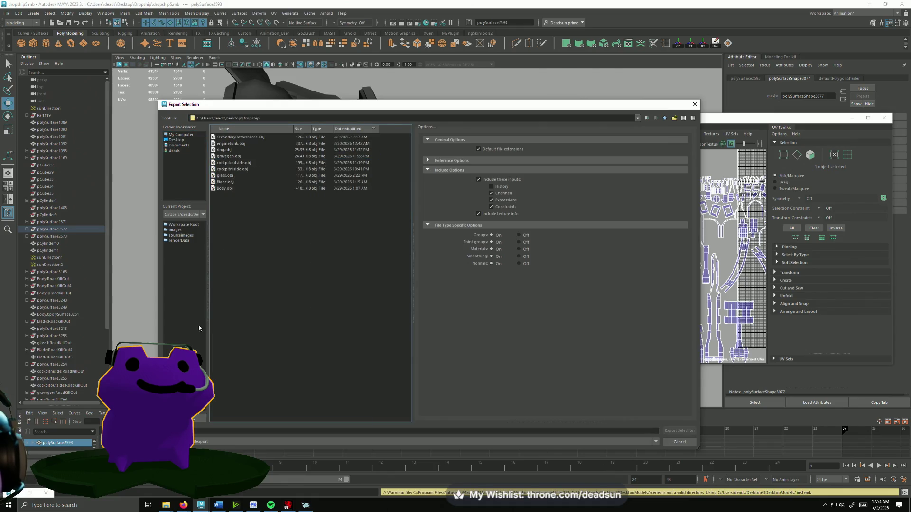
left_click(225, 429)
type("strut")
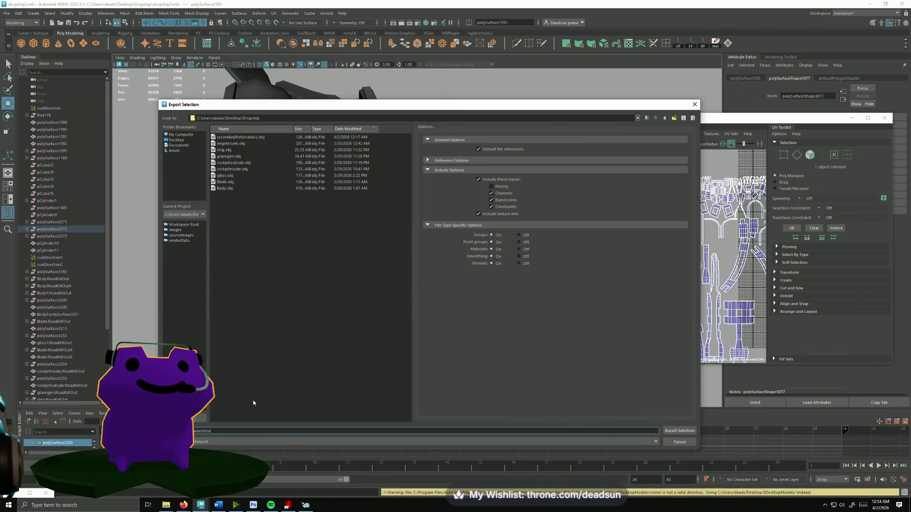
left_click(679, 431)
- Orbit in around the mech leg joint to view the hinged plate
middle_click_drag(361, 285, 322, 331, "alt")
mouse_move(323, 330)
left_mouse_down("alt")
mouse_move(414, 300)
mouse_move(350, 317)
mouse_move(301, 357)
mouse_move(511, 198)
left_mouse_up("alt")
left_click_drag(456, 231, 412, 274, "alt")
mouse_move(374, 248)
left_mouse_down("alt")
mouse_move(474, 284)
mouse_move(319, 289)
mouse_move(429, 247)
mouse_move(441, 282)
left_mouse_up("alt")
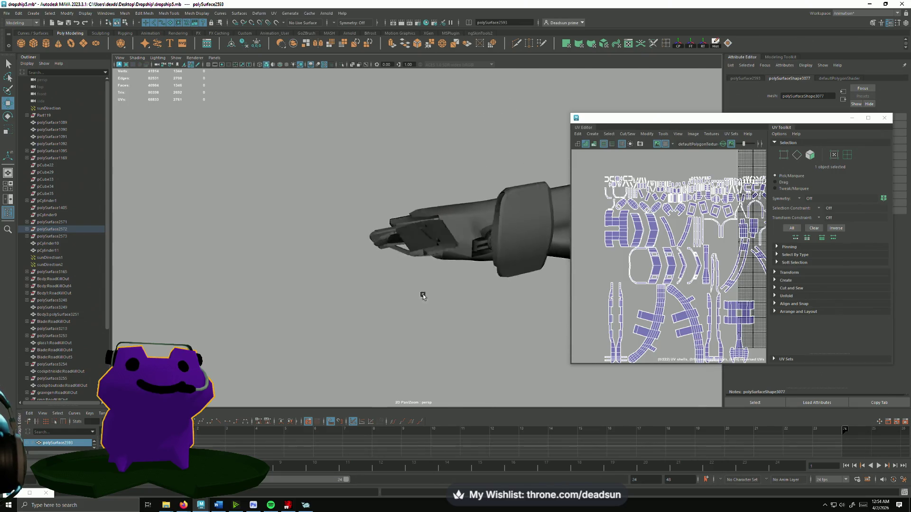
- Orbit and zoom around the dropship to inspect the cockpit interior and hull
mouse_move(356, 283)
left_mouse_down("alt")
mouse_move(484, 346)
mouse_move(362, 315)
mouse_move(400, 325)
mouse_move(360, 245)
mouse_move(332, 266)
mouse_move(301, 325)
mouse_move(270, 280)
mouse_move(320, 321)
mouse_move(261, 375)
left_mouse_up("alt")
mouse_move(260, 375)
right_mouse_down("alt")
mouse_move(474, 419)
mouse_move(324, 266)
right_mouse_up("alt")
right_click_drag(367, 353, 355, 323, "alt")
mouse_move(355, 323)
left_mouse_down("alt")
mouse_move(331, 287)
mouse_move(326, 326)
mouse_move(294, 339)
left_mouse_up("alt")
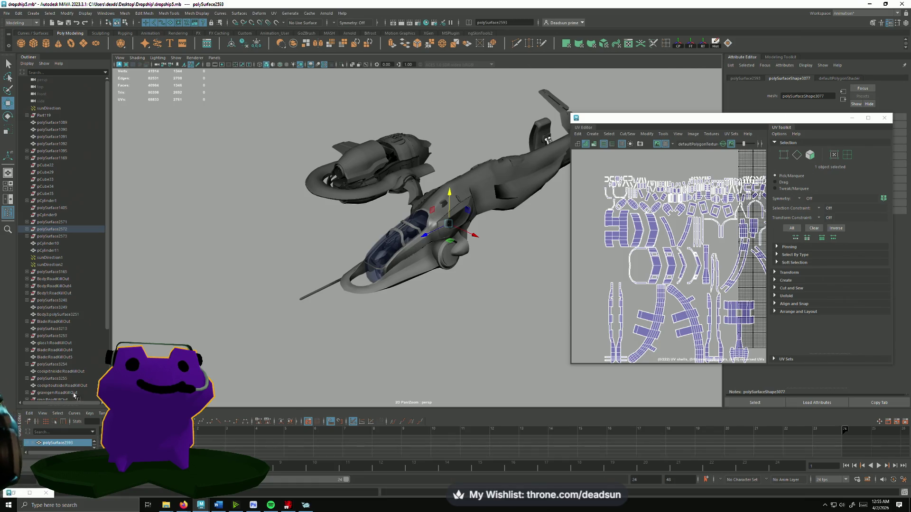
mouse_move(460, 257)
left_mouse_down("alt")
mouse_move(410, 347)
mouse_move(412, 269)
mouse_move(472, 311)
mouse_move(500, 309)
mouse_move(468, 302)
mouse_move(399, 319)
mouse_move(494, 176)
mouse_move(359, 325)
left_mouse_up("alt")
scroll(417, 352, "down", 6)
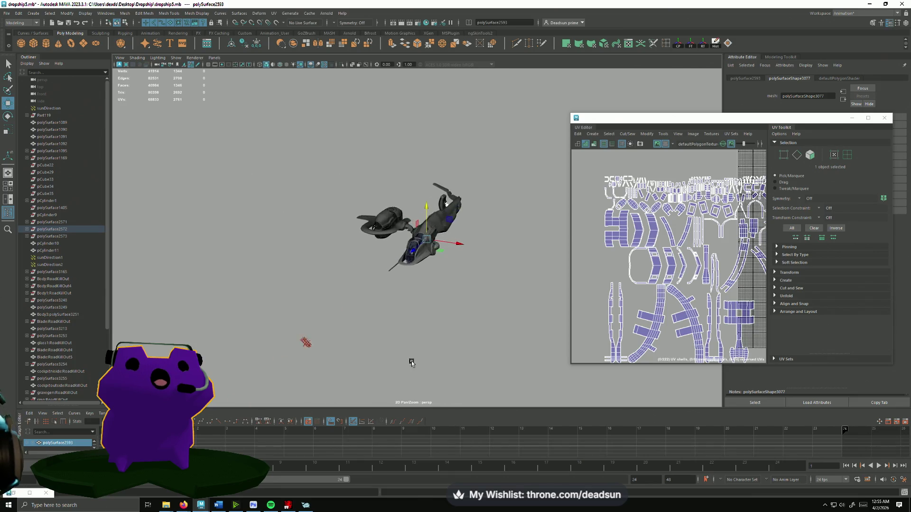
right_click_drag(411, 363, 587, 378, "alt")
- Deselect the checker-mapped glass canopy and orbit the dropship to a near-front view
left_click(412, 261)
right_click_drag(413, 261, 238, 232, "alt")
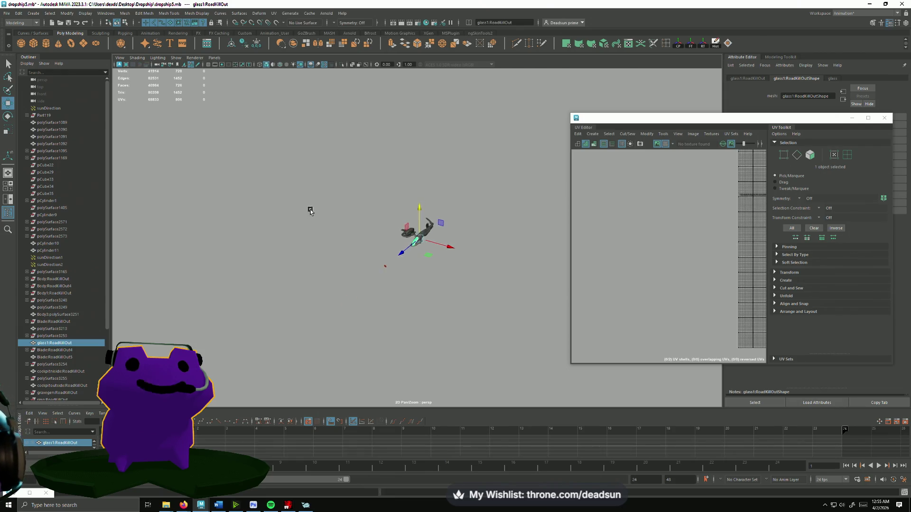
scroll(447, 365, "up", 10)
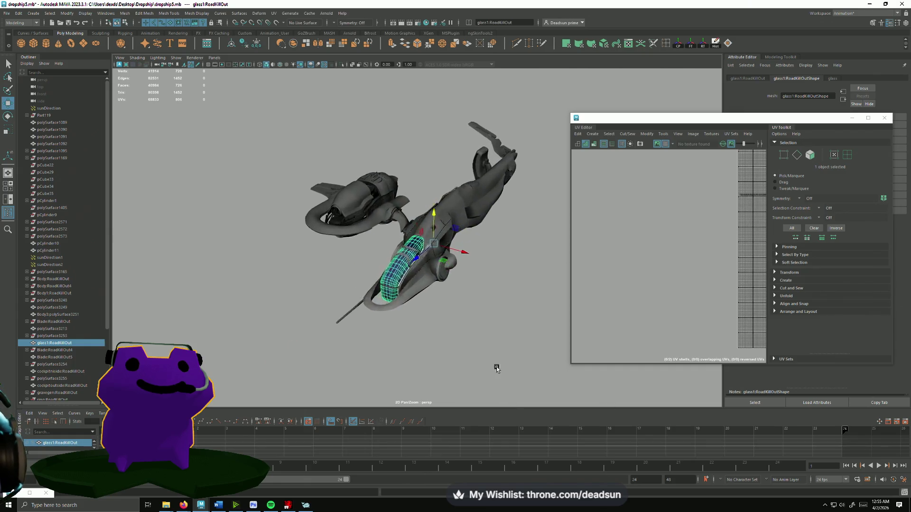
scroll(437, 375, "up", 5)
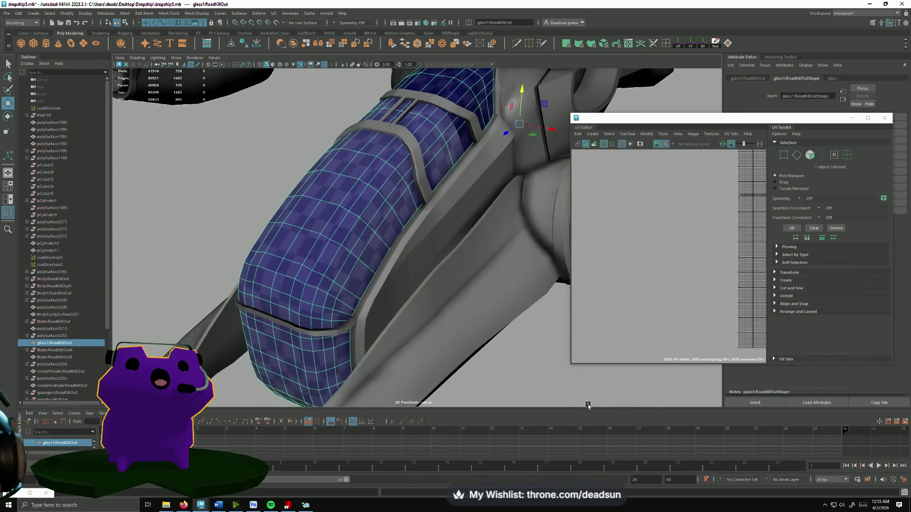
scroll(488, 370, "down", 10)
left_click(449, 354)
mouse_move(449, 355)
left_mouse_down("alt")
mouse_move(471, 352)
mouse_move(462, 326)
mouse_move(470, 315)
mouse_move(368, 360)
mouse_move(380, 368)
mouse_move(331, 373)
mouse_move(358, 378)
mouse_move(307, 299)
mouse_move(372, 359)
mouse_move(327, 286)
mouse_move(320, 289)
mouse_move(329, 319)
mouse_move(418, 362)
mouse_move(422, 339)
mouse_move(305, 315)
mouse_move(332, 370)
mouse_move(372, 304)
left_mouse_up("alt")
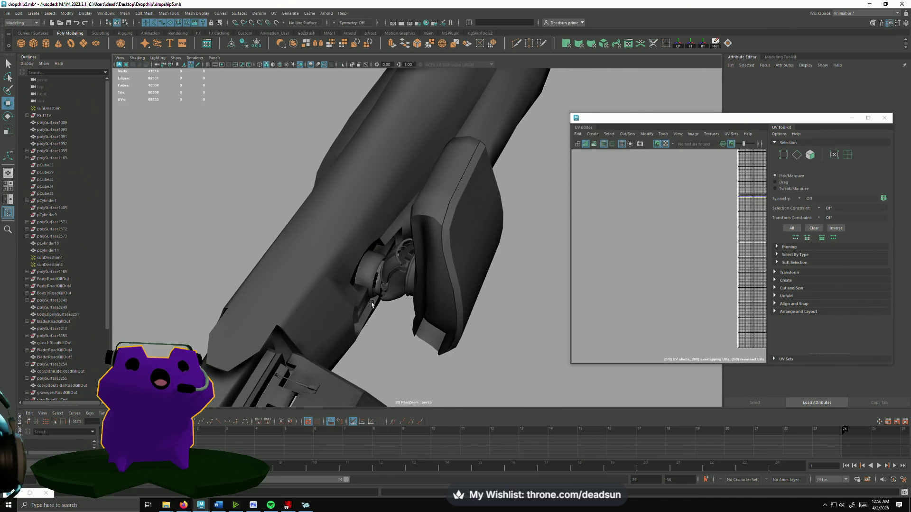
left_click(288, 505)
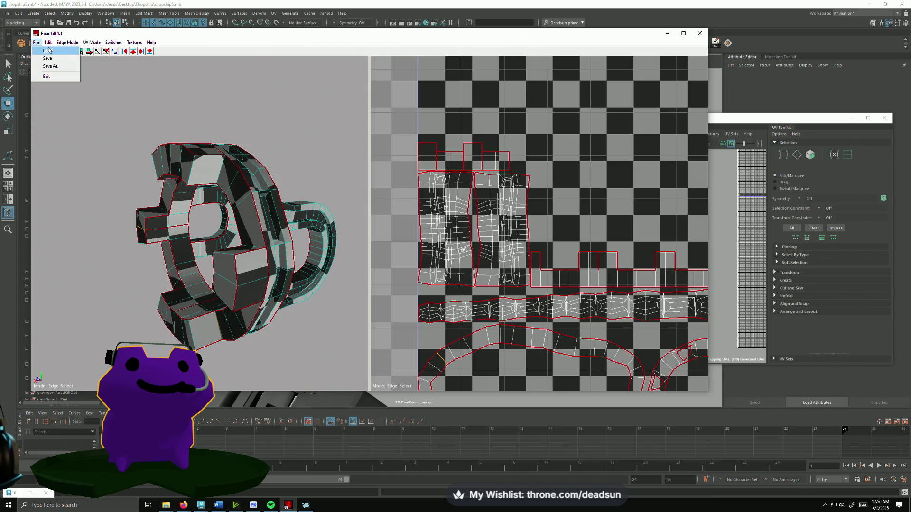
- Load rearaxilstrut.obj into RoadKill and orbit the checkered strut to stand upright
left_click(49, 50)
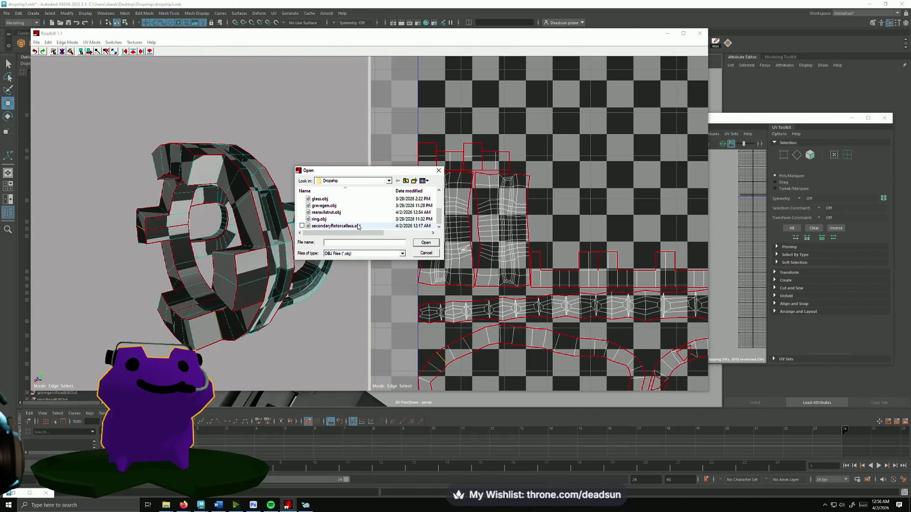
left_click(425, 242)
left_click_drag(259, 222, 285, 251, "alt")
right_click_drag(285, 252, 256, 261, "alt")
mouse_move(256, 261)
left_mouse_down("alt")
mouse_move(216, 259)
mouse_move(236, 257)
mouse_move(211, 239)
left_mouse_up("alt")
left_click_drag(207, 149, 263, 113, "alt")
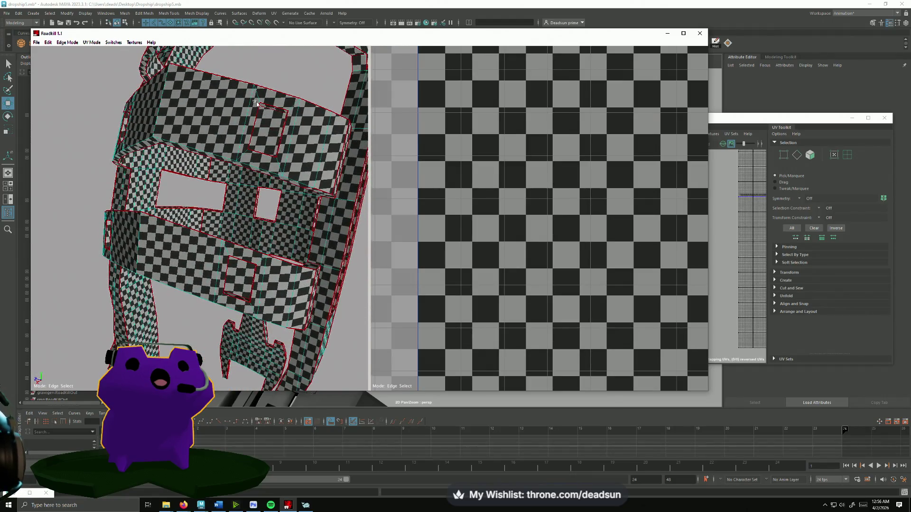
- Orbit and zoom around the strut to inspect its panels and rectangular hole
left_click_drag(260, 173, 249, 153, "alt")
mouse_move(259, 188)
left_mouse_down("alt")
mouse_move(226, 175)
mouse_move(252, 174)
mouse_move(270, 156)
mouse_move(251, 196)
mouse_move(222, 167)
mouse_move(219, 188)
left_mouse_up("alt")
mouse_move(206, 139)
left_mouse_down("alt")
mouse_move(217, 131)
mouse_move(209, 142)
left_mouse_up("alt")
scroll(235, 121, "down", 3)
scroll(226, 200, "up", 8)
scroll(226, 212, "down", 5)
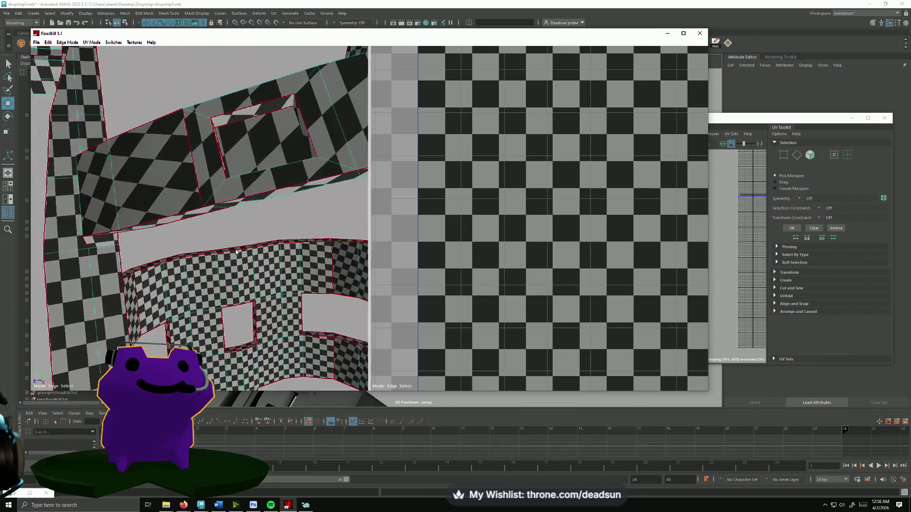
scroll(232, 242, "up", 3)
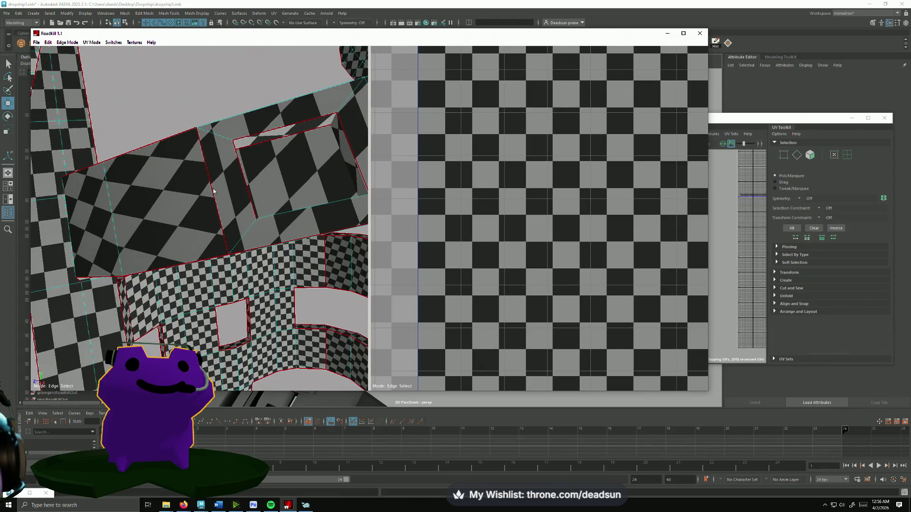
scroll(237, 200, "down", 5)
scroll(214, 203, "up", 4)
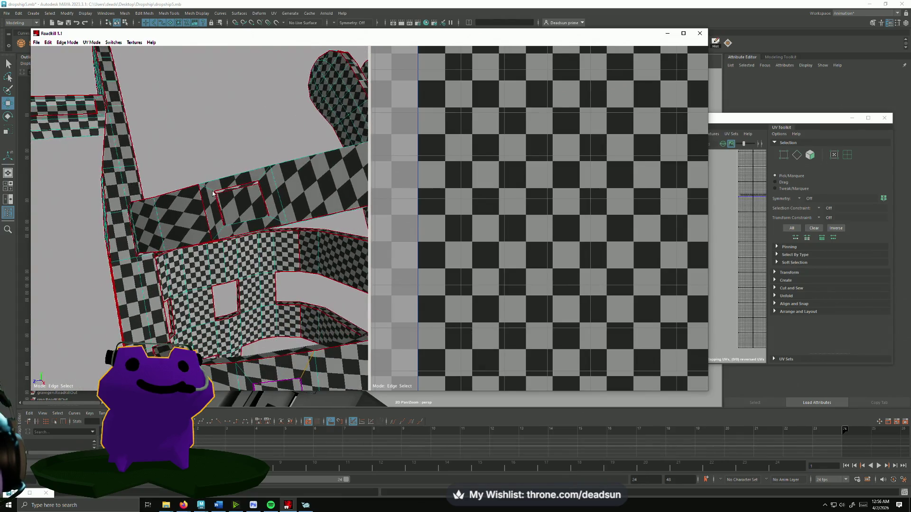
scroll(220, 204, "down", 3)
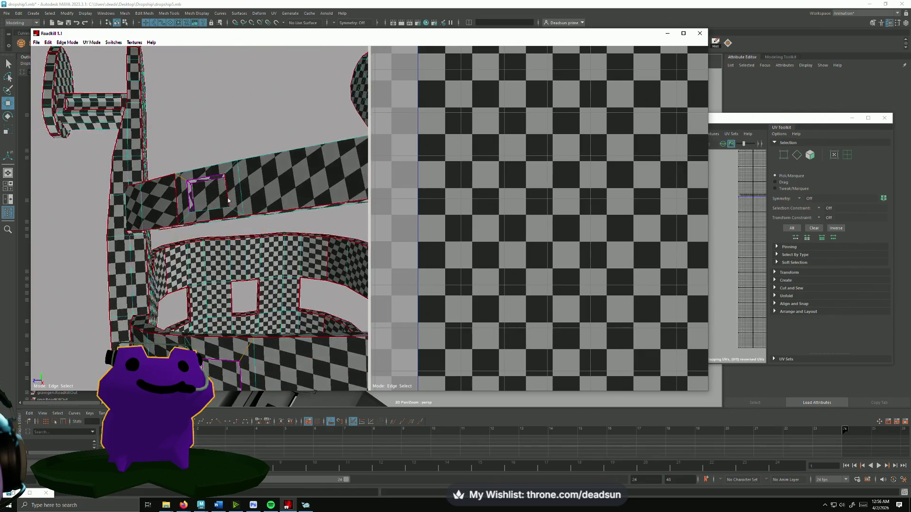
scroll(222, 200, "down", 3)
scroll(233, 203, "up", 3)
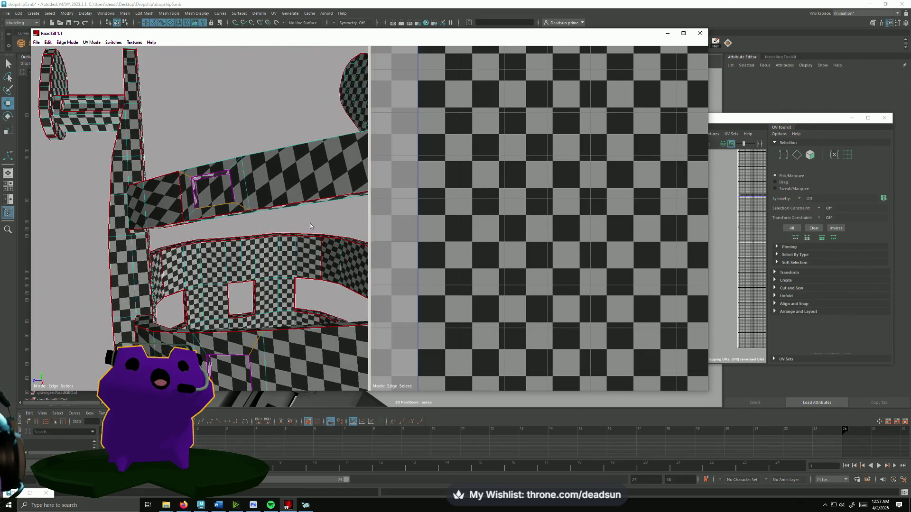
scroll(378, 198, "down", 5)
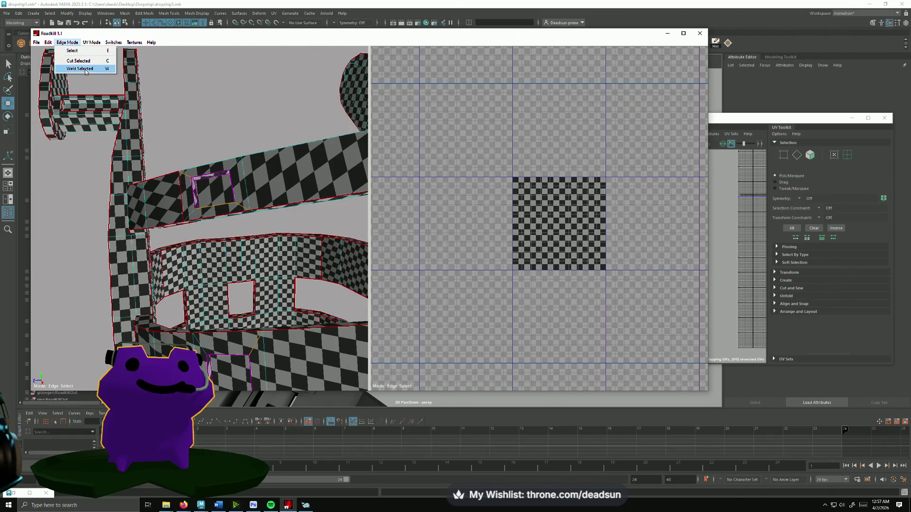
- Weld the picked hole edges to unwrap the strut, then pick an edge loop
left_click(86, 70)
scroll(231, 225, "down", 5)
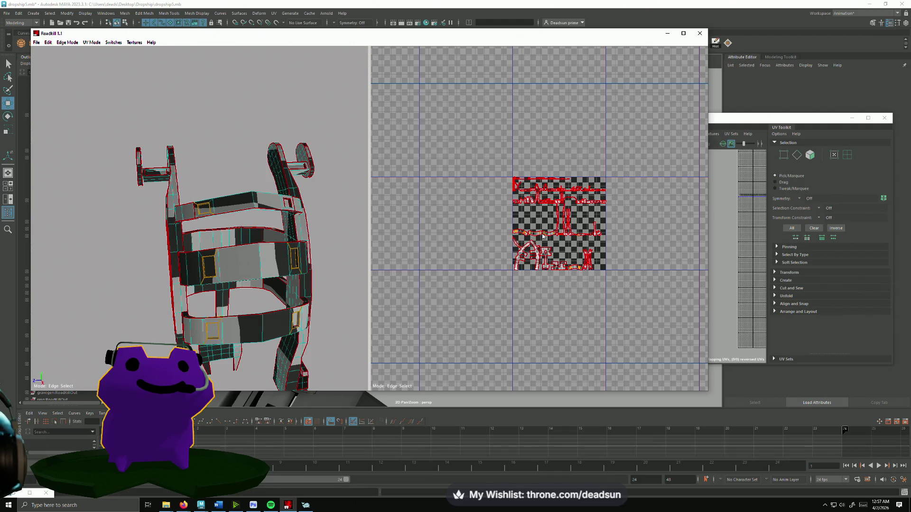
scroll(543, 236, "up", 2)
mouse_move(214, 256)
left_mouse_down("alt")
mouse_move(236, 257)
mouse_move(246, 316)
left_mouse_up("alt")
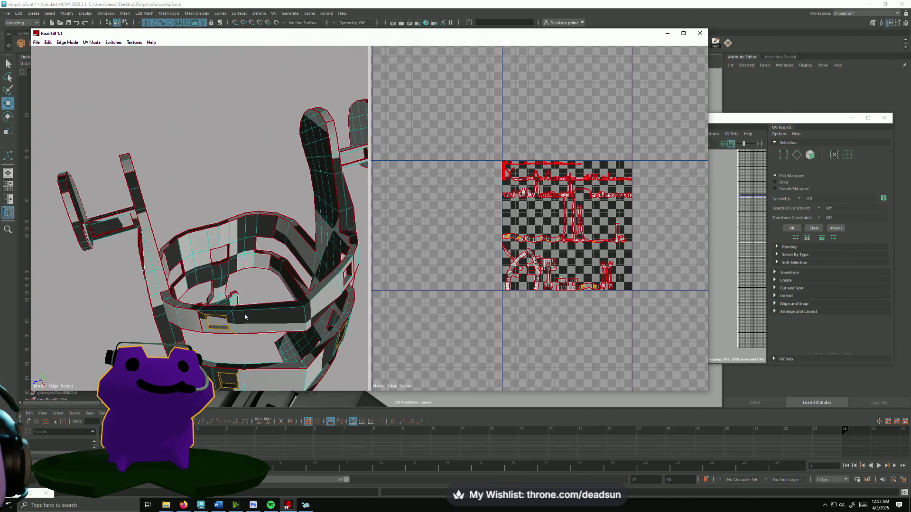
left_click(269, 305)
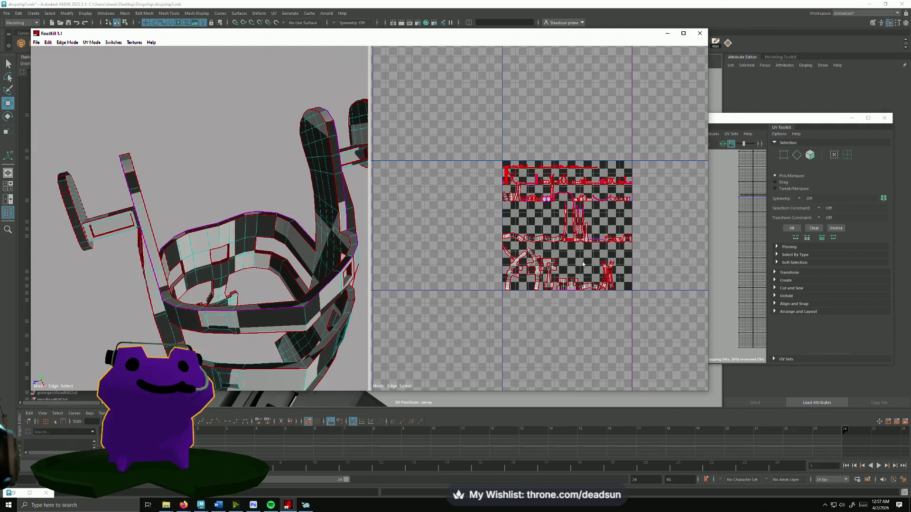
scroll(517, 268, "up", 5)
middle_click_drag(517, 268, 514, 230)
- Orbit to a top-front view and pick an edge on the strut's underside
mouse_move(185, 266)
left_mouse_down("alt")
mouse_move(113, 275)
mouse_move(125, 283)
mouse_move(130, 323)
mouse_move(143, 283)
mouse_move(128, 277)
mouse_move(137, 308)
left_mouse_up("alt")
right_click_drag(137, 308, 89, 297, "alt")
left_click_drag(89, 298, 142, 256, "alt")
right_click_drag(142, 256, 179, 224, "alt")
mouse_move(180, 225)
left_mouse_down("alt")
mouse_move(177, 159)
mouse_move(192, 140)
mouse_move(311, 177)
mouse_move(341, 160)
mouse_move(171, 255)
mouse_move(182, 228)
left_mouse_up("alt")
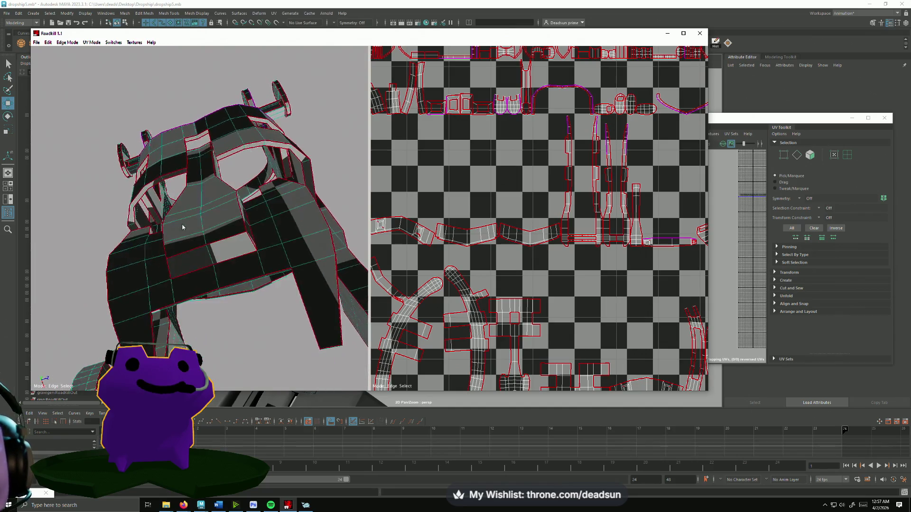
left_click(190, 253)
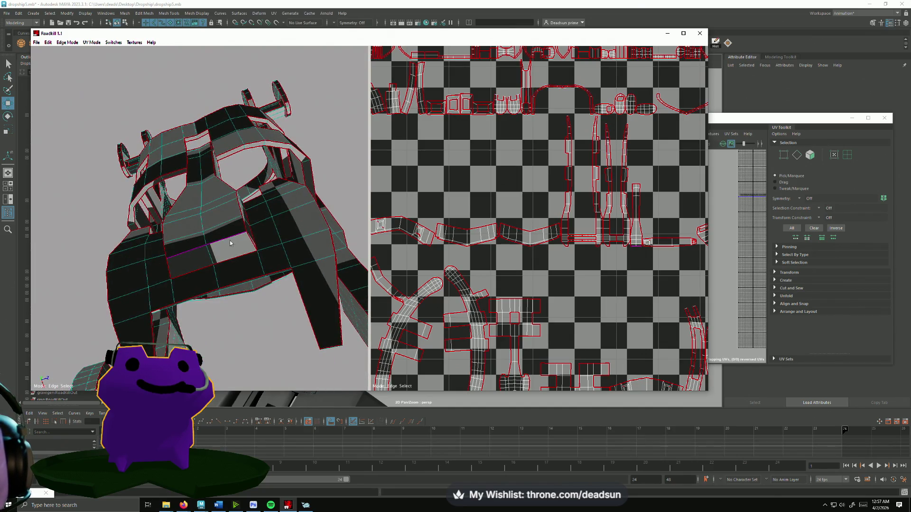
- Cut a seam along the strut's strip so it re-unwraps, then view the whole strut
left_click_drag(205, 264, 222, 173, "alt")
scroll(129, 299, "up", 10)
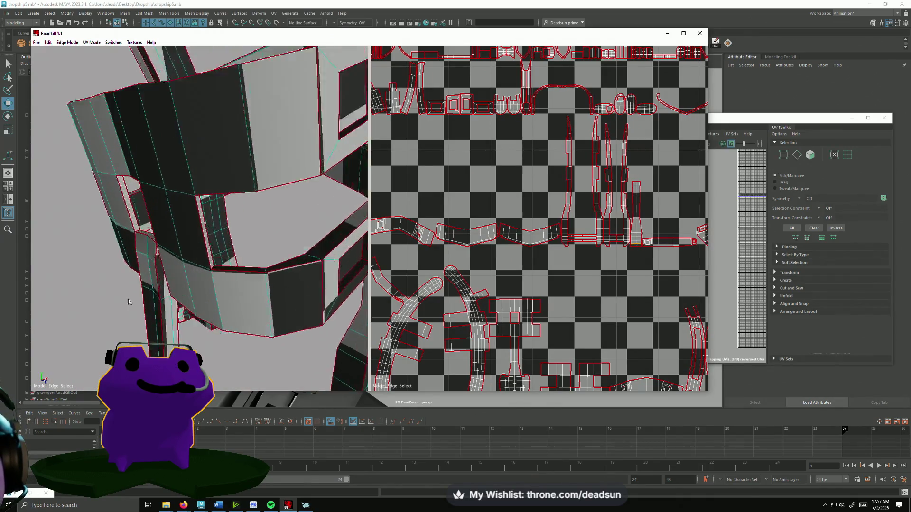
mouse_move(161, 287)
left_mouse_down("alt")
mouse_move(157, 312)
mouse_move(146, 307)
mouse_move(256, 294)
mouse_move(176, 239)
mouse_move(261, 260)
mouse_move(224, 279)
mouse_move(252, 277)
mouse_move(224, 221)
mouse_move(194, 206)
mouse_move(217, 284)
mouse_move(202, 258)
mouse_move(201, 223)
mouse_move(198, 232)
left_mouse_up("alt")
left_click(223, 267)
mouse_move(250, 300)
left_mouse_down("alt")
mouse_move(233, 278)
mouse_move(238, 244)
left_mouse_up("alt")
scroll(214, 243, "down", 5)
scroll(215, 244, "up", 3)
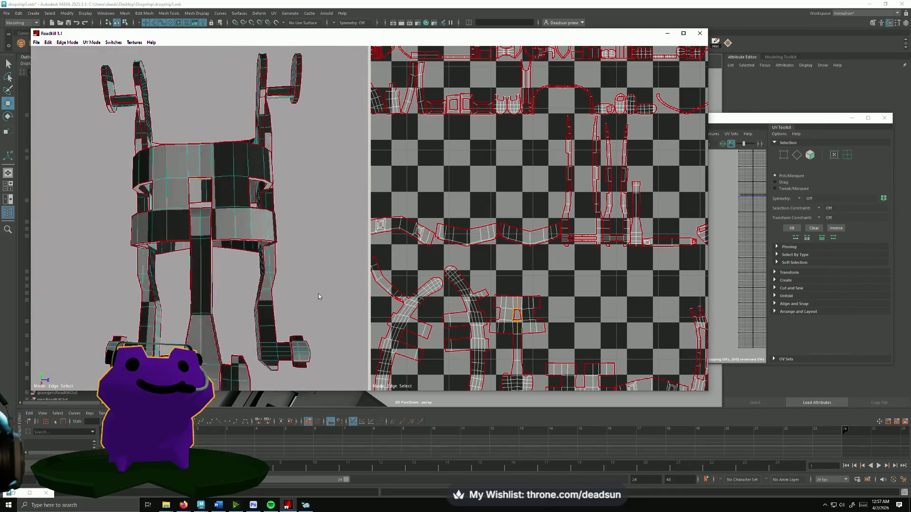
scroll(512, 323, "up", 3)
scroll(472, 235, "up", 5)
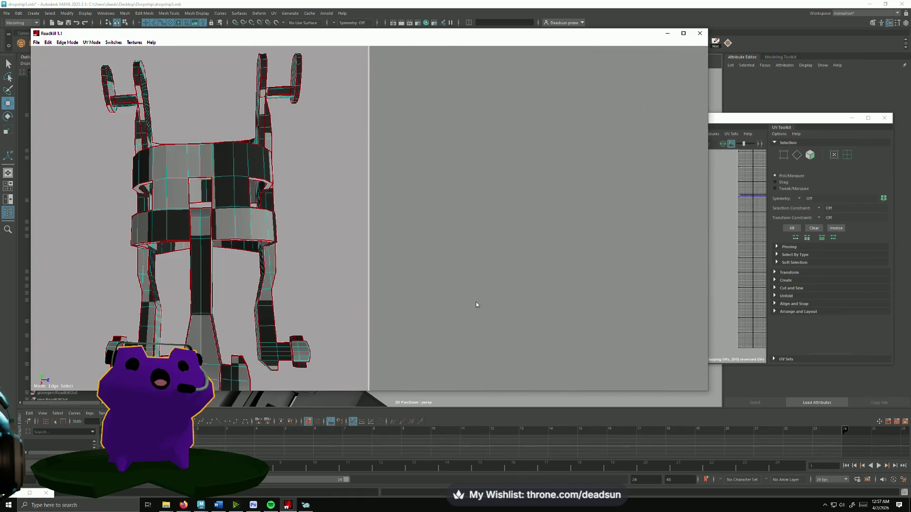
- Re-cut the small island's seams onto its left, lower, right and upper-right edges
scroll(549, 220, "down", 5)
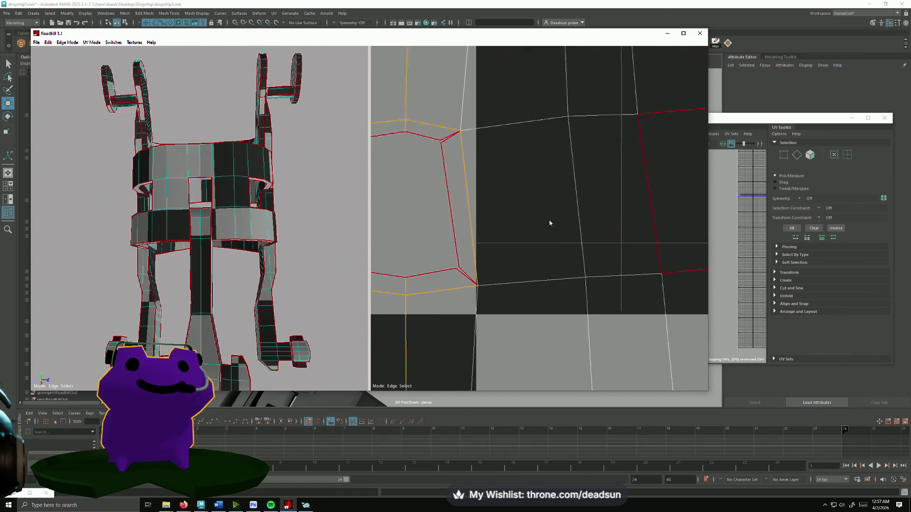
left_click(524, 186)
left_click(533, 280)
left_click(535, 280)
left_click(556, 233)
left_click(567, 200)
scroll(549, 296, "down", 3)
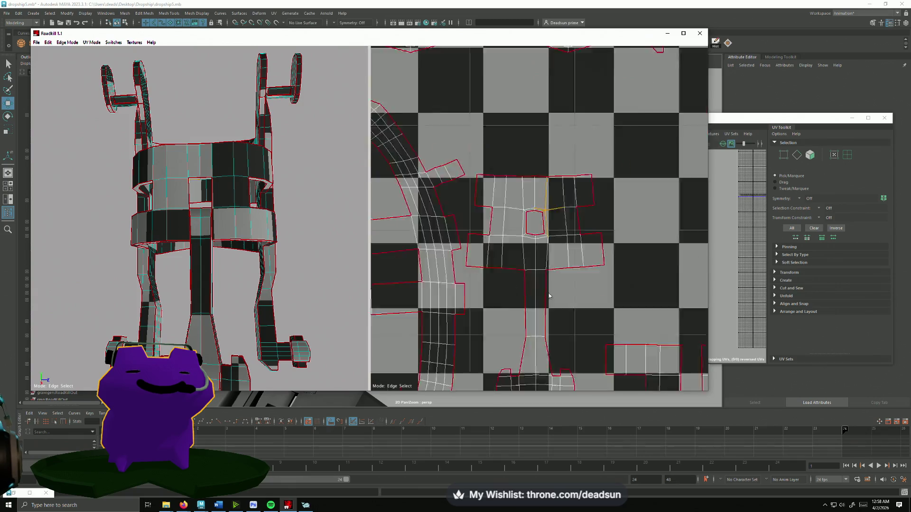
scroll(549, 296, "down", 5)
scroll(533, 188, "up", 5)
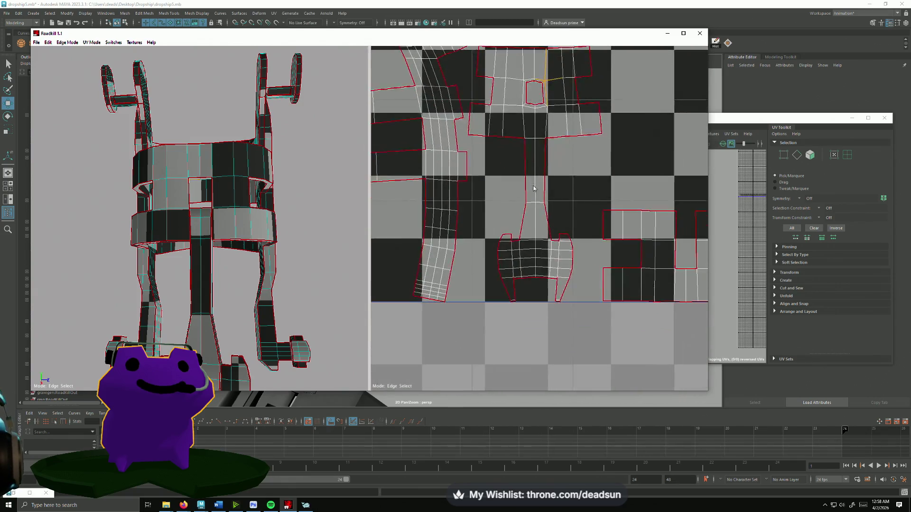
scroll(533, 188, "down", 5)
- Select the top and left edges of the strut's inner rectangular window
left_click_drag(143, 272, 253, 296, "alt")
scroll(216, 235, "up", 5)
mouse_move(212, 223)
left_mouse_down("alt")
mouse_move(209, 236)
mouse_move(181, 214)
left_mouse_up("alt")
left_click(182, 214)
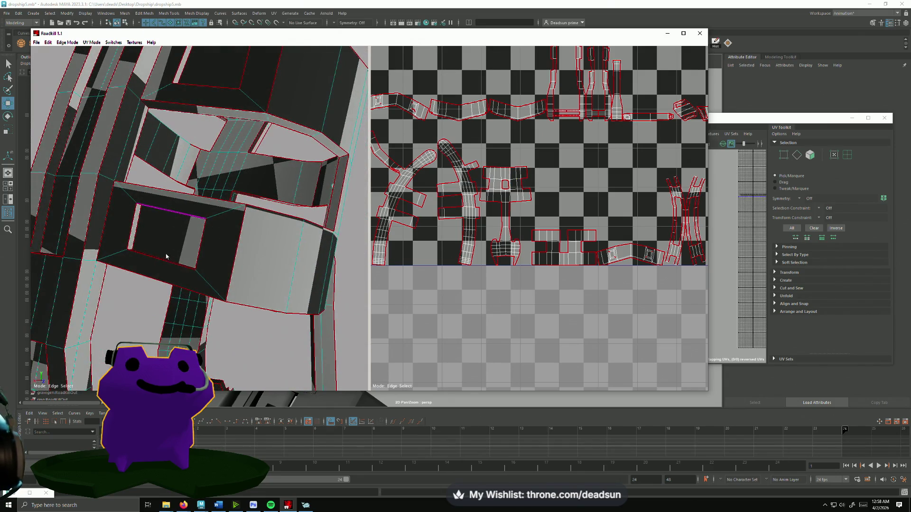
left_click_drag(166, 257, 198, 275, "alt")
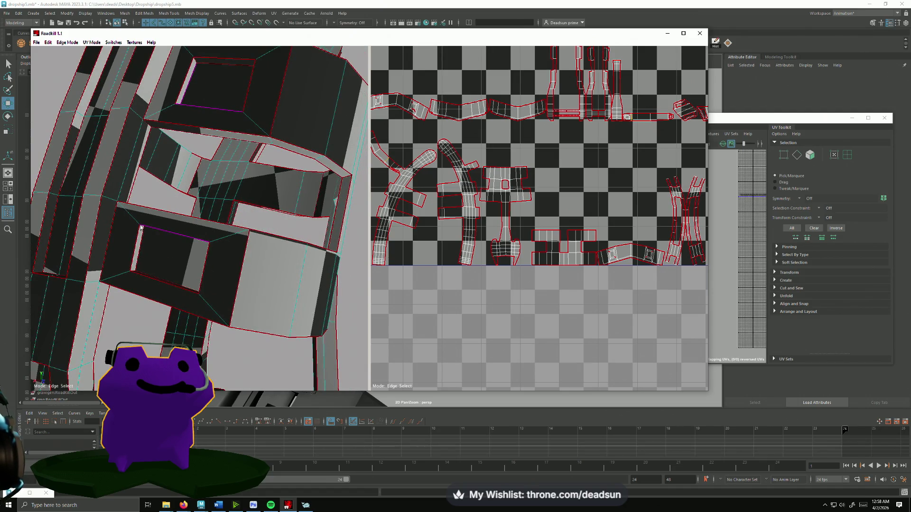
left_click(141, 245)
scroll(493, 260, "down", 5)
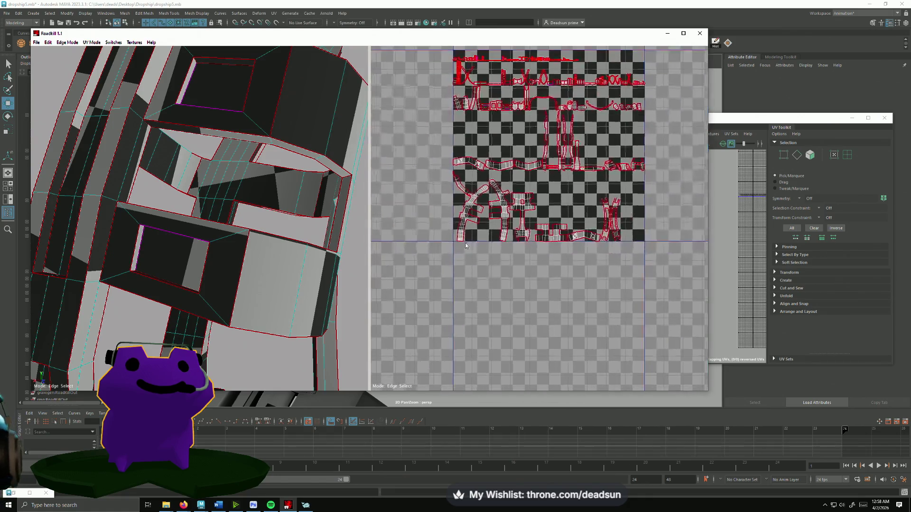
- Orbit in close on the strut's panel and deselect the currently selected edge
left_click_drag(180, 256, 116, 287, "alt")
left_click_drag(200, 277, 188, 280, "alt")
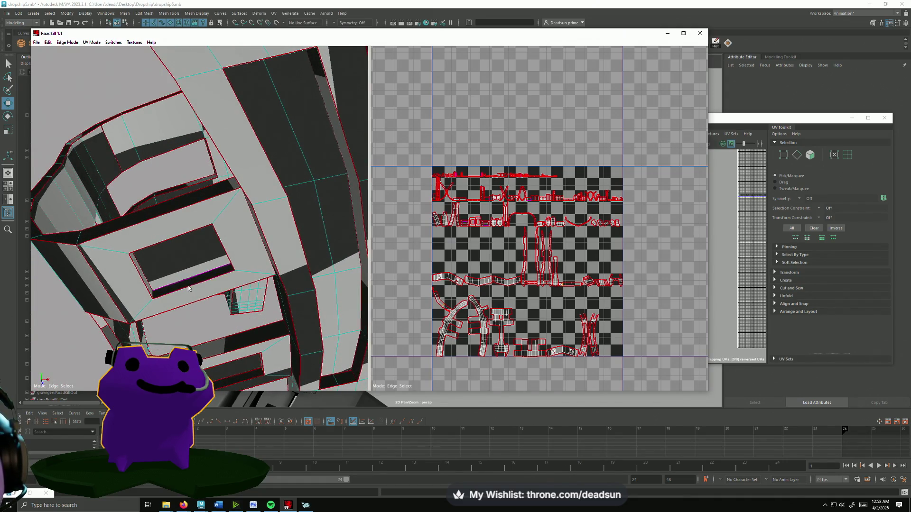
mouse_move(197, 312)
left_mouse_down("alt")
mouse_move(175, 298)
mouse_move(206, 342)
mouse_move(282, 349)
mouse_move(172, 335)
mouse_move(209, 325)
left_mouse_up("alt")
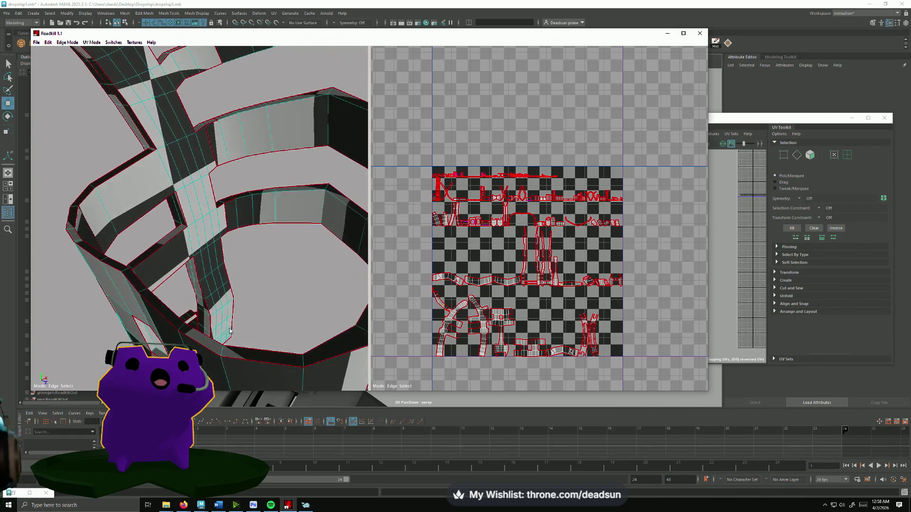
left_click_drag(297, 294, 258, 259, "alt")
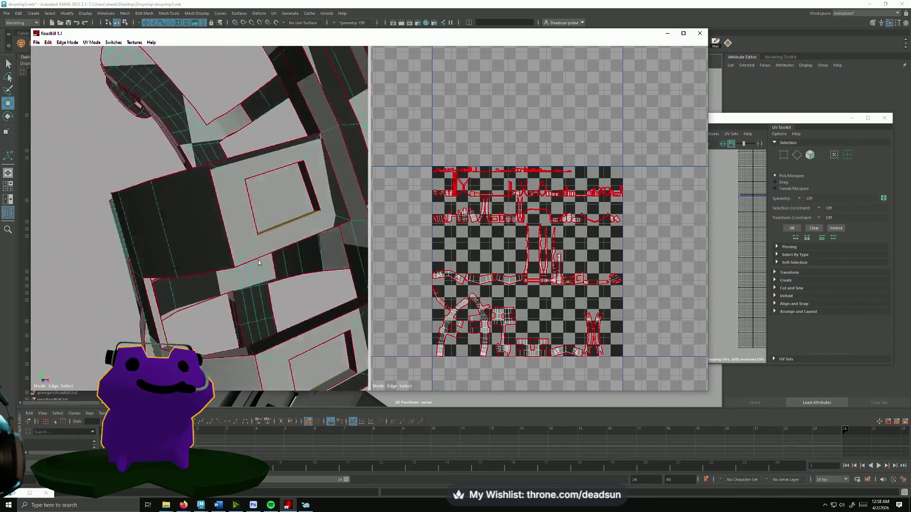
scroll(542, 171, "up", 5)
scroll(445, 215, "up", 2)
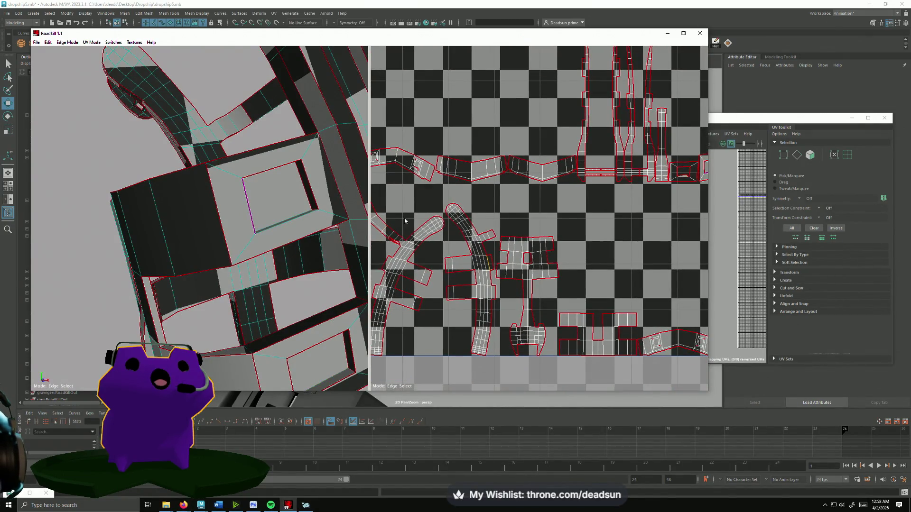
scroll(539, 237, "up", 2)
scroll(536, 241, "up", 4)
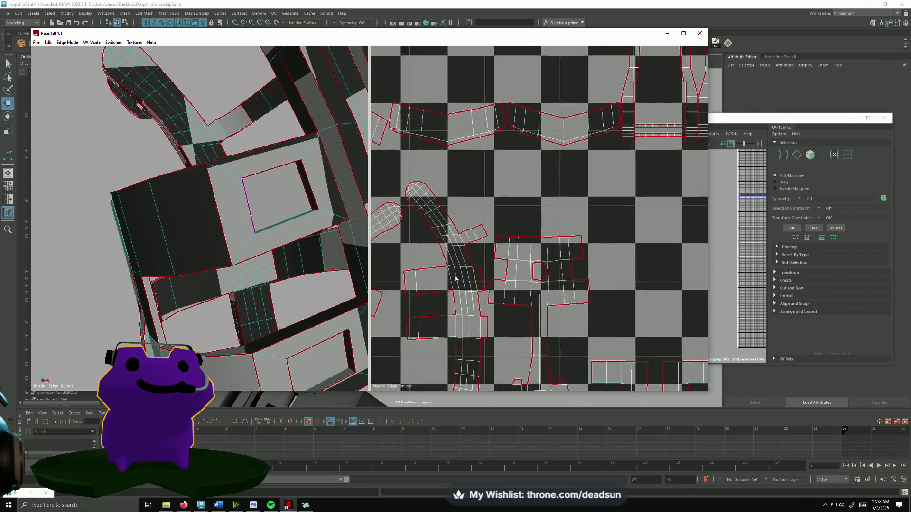
left_click_drag(511, 226, 521, 244)
scroll(521, 272, "down", 8)
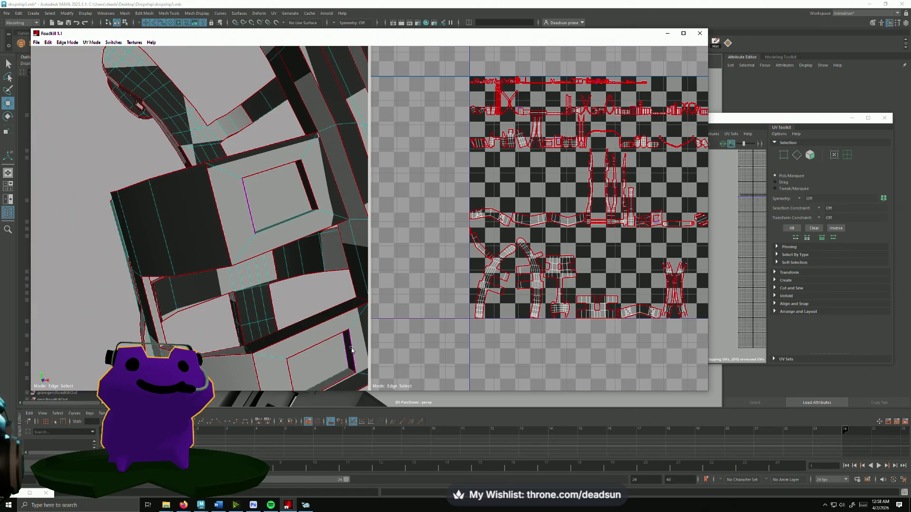
- Cut seams along the square frame's inner edges, then clear the edge loop selection
left_click(518, 321)
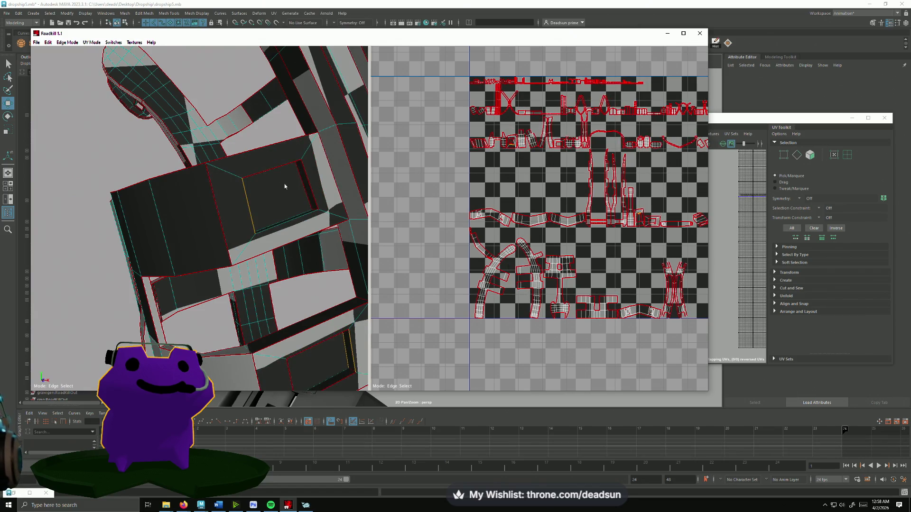
left_click(273, 171)
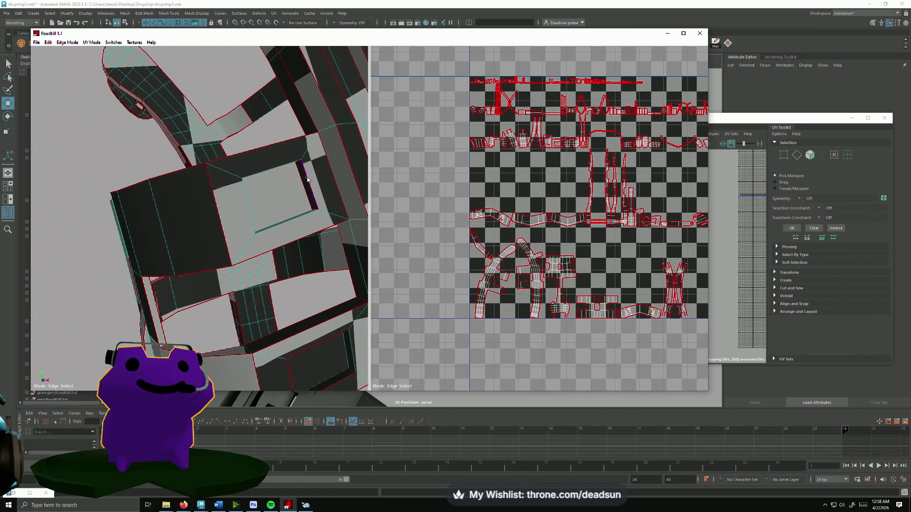
left_click(305, 180)
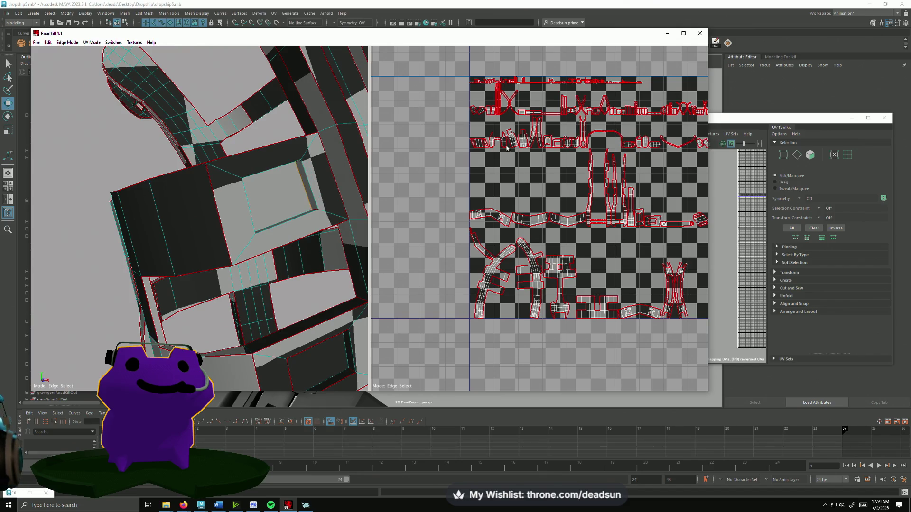
scroll(507, 147, "up", 10)
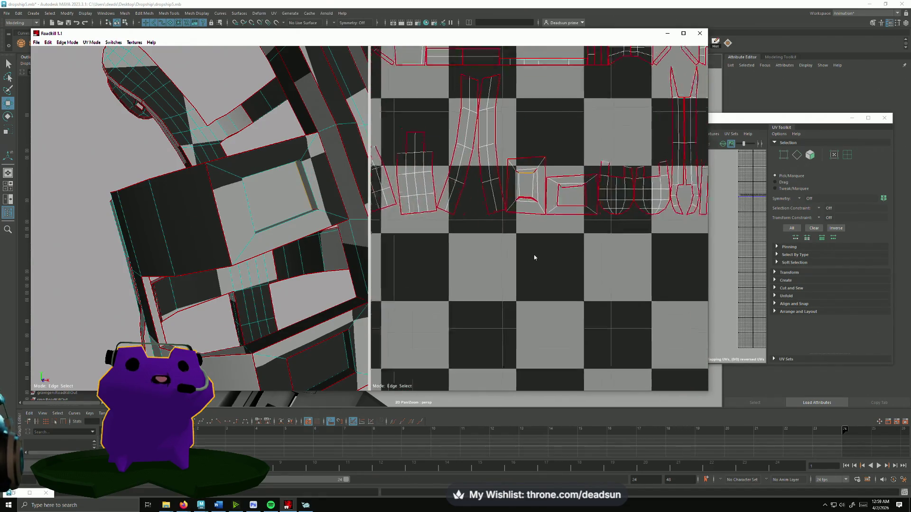
scroll(534, 258, "up", 1)
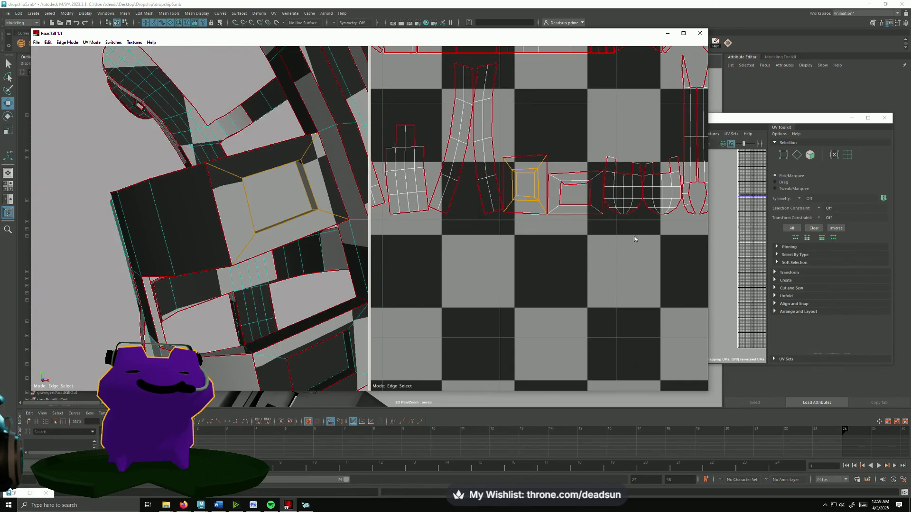
left_click(525, 163)
- Cut seams along the box section's corner edges so the islands re-unfold and pack
left_click(220, 222)
left_click_drag(219, 222, 269, 217, "alt")
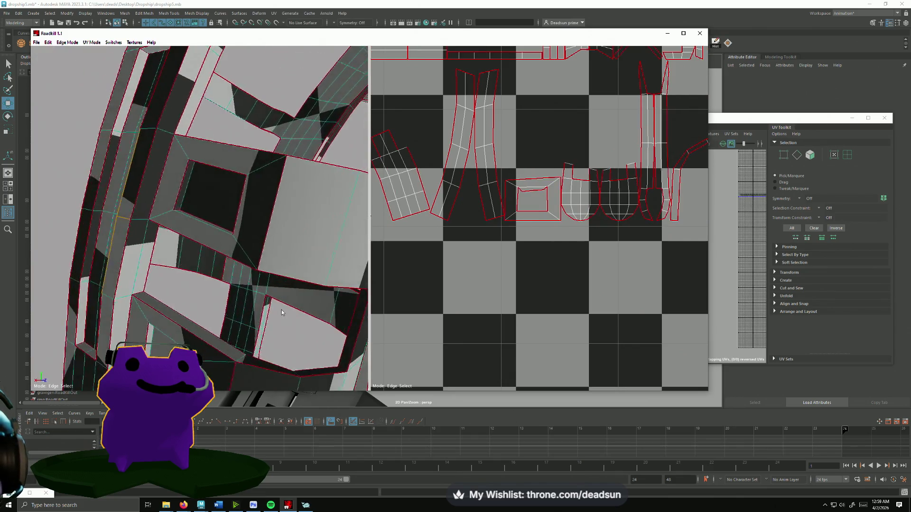
left_click(272, 215)
left_click(234, 215)
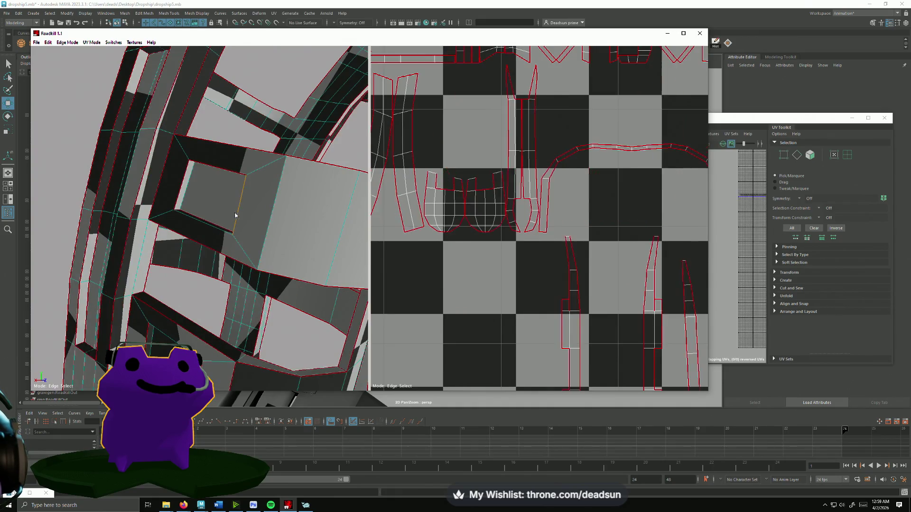
left_click(183, 186)
left_click_drag(181, 171, 142, 147, "alt")
scroll(531, 268, "up", 10)
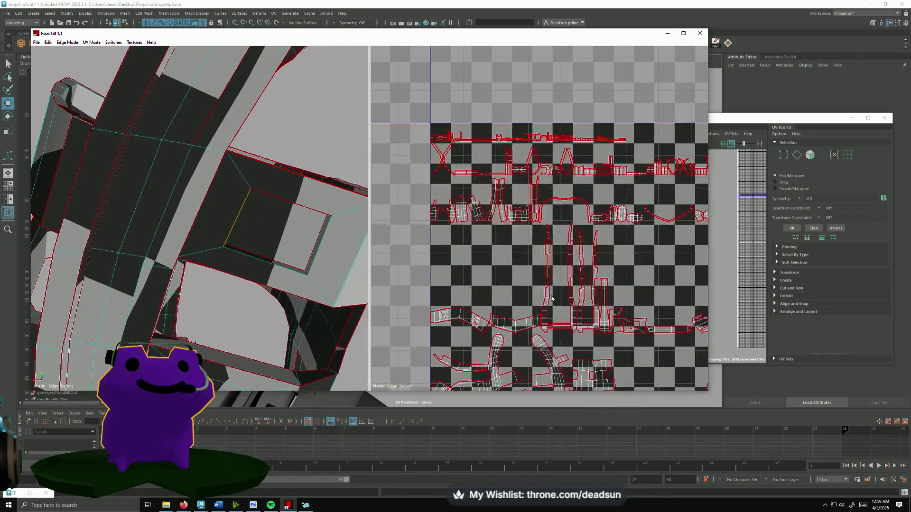
- Toggle seams around the small square-hole island so it re-unfolds
scroll(506, 186, "up", 5)
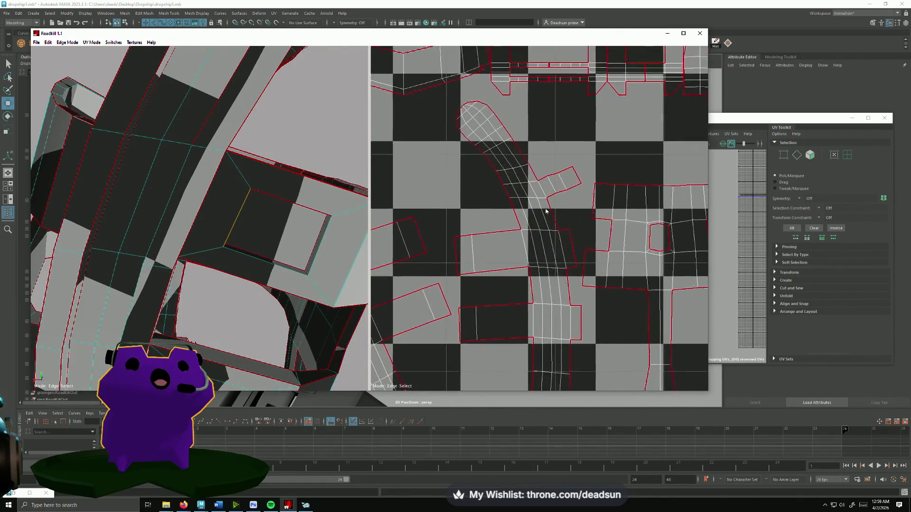
mouse_move(465, 225)
middle_mouse_down()
mouse_move(535, 199)
mouse_move(553, 226)
middle_mouse_up()
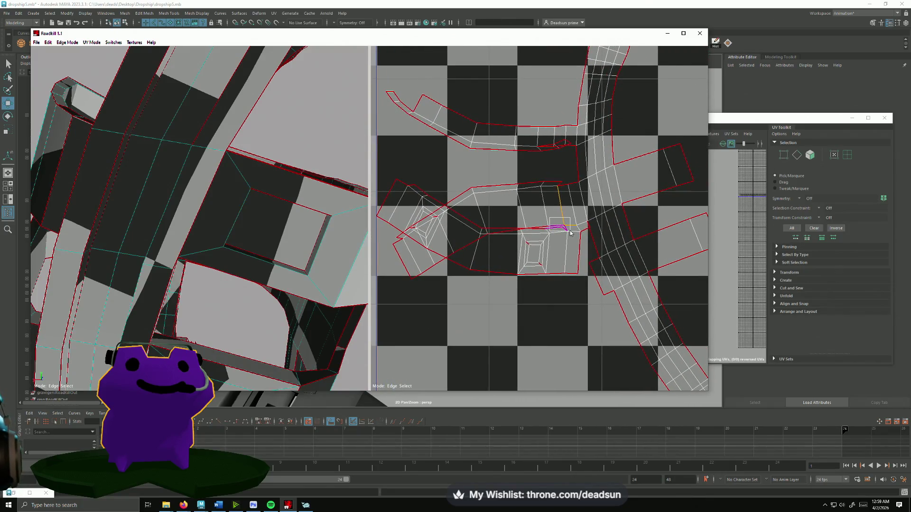
left_click(552, 226)
left_click(497, 176)
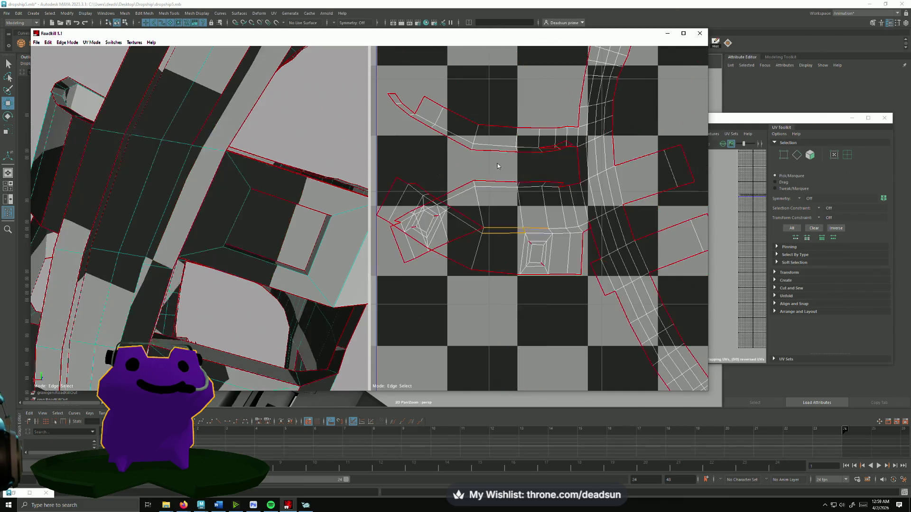
left_click(463, 221)
mouse_move(417, 138)
left_mouse_down()
mouse_move(450, 168)
mouse_move(403, 227)
left_mouse_up()
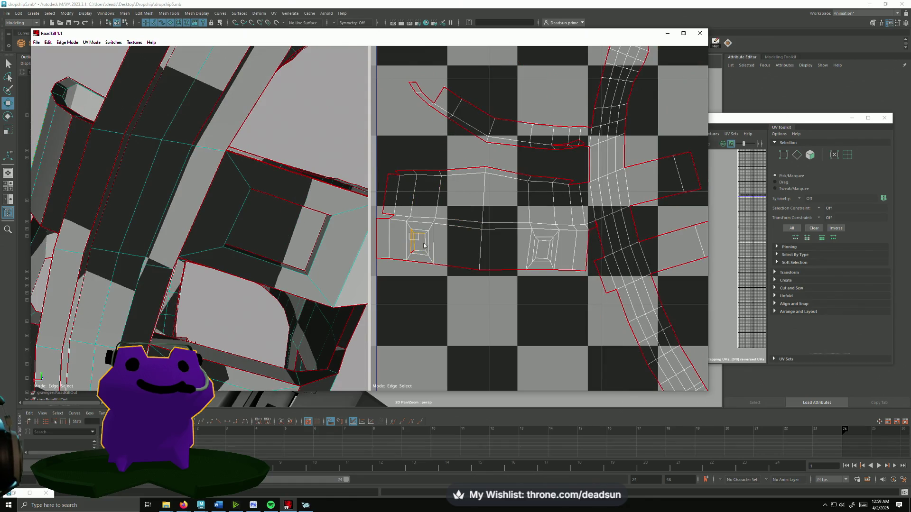
- Toggle seams on the neighbouring islands to re-unfold and repack them
middle_click_drag(598, 250, 529, 277)
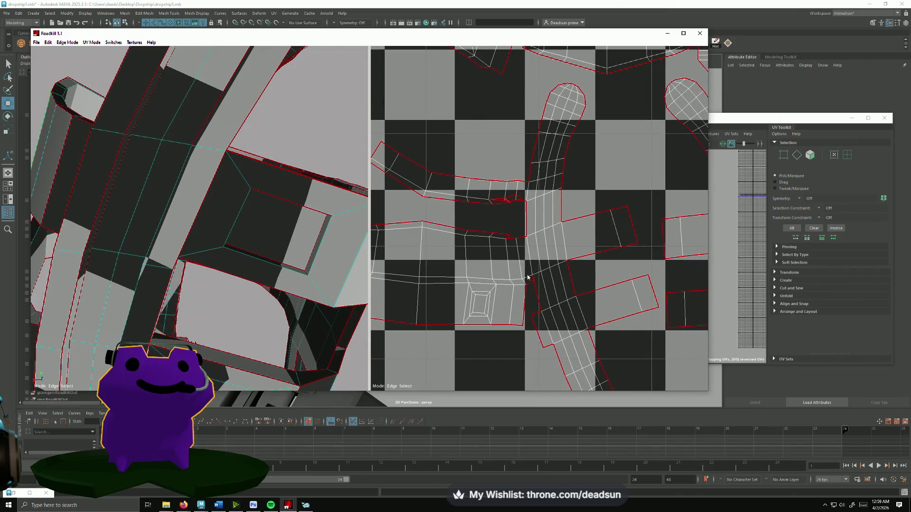
left_click(541, 312)
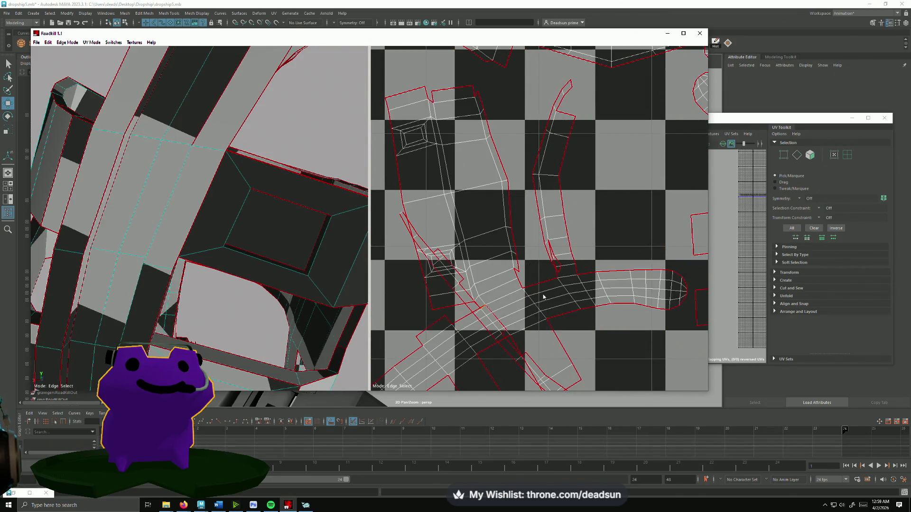
scroll(524, 271, "down", 3)
scroll(460, 204, "up", 2)
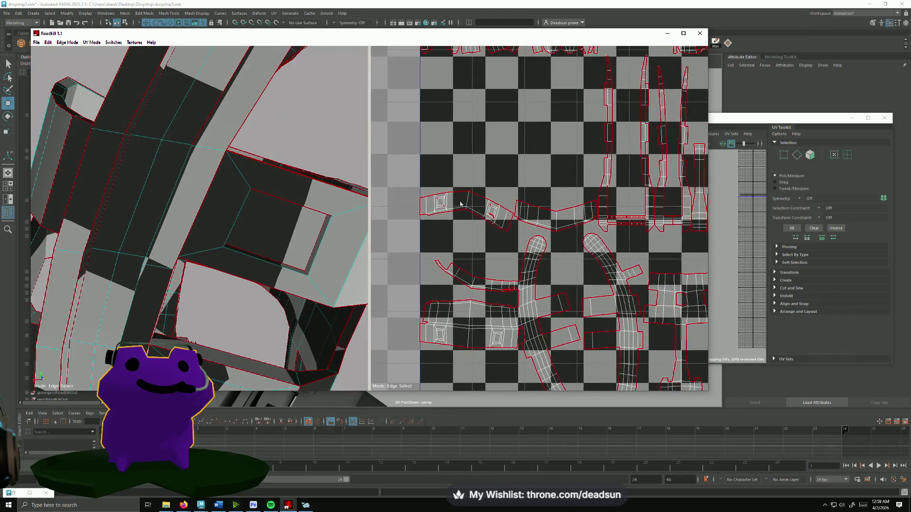
scroll(460, 204, "up", 3)
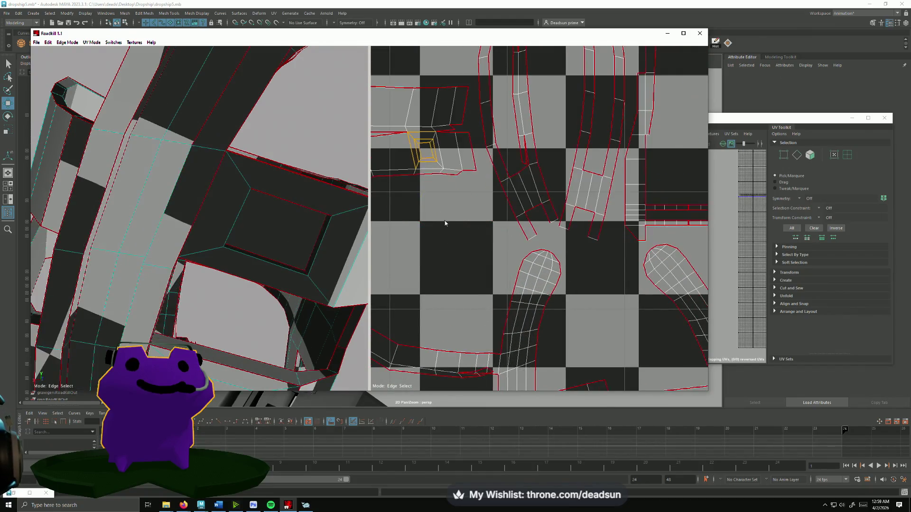
scroll(444, 223, "down", 4)
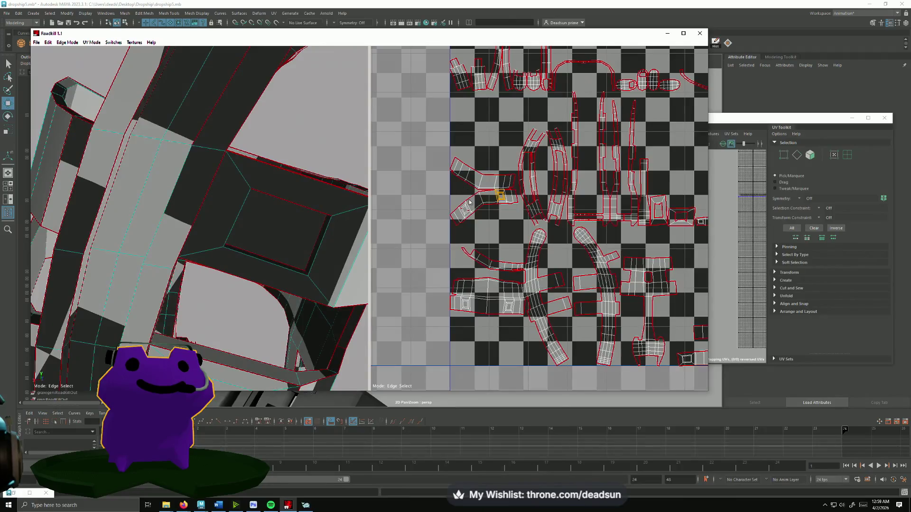
left_click(469, 202)
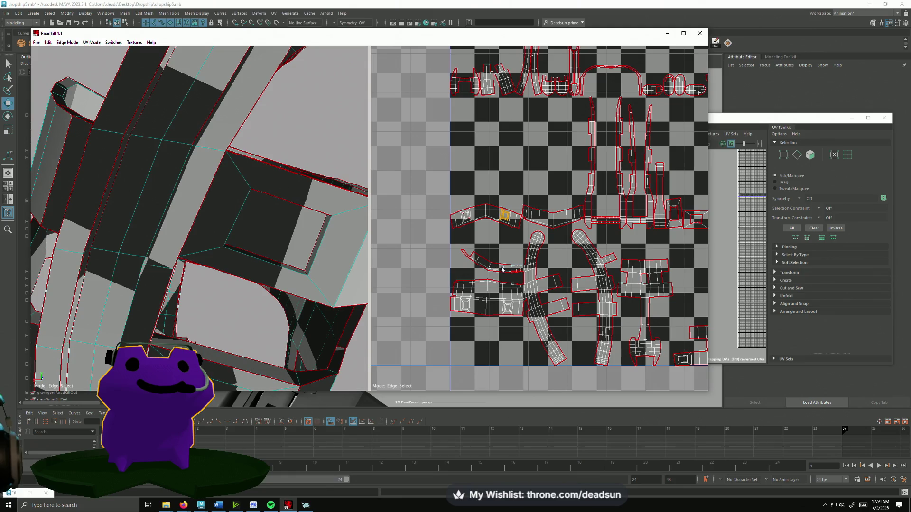
- Remove a seam on the curved island to rejoin its shell
scroll(500, 286, "up", 3)
left_click_drag(476, 288, 501, 309)
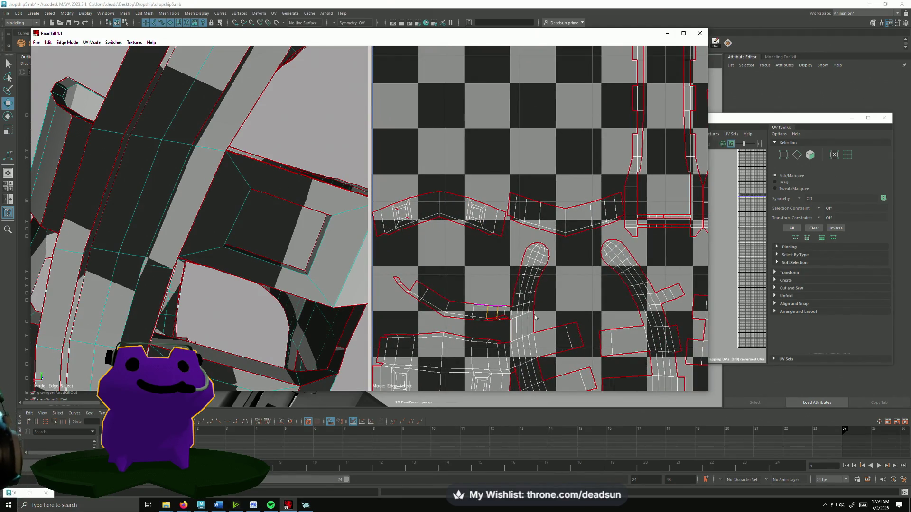
scroll(532, 307, "down", 5)
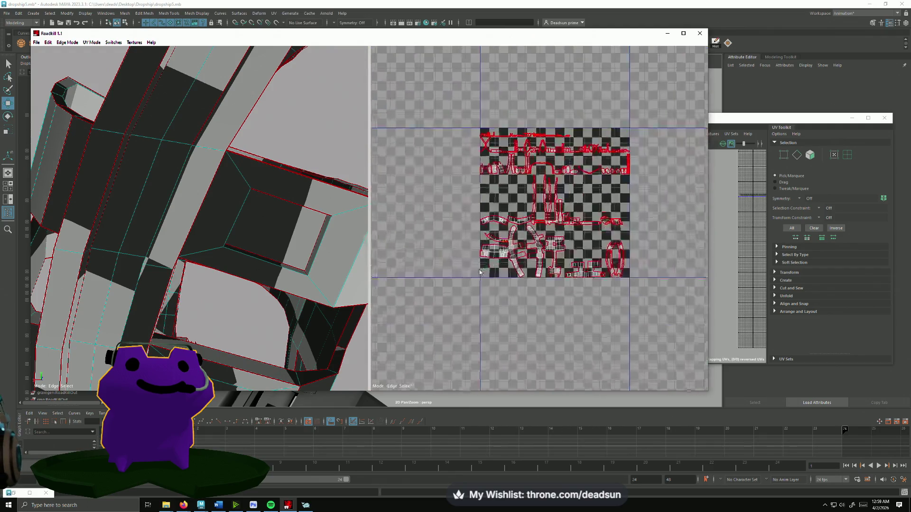
scroll(508, 287, "up", 2)
middle_click_drag(508, 286, 467, 325)
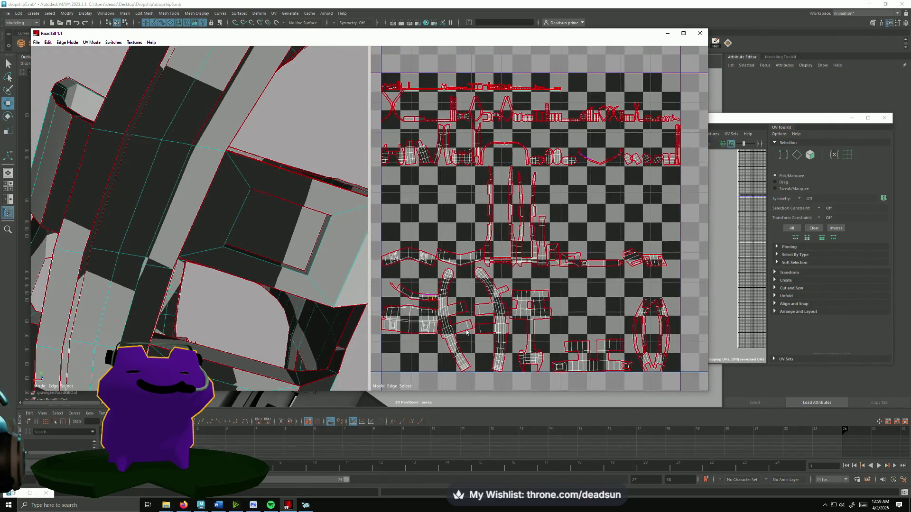
scroll(411, 313, "up", 6)
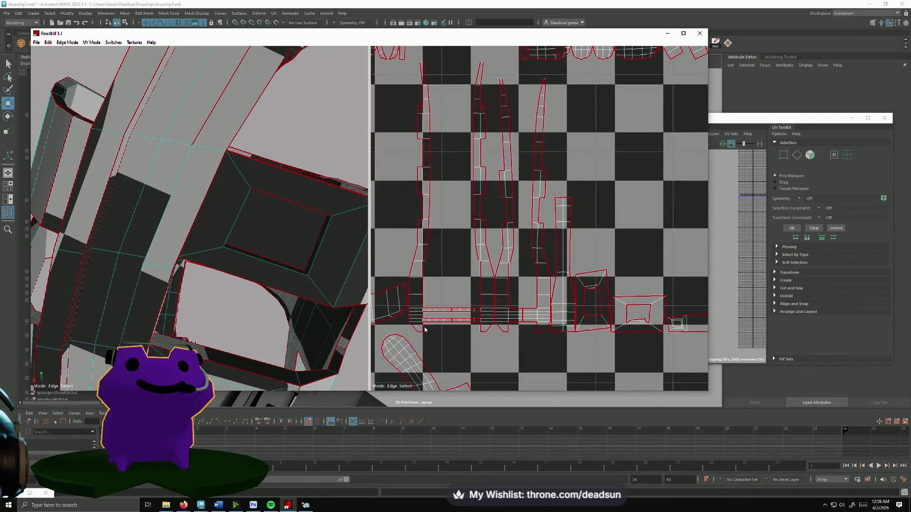
scroll(630, 158, "down", 5)
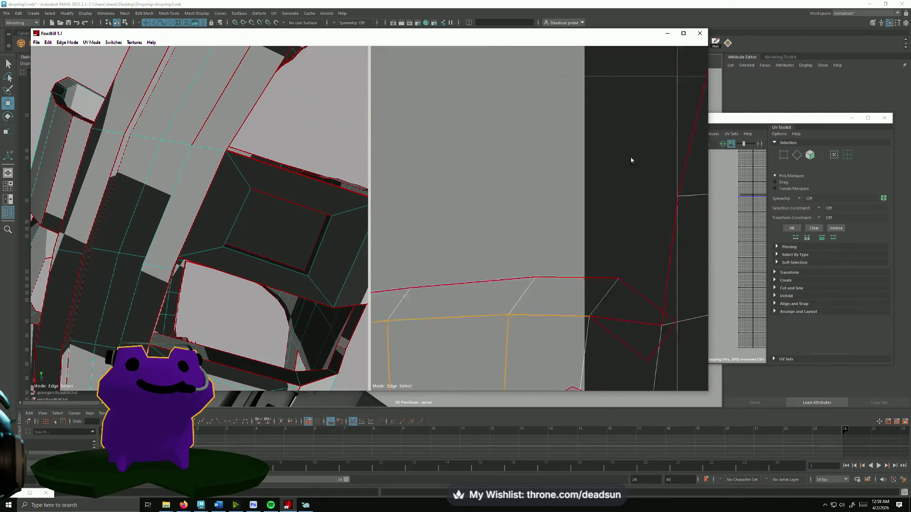
left_click(441, 251)
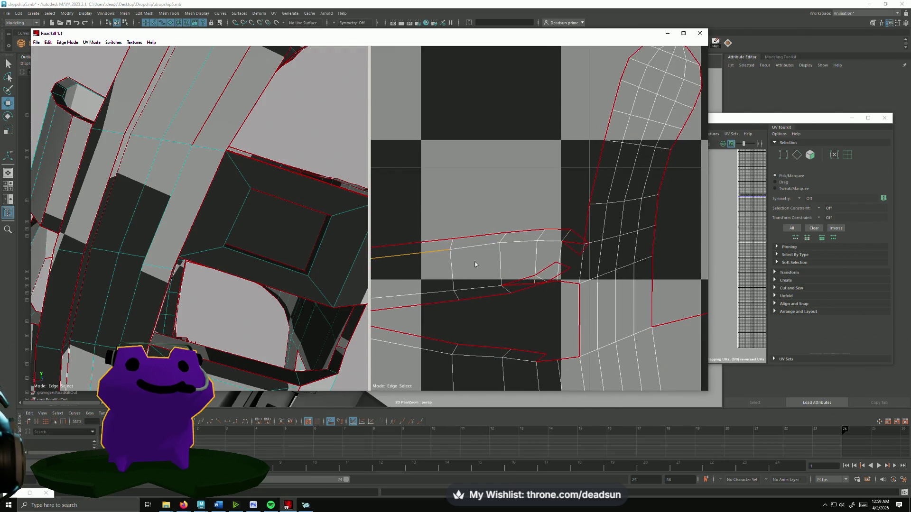
- Edit seams on the thin strip to join it to the curved island
left_click(564, 262)
scroll(551, 272, "down", 3)
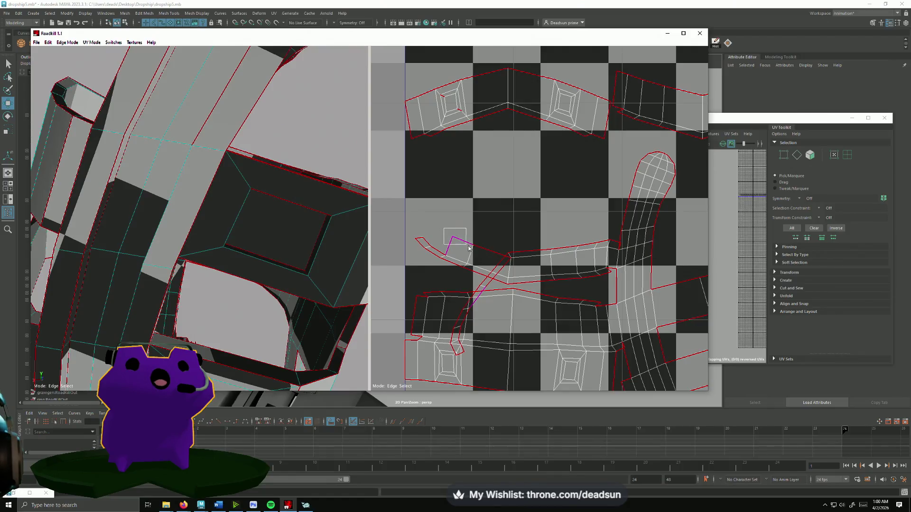
left_click(545, 272)
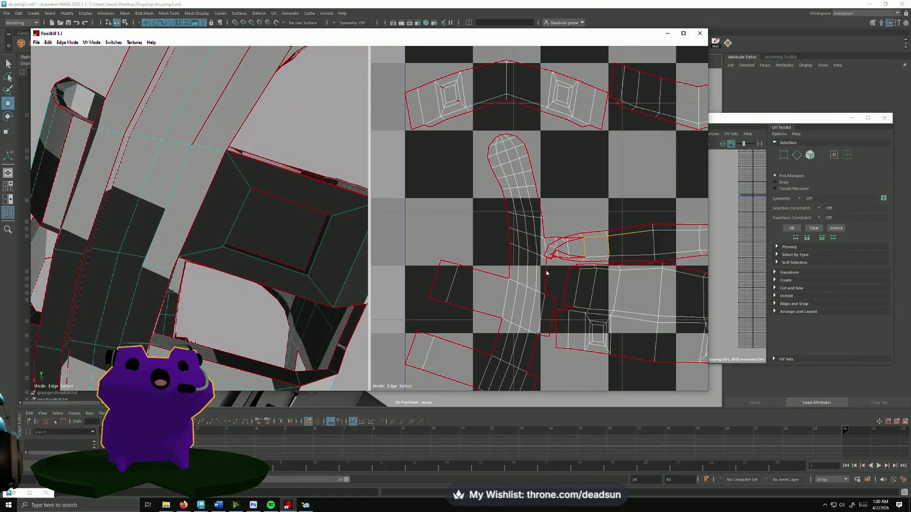
left_click(573, 252)
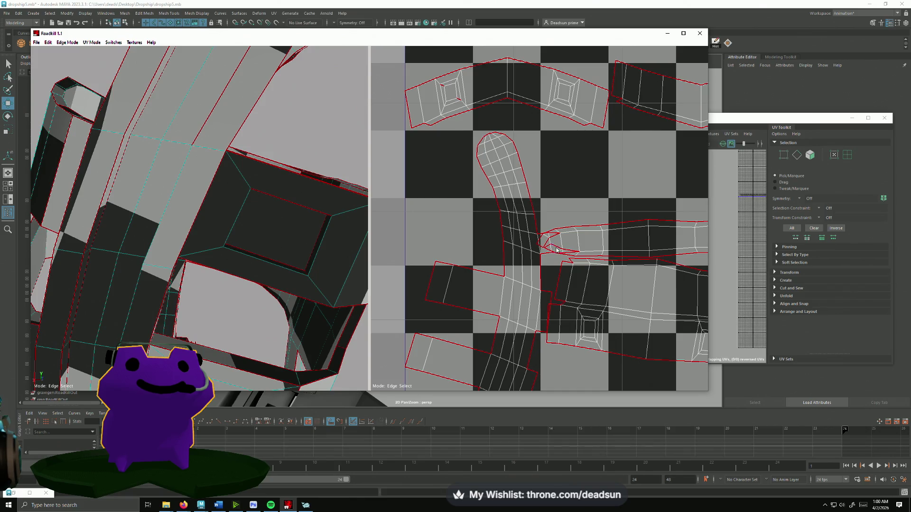
left_click(555, 251)
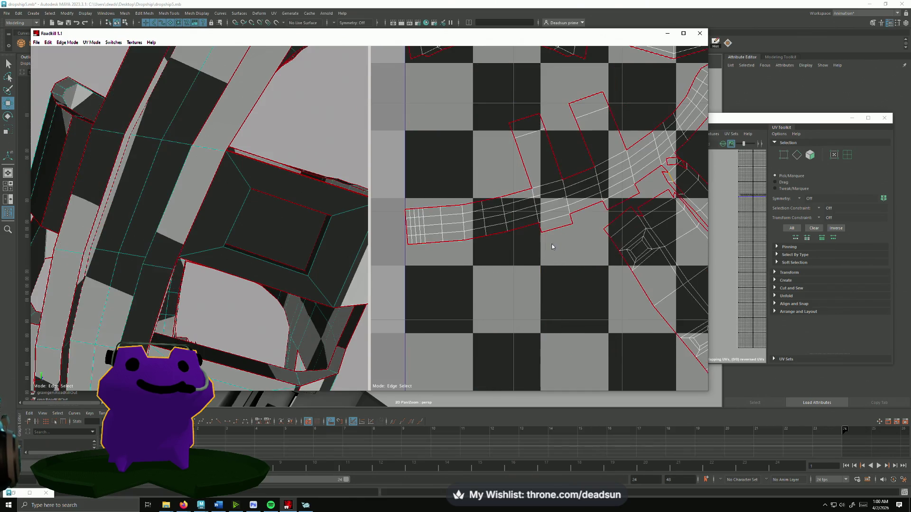
- Cut and change further seam edges on the shell to re-unfold it
left_click(677, 172)
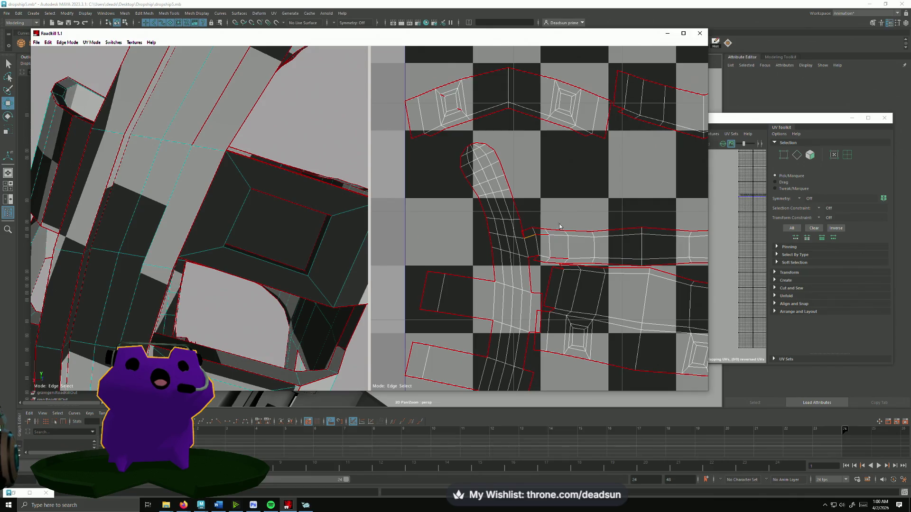
left_click(559, 261)
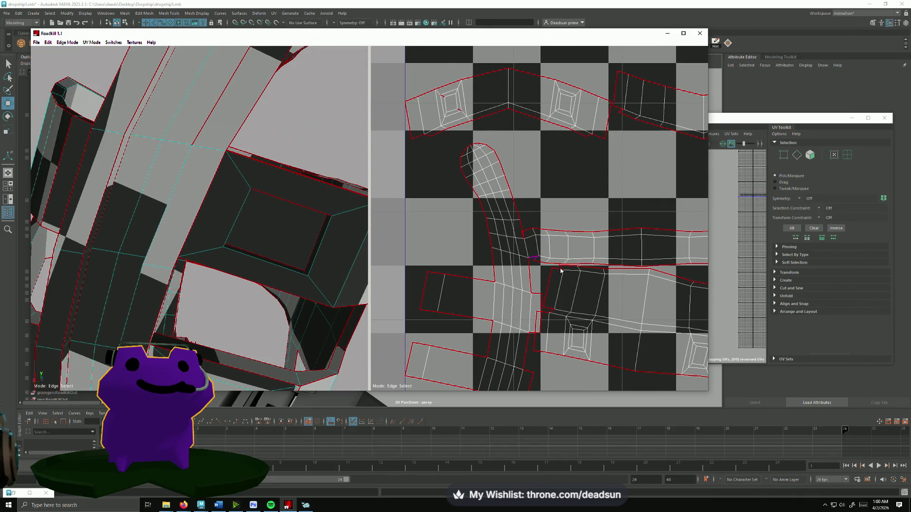
scroll(565, 306, "down", 5)
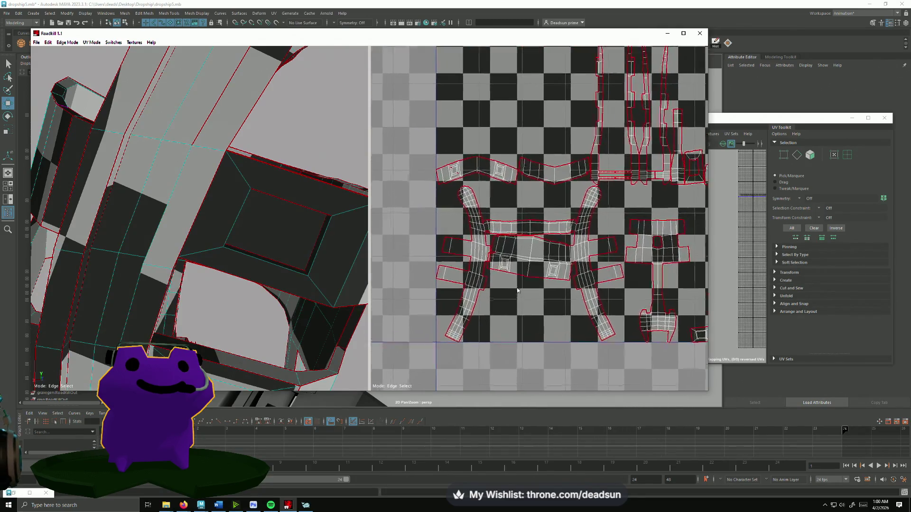
scroll(517, 292, "up", 3)
left_click(455, 270)
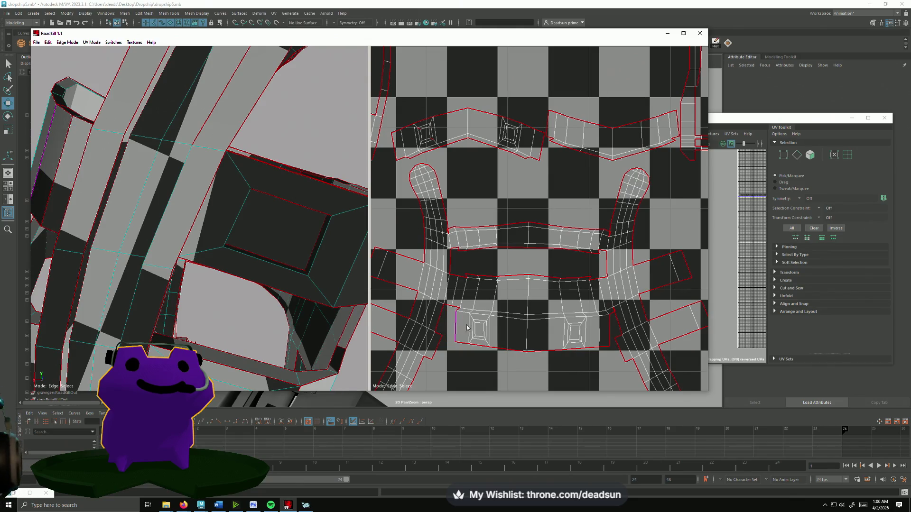
- Adjust seams on the central crossbar shells so they unfold flatter
scroll(528, 228, "down", 3)
scroll(512, 331, "up", 1)
middle_click_drag(541, 334, 533, 378)
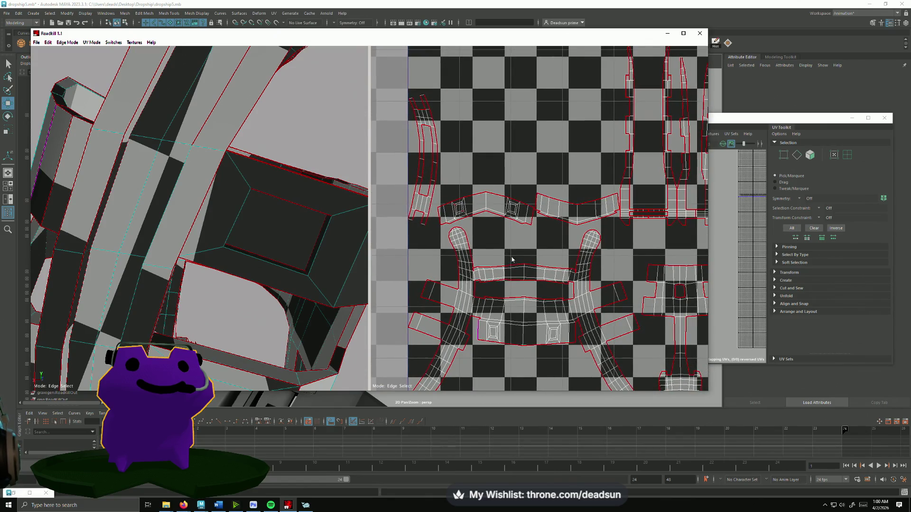
left_click(524, 294)
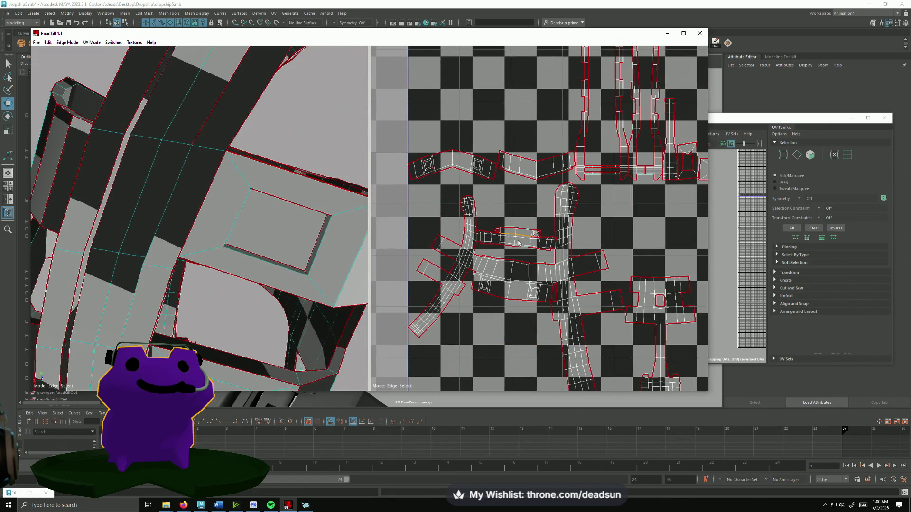
scroll(518, 243, "up", 5)
scroll(513, 244, "down", 4)
scroll(525, 276, "up", 2)
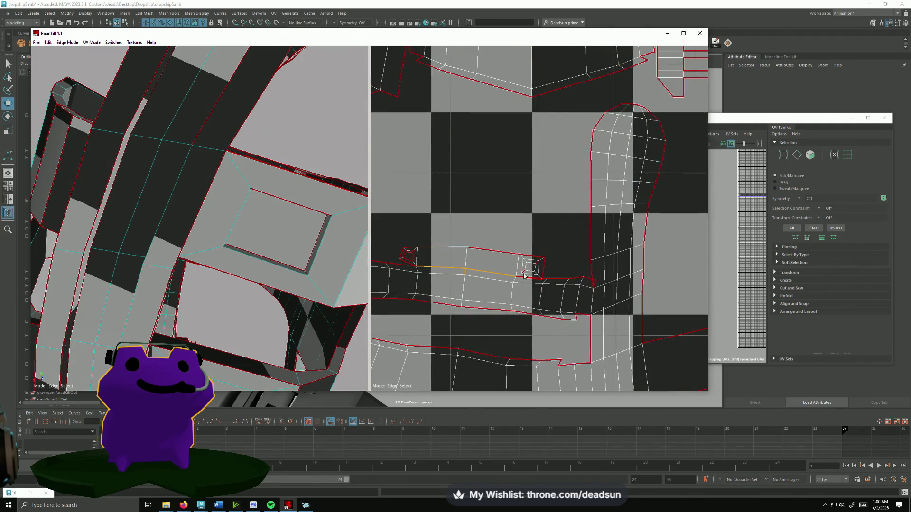
left_click(530, 290)
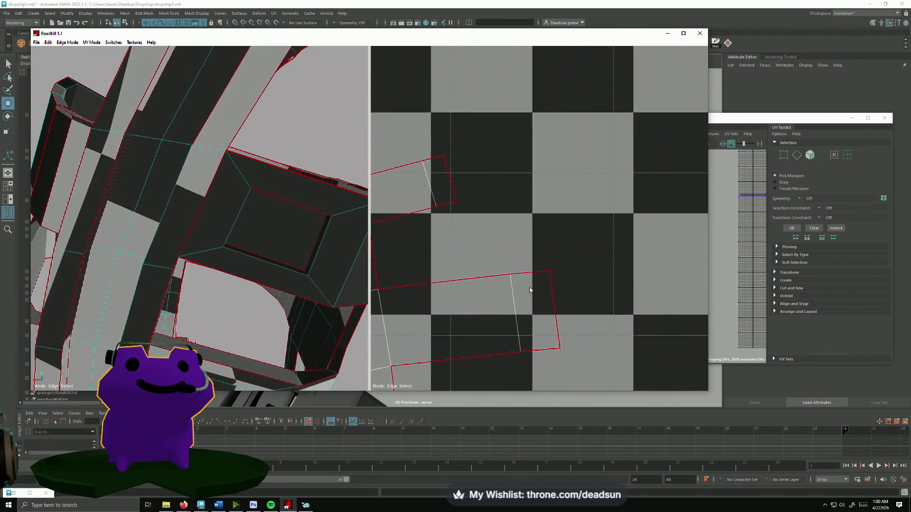
- Clear the seams around the small square and select the crossbar island's long edge
scroll(403, 264, "down", 5)
scroll(540, 219, "up", 4)
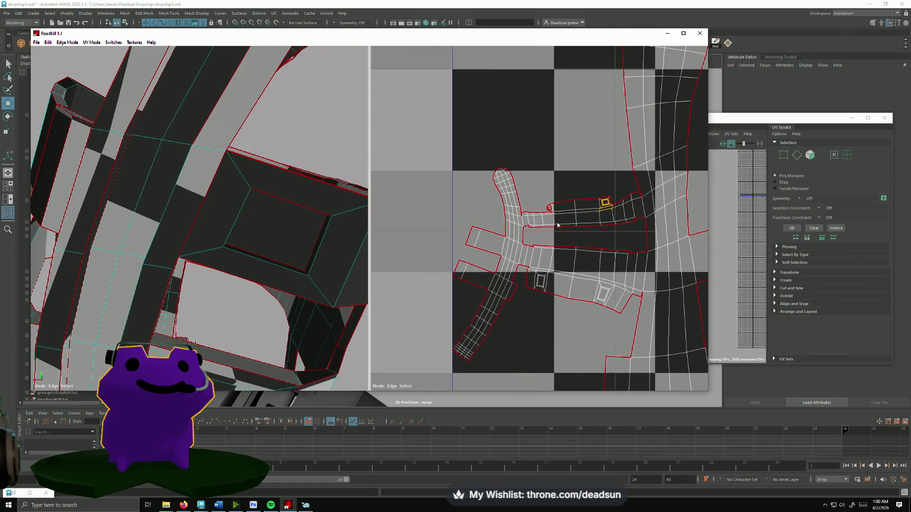
scroll(541, 219, "down", 4)
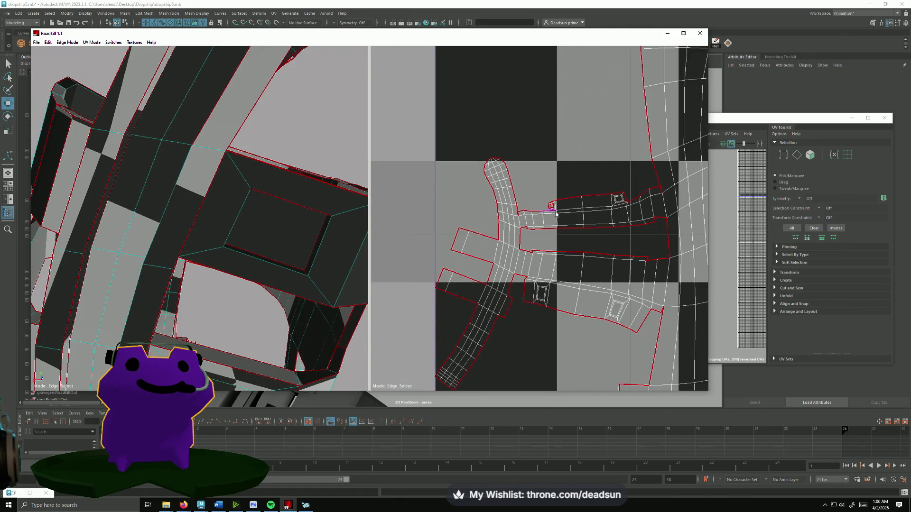
scroll(552, 211, "up", 5)
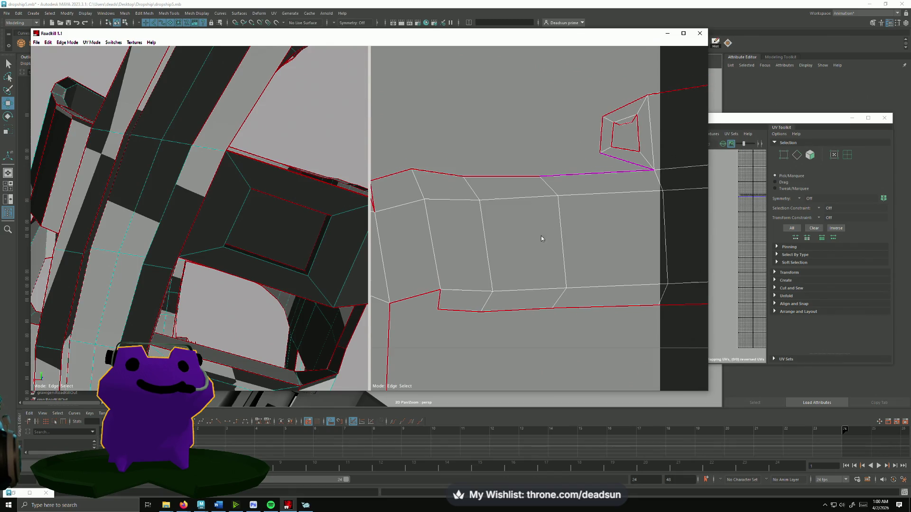
scroll(523, 214, "down", 5)
scroll(575, 284, "up", 3)
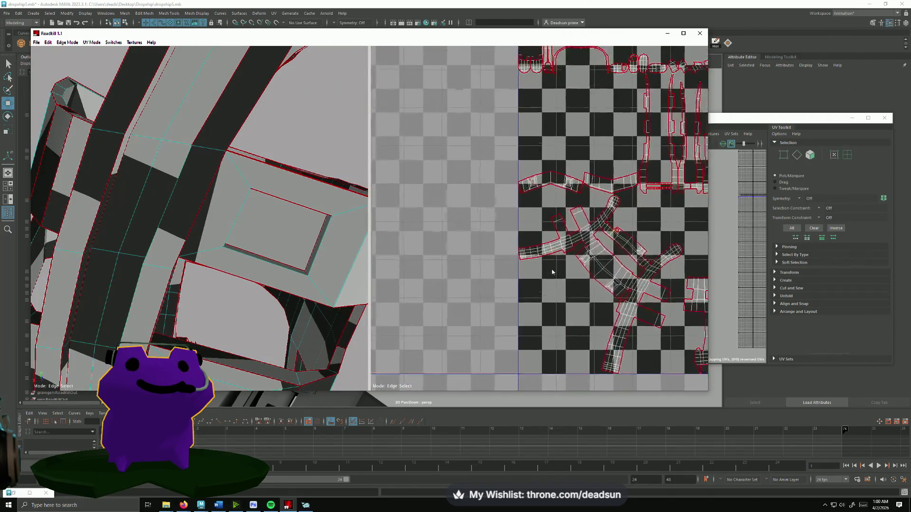
scroll(495, 298, "up", 5)
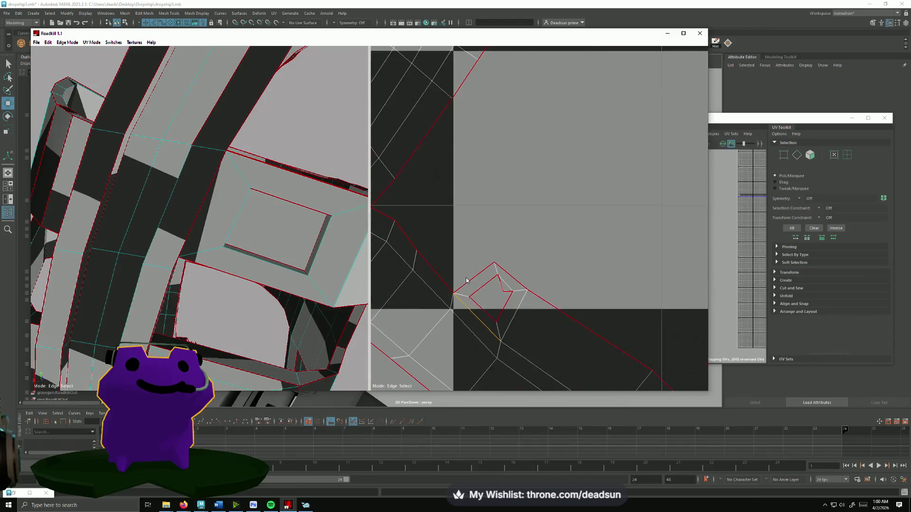
left_click(465, 292)
scroll(494, 296, "down", 3)
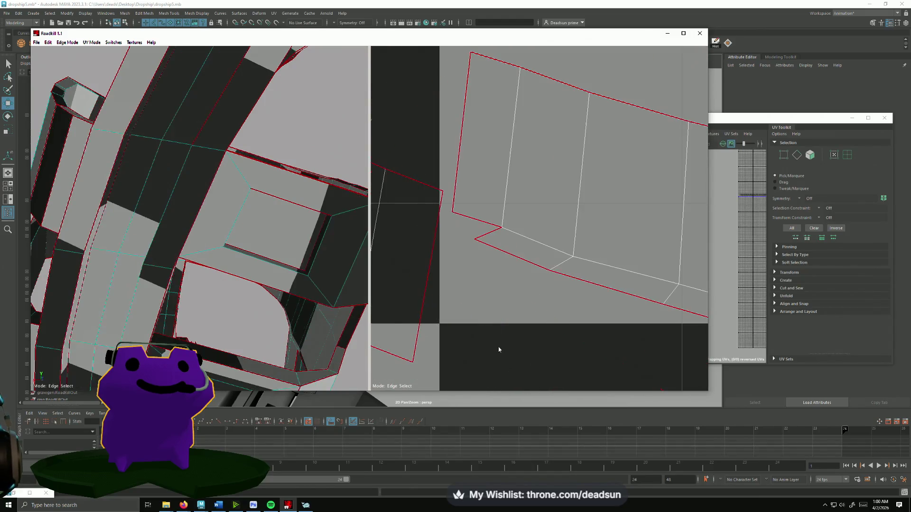
scroll(524, 298, "down", 3)
scroll(524, 298, "up", 2)
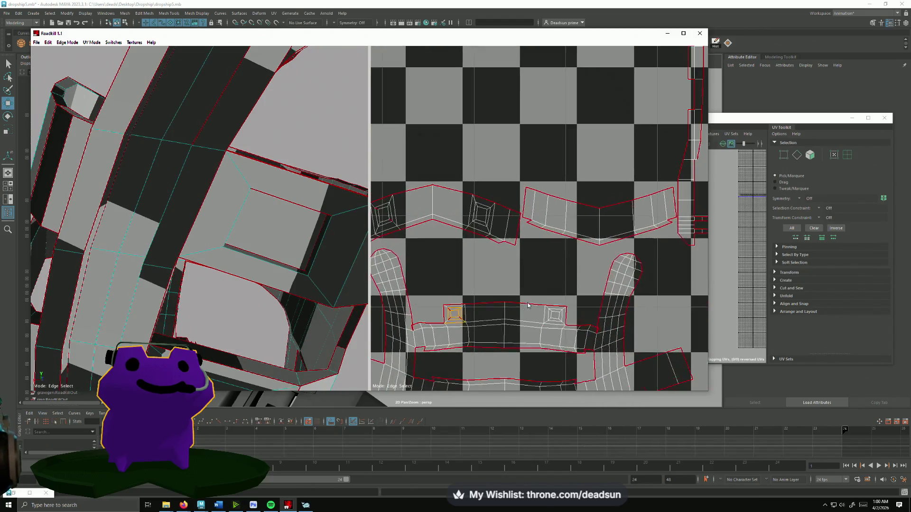
left_click(448, 332, "shift")
left_click(412, 329)
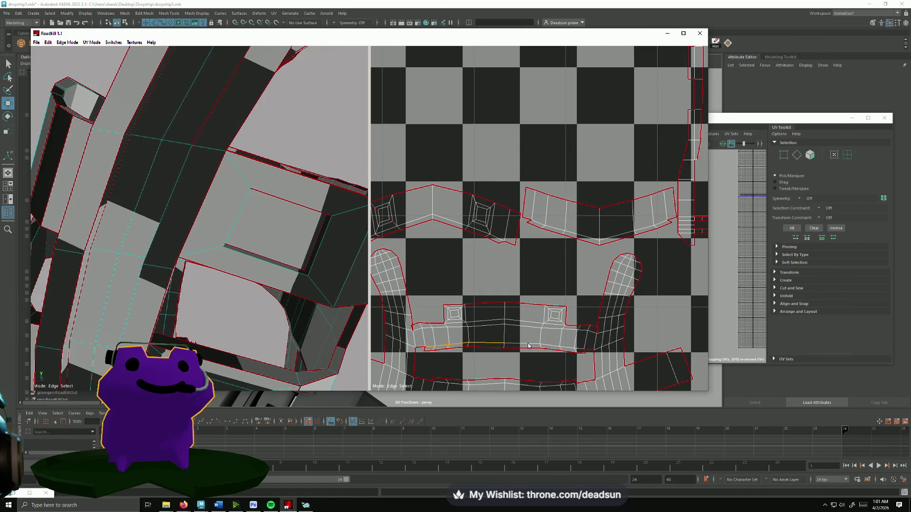
left_click(579, 351)
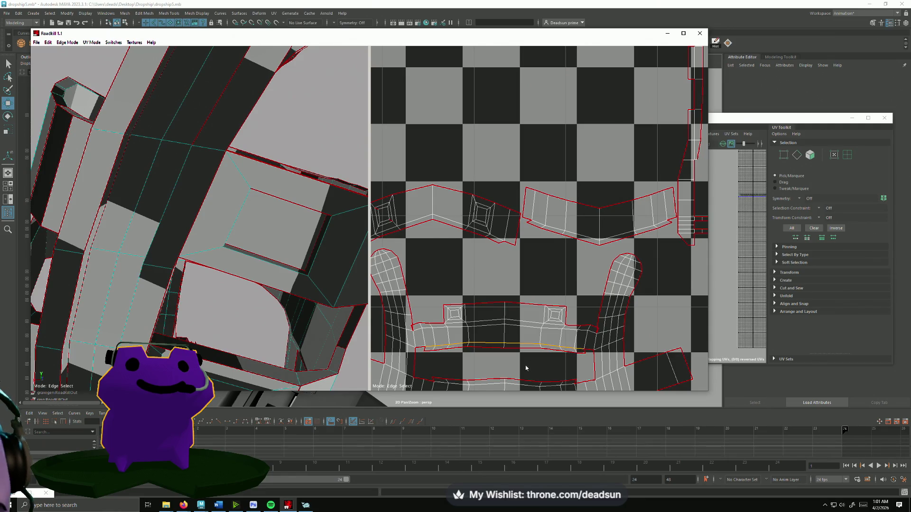
- Frame and straighten the selected crossbar edge loop
scroll(551, 340, "up", 3)
key("f")
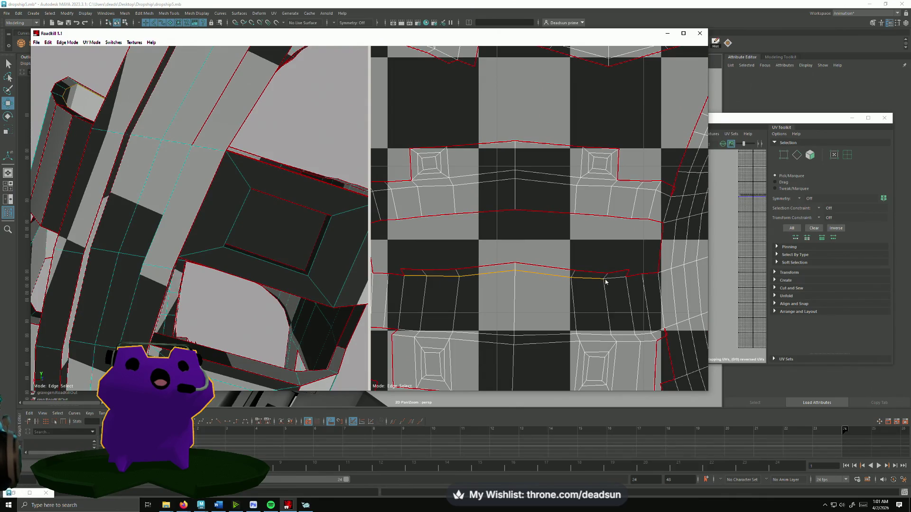
key("s")
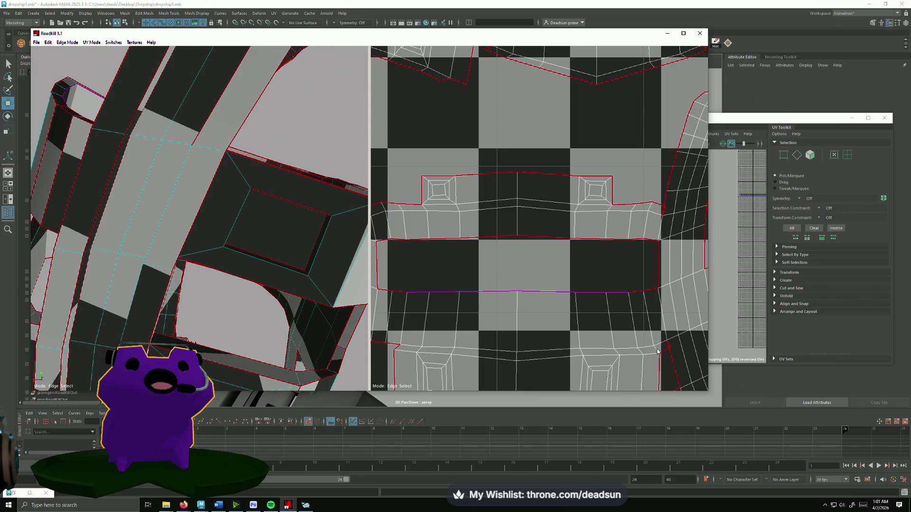
- Re-unwrap the strut into a symmetric layout packed inside the 0–1 tile
left_click(609, 375)
scroll(602, 365, "down", 5)
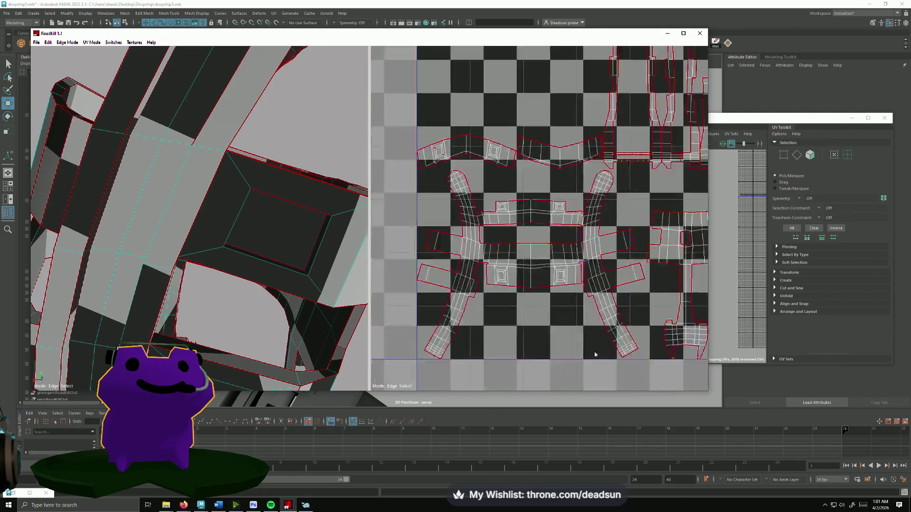
scroll(591, 353, "up", 5)
scroll(600, 366, "up", 2)
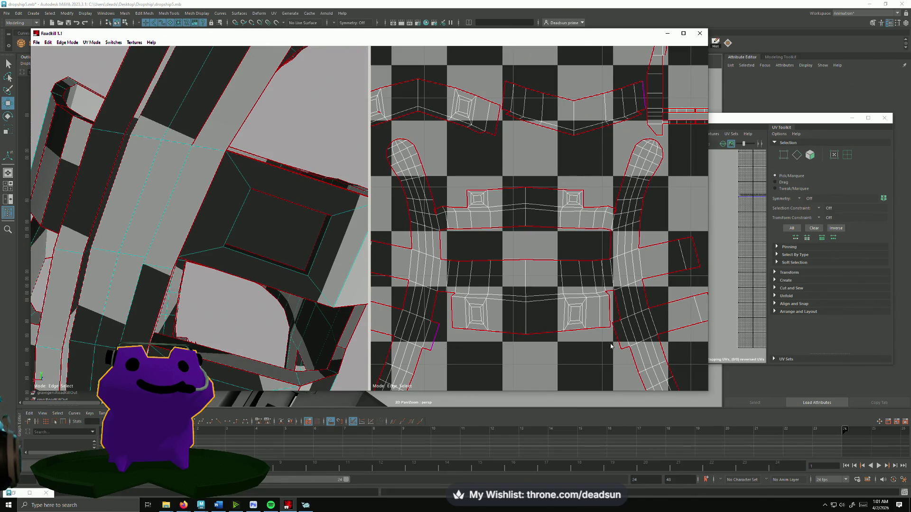
left_click(536, 360)
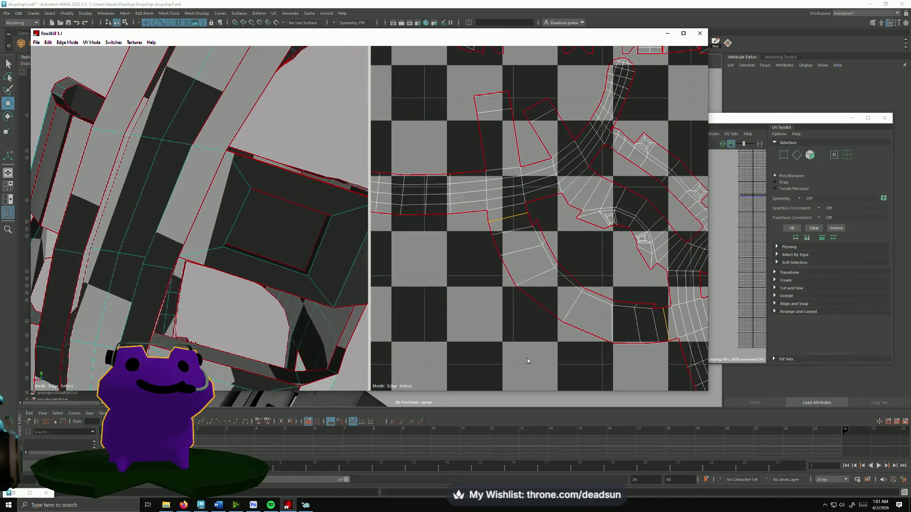
scroll(527, 358, "down", 5)
scroll(574, 351, "up", 4)
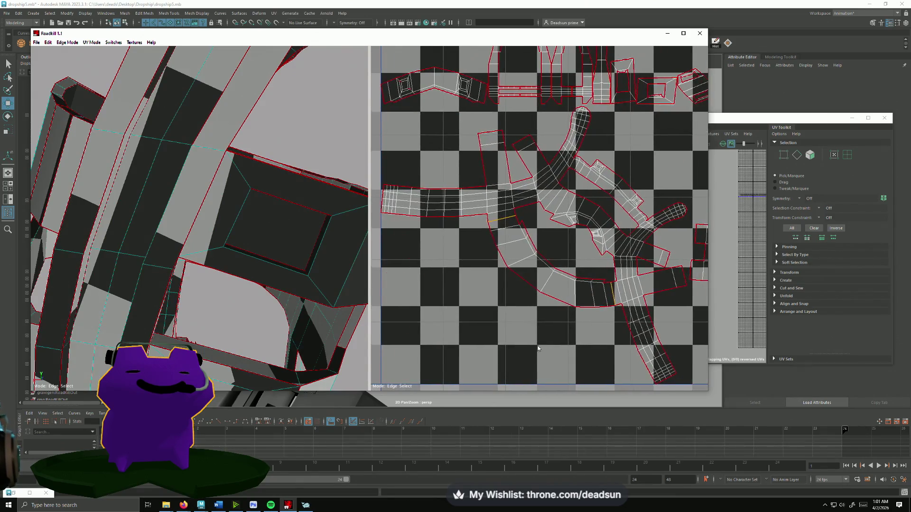
left_click(537, 349)
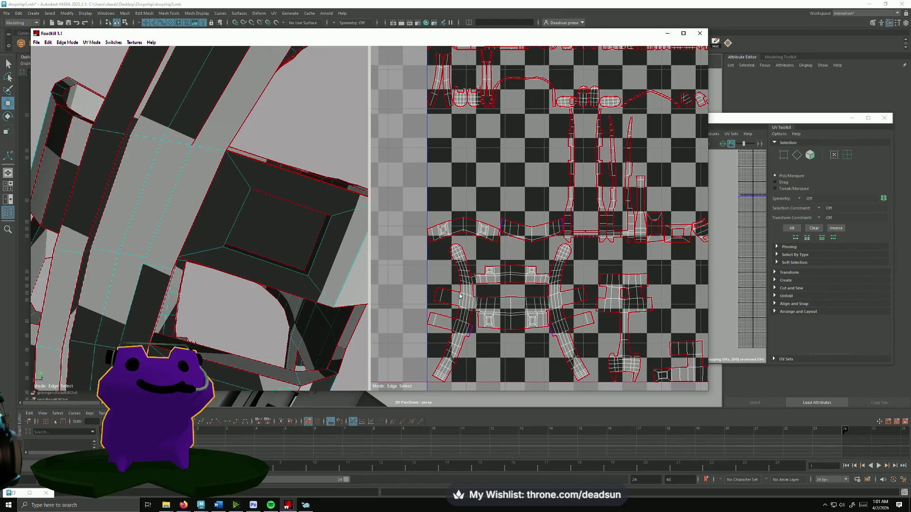
scroll(493, 304, "down", 3)
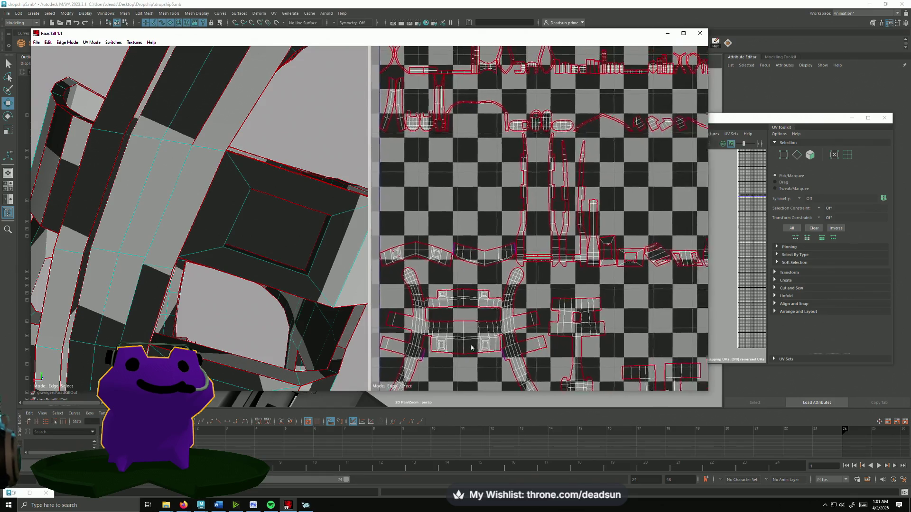
scroll(469, 284, "up", 5)
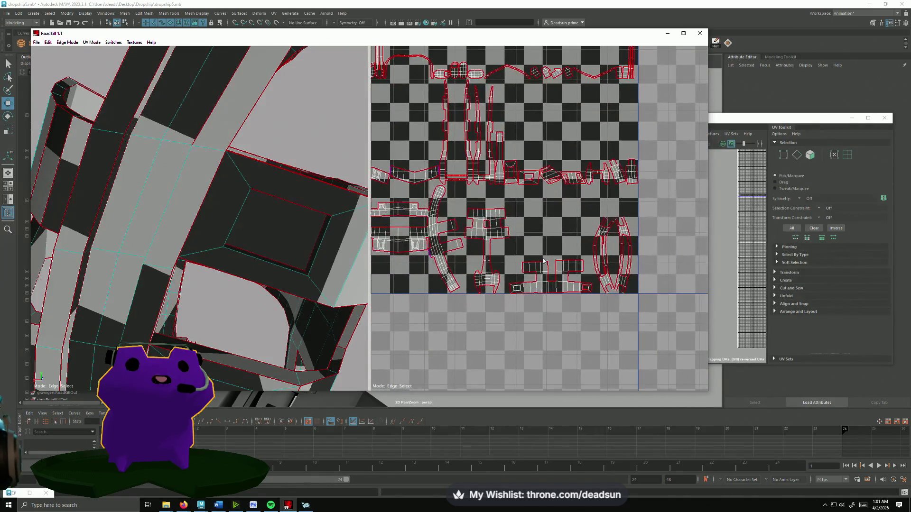
- Cut seams along the mesh strip and the inner panel edges
scroll(256, 254, "down", 2)
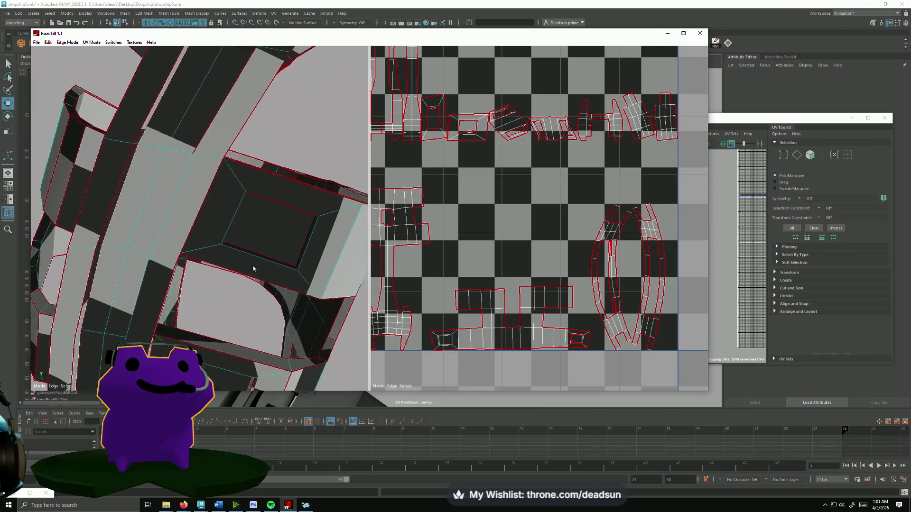
left_click(279, 264)
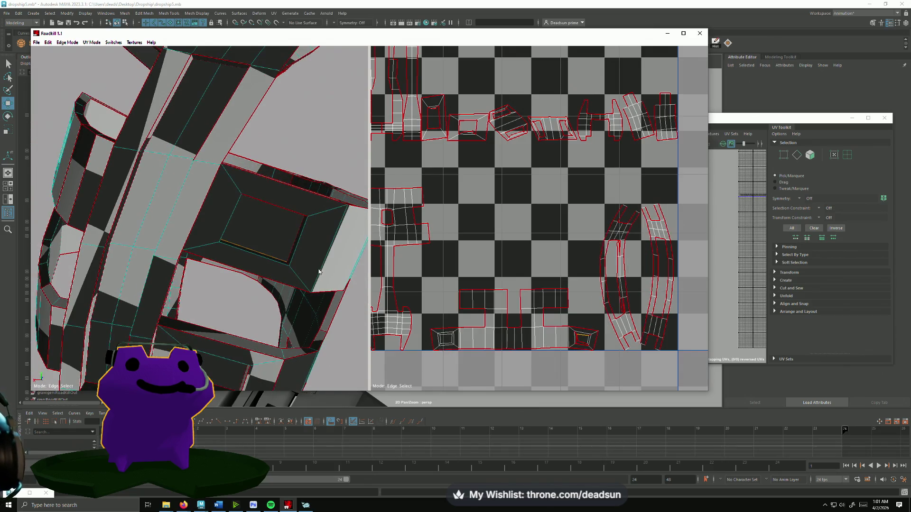
left_click(283, 211)
left_click(295, 231)
left_click(294, 241)
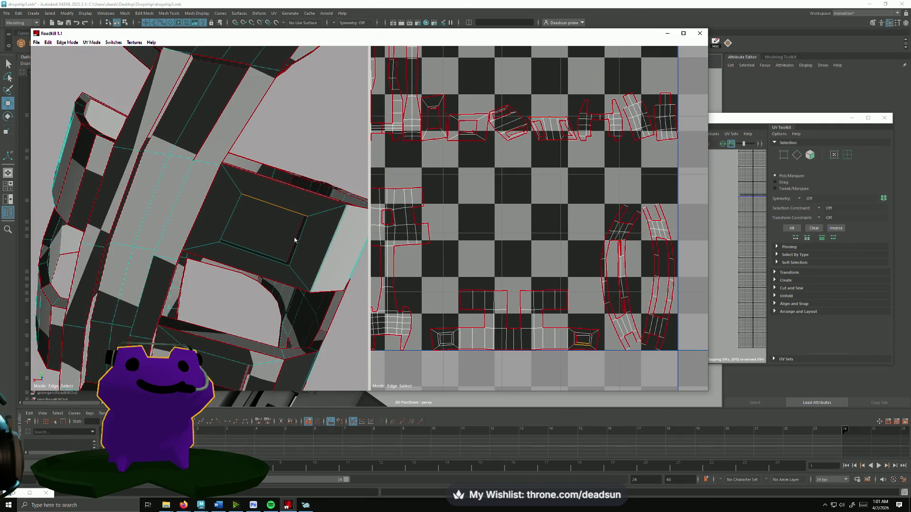
left_click(298, 239)
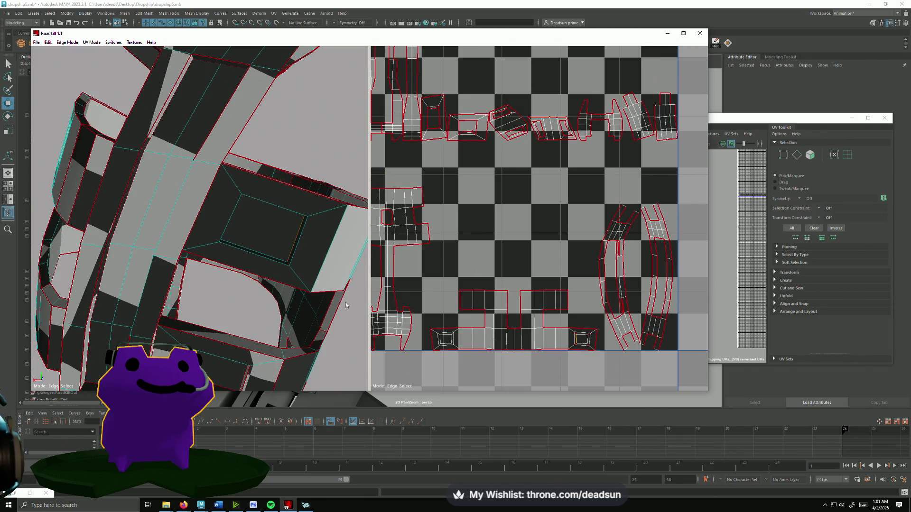
- Mark seams along the inner and lower frame edges so the panels unwrap flatter
mouse_move(274, 302)
middle_mouse_down()
mouse_move(253, 312)
mouse_move(212, 309)
mouse_move(233, 295)
middle_mouse_up()
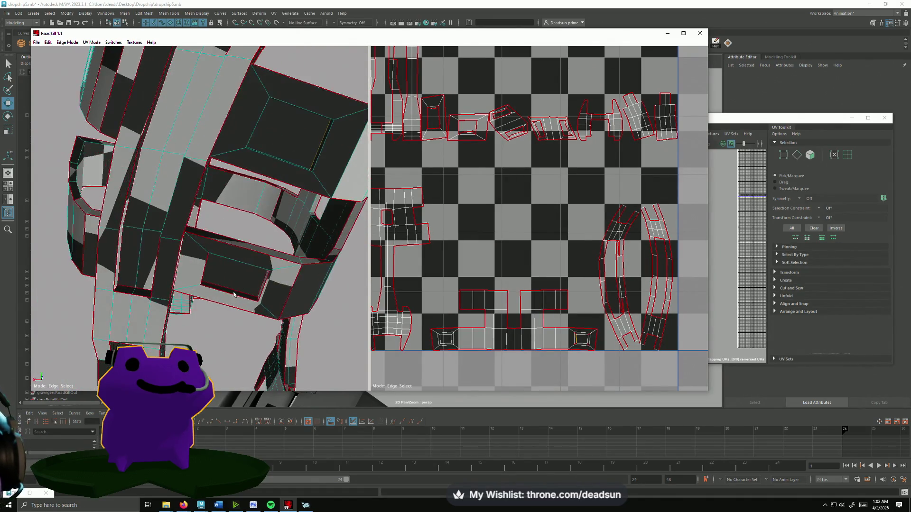
left_click(233, 293)
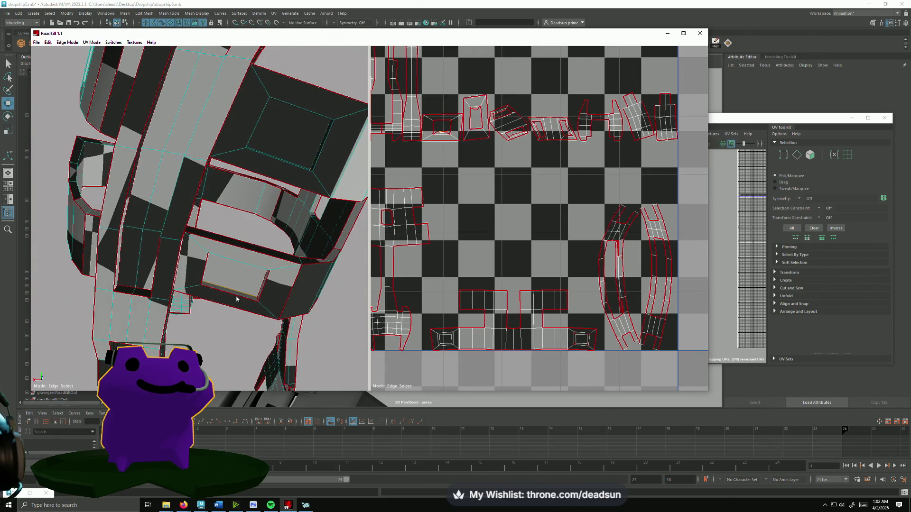
left_click(264, 291)
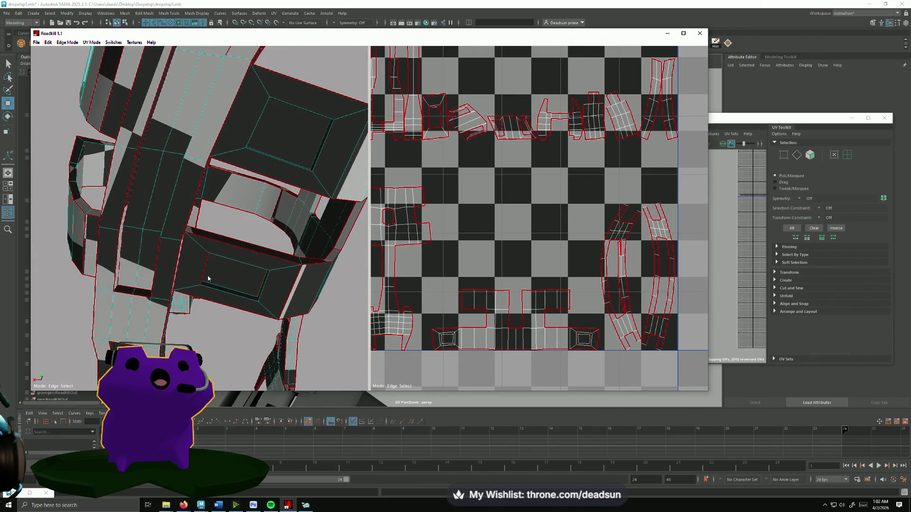
middle_click_drag(203, 271, 205, 296)
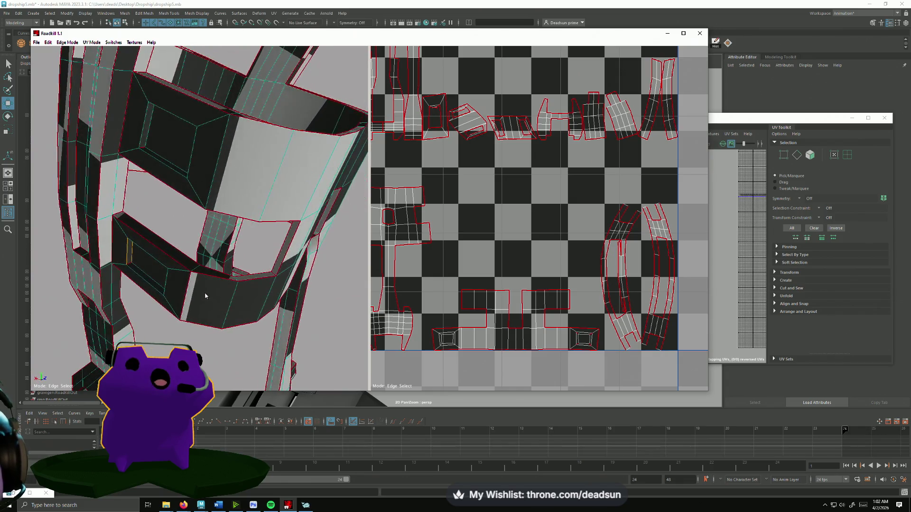
left_click(128, 267)
middle_click_drag(246, 299, 164, 194)
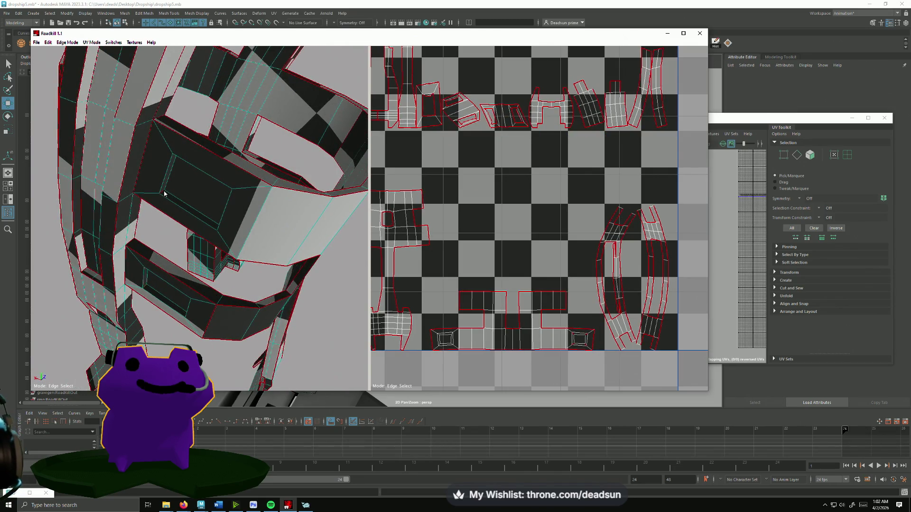
mouse_move(145, 280)
middle_mouse_down()
mouse_move(188, 267)
mouse_move(204, 251)
middle_mouse_up()
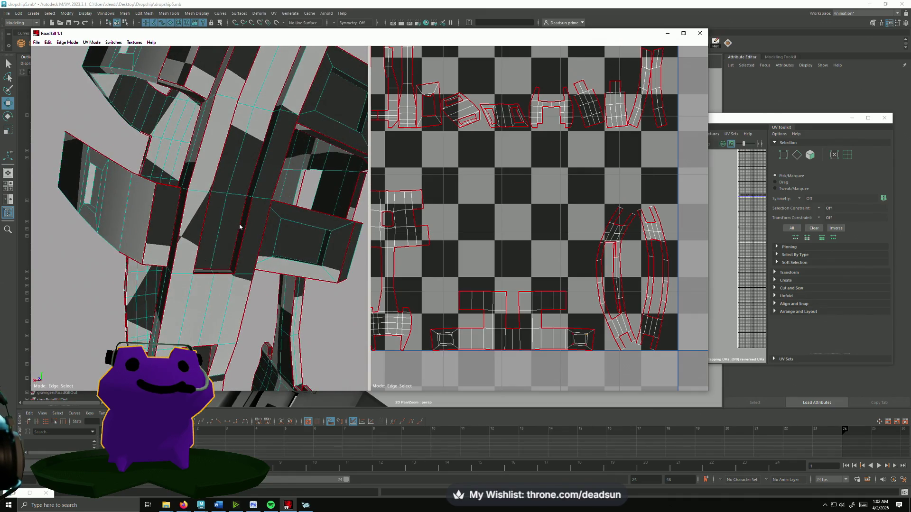
left_click(248, 232)
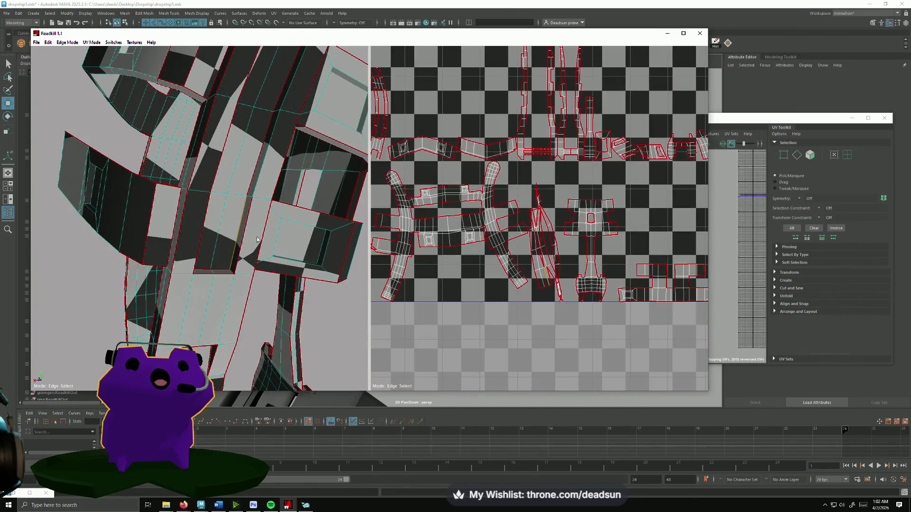
- Orbit and zoom around the whole strut to check the new frame seams
middle_click_drag(215, 265, 238, 321)
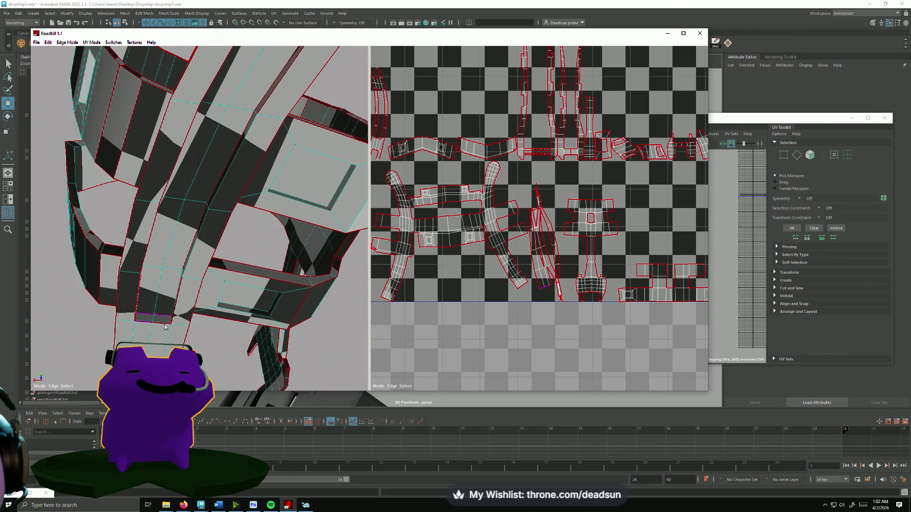
middle_click_drag(165, 329, 194, 314)
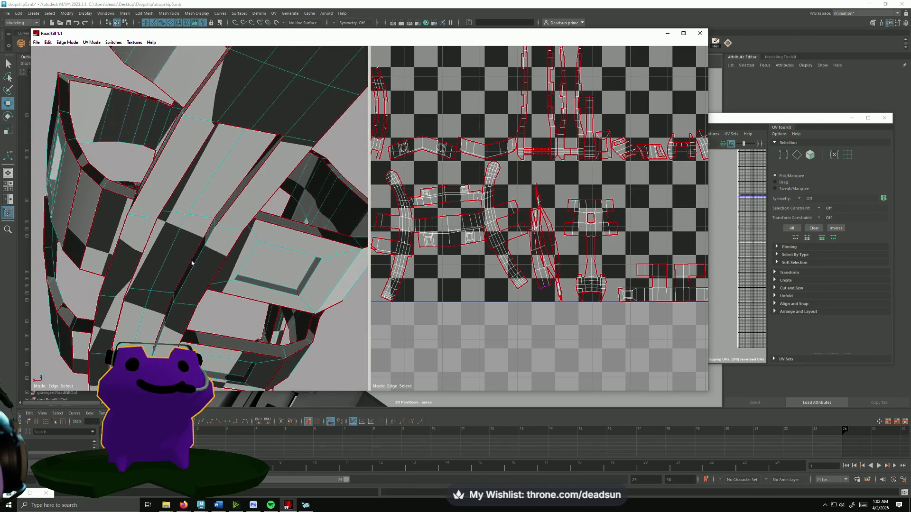
middle_click_drag(263, 137, 284, 121)
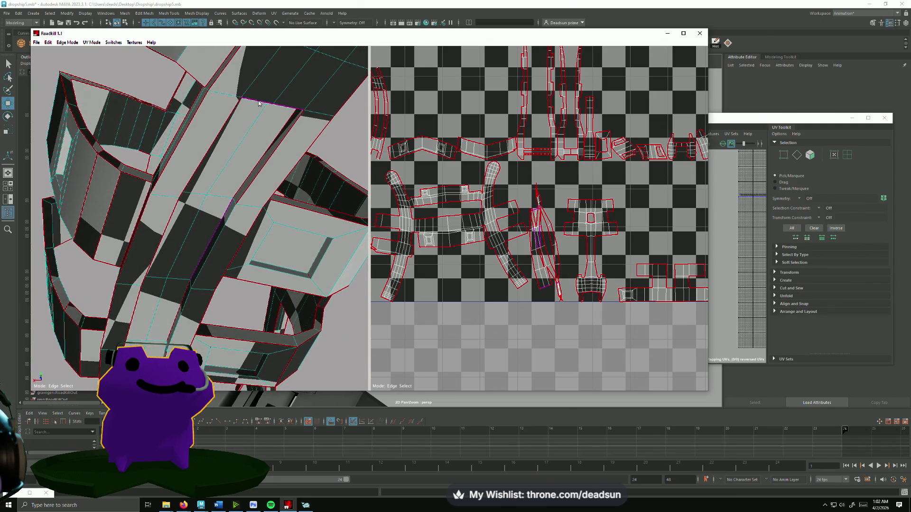
scroll(522, 247, "down", 5)
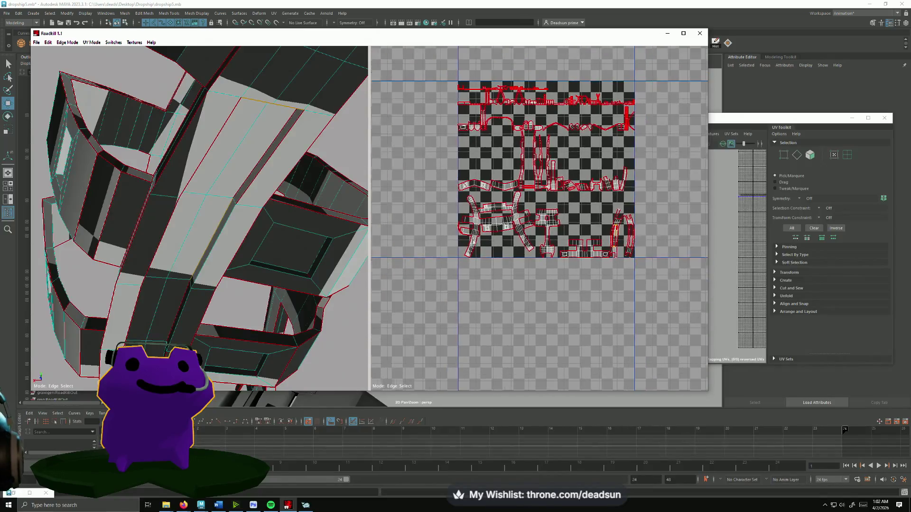
scroll(493, 263, "up", 6)
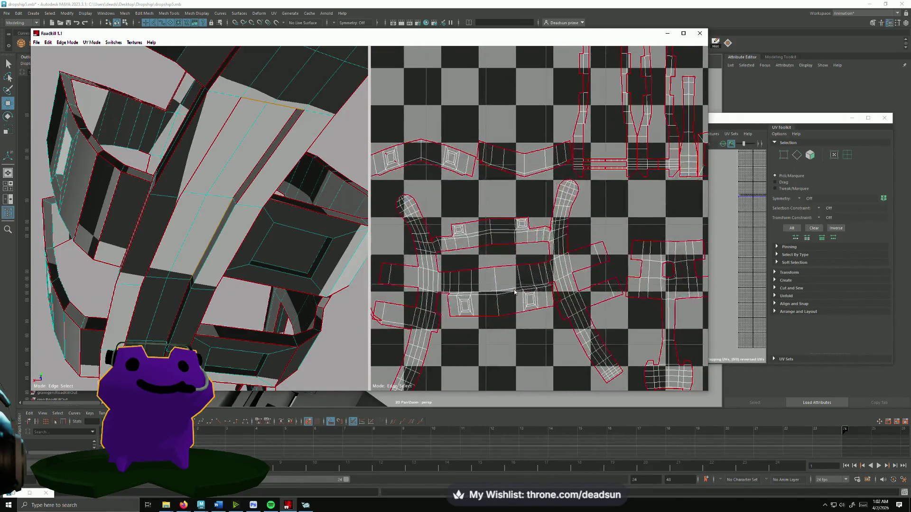
scroll(509, 251, "up", 4)
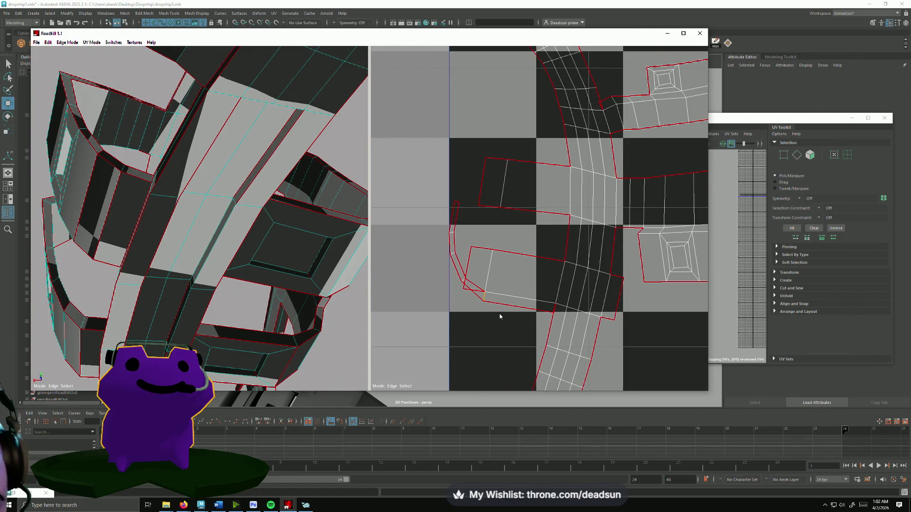
scroll(500, 317, "down", 10)
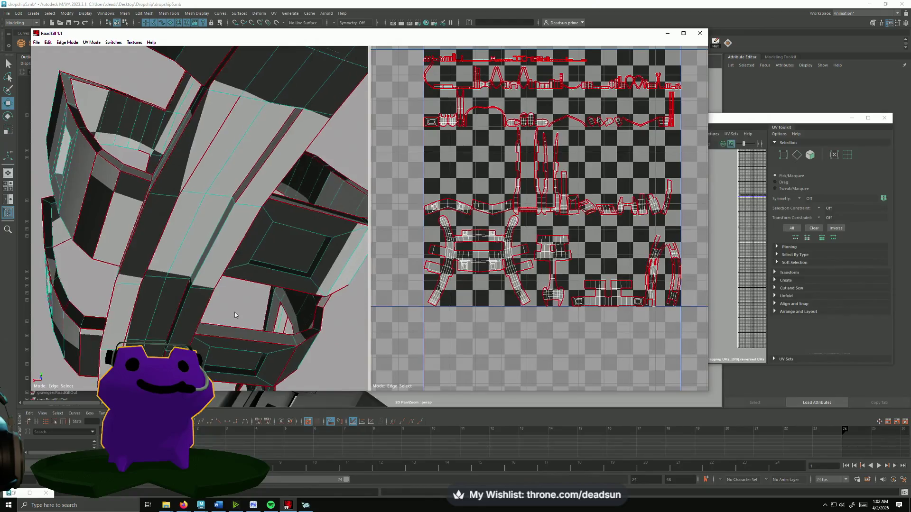
scroll(235, 315, "down", 5)
mouse_move(234, 315)
left_mouse_down("alt")
mouse_move(246, 261)
mouse_move(174, 232)
mouse_move(177, 255)
mouse_move(213, 285)
mouse_move(181, 302)
left_mouse_up("alt")
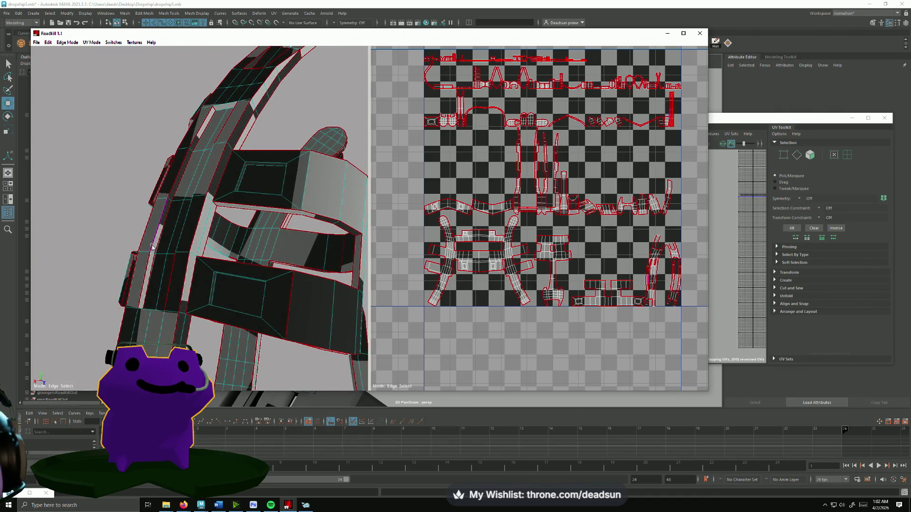
- Cut a run of seams along the curved strip and the small side strip
left_click(148, 264)
left_click(147, 264)
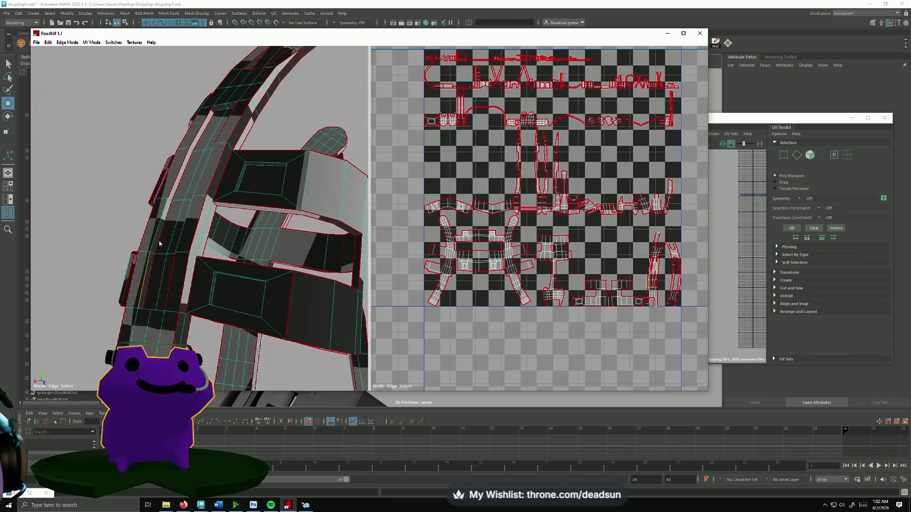
left_click(153, 263)
left_click(152, 271)
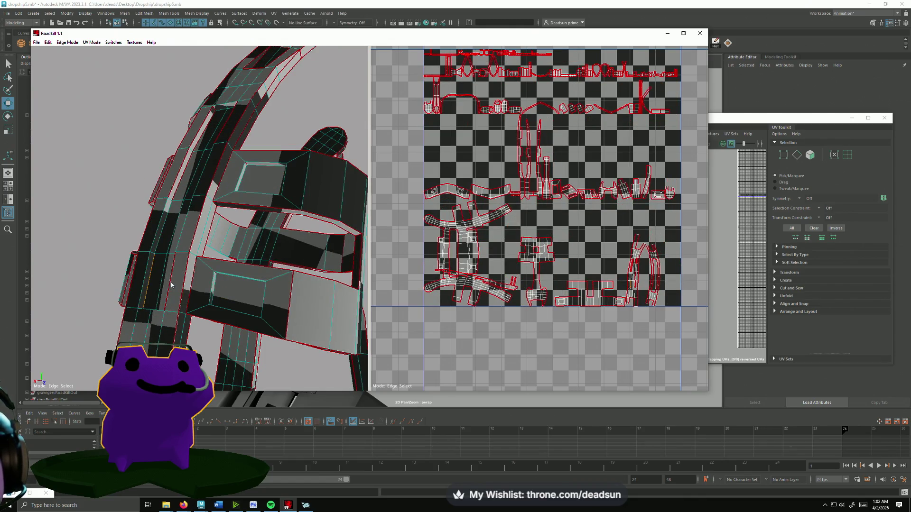
left_click(172, 285)
left_click(133, 282)
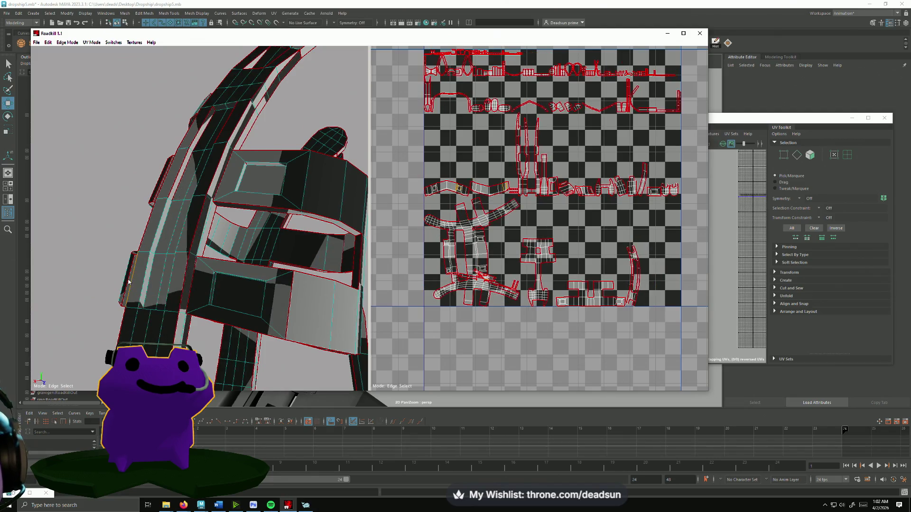
- Add seams on consecutive arch frame edges and refresh the unwrap
mouse_move(128, 282)
left_mouse_down("alt")
mouse_move(179, 248)
mouse_move(208, 244)
mouse_move(215, 231)
left_mouse_up("alt")
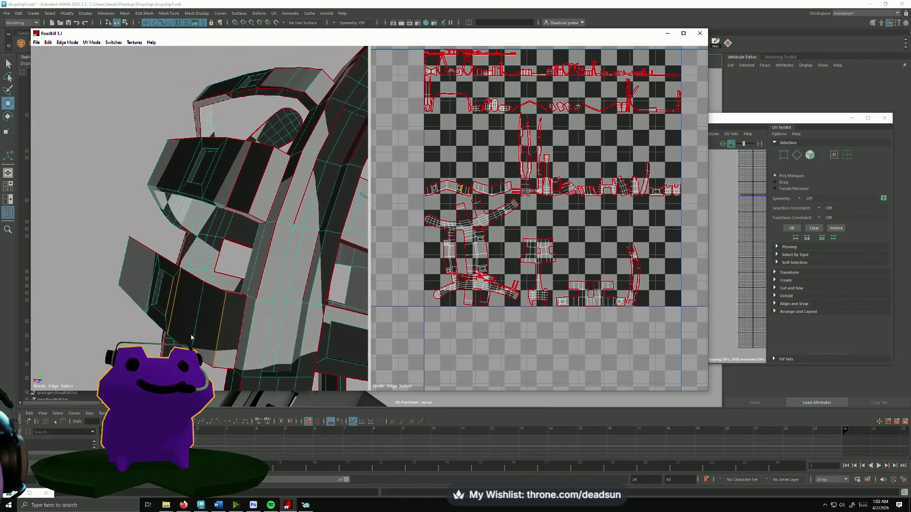
mouse_move(191, 337)
left_mouse_down("alt")
mouse_move(212, 331)
mouse_move(171, 333)
mouse_move(192, 326)
left_mouse_up("alt")
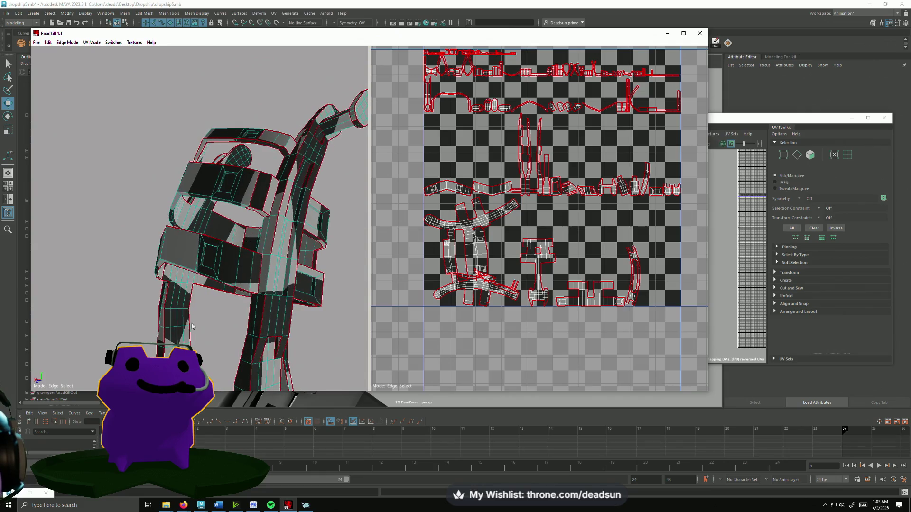
left_click(256, 191)
left_click(266, 200)
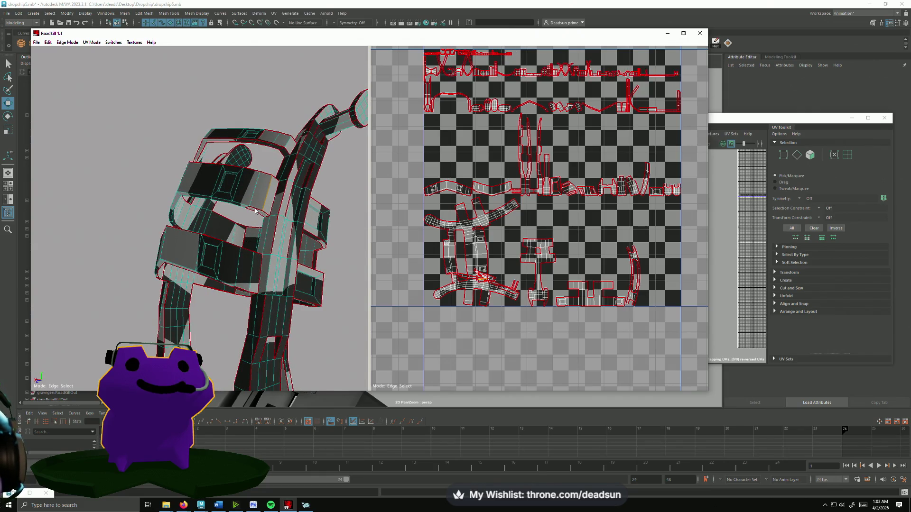
left_click(254, 211)
scroll(275, 218, "up", 5)
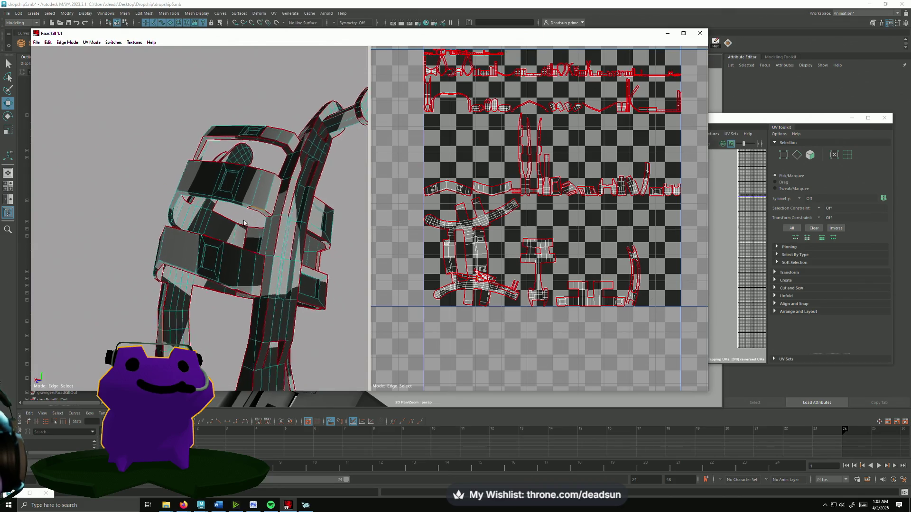
left_click_drag(290, 226, 281, 209, "alt")
left_click(285, 207)
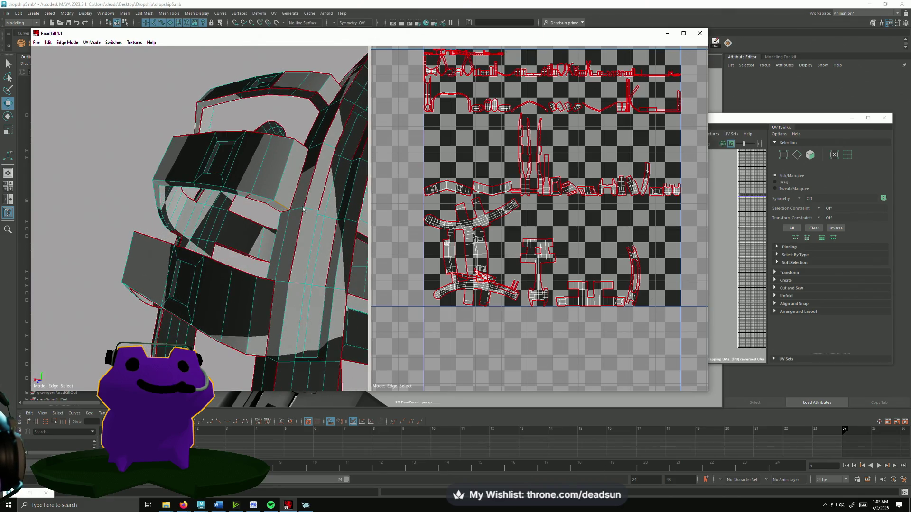
left_click(327, 200)
- Adjust arch seams on its far side and cut seams on the upper strips
left_click_drag(327, 192, 267, 267, "alt")
left_click(269, 269)
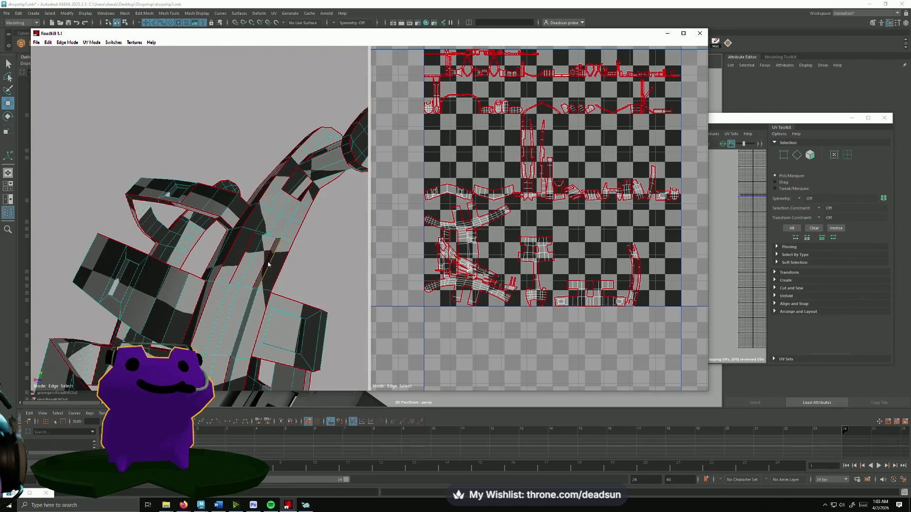
left_click(239, 265)
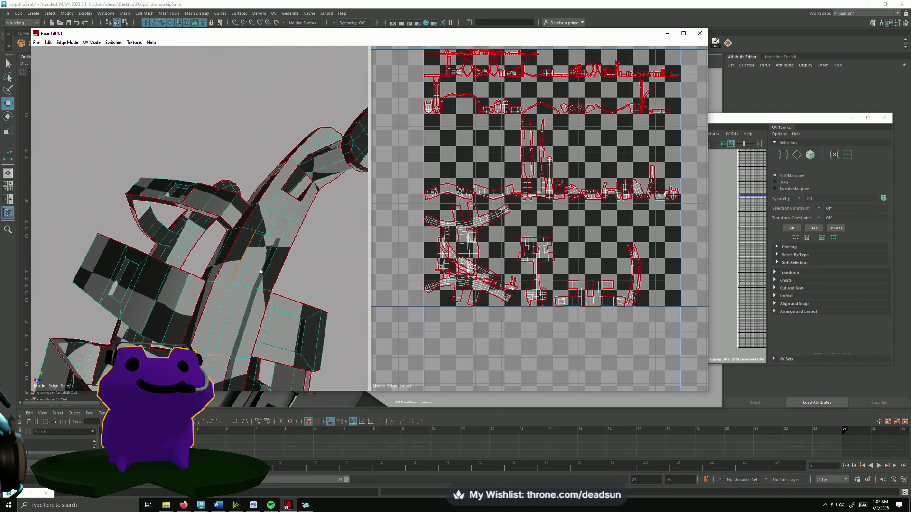
left_click_drag(240, 266, 110, 250, "alt")
left_click(93, 294)
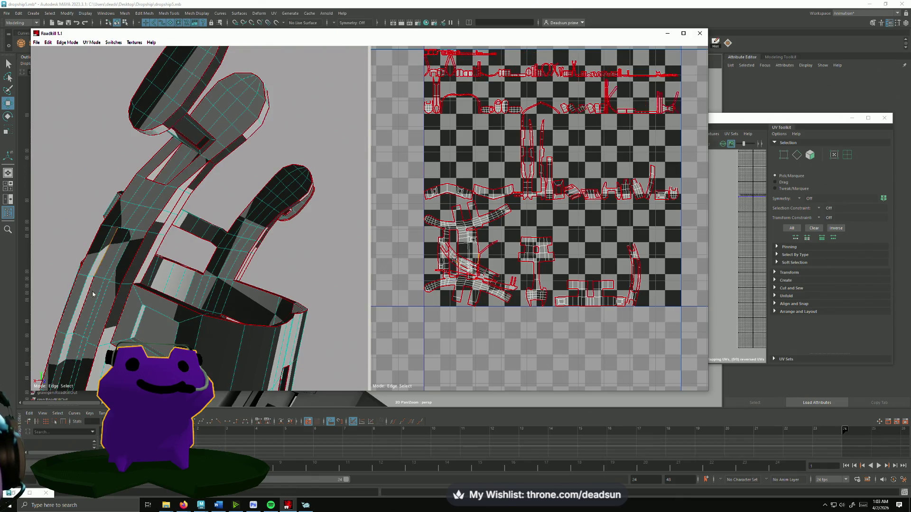
scroll(459, 306, "up", 10)
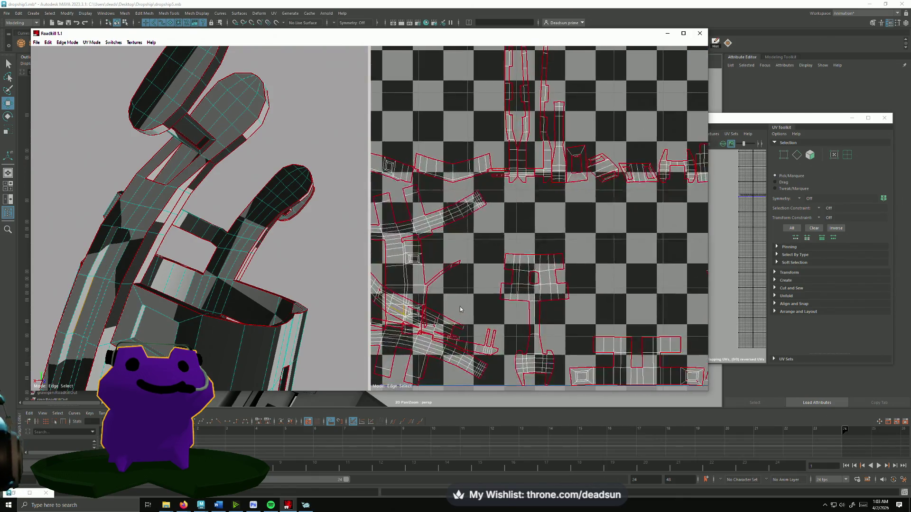
- Remove the lower seam on the strut so that shell unfolds as one piece
mouse_move(507, 270)
middle_mouse_down("alt")
mouse_move(508, 278)
mouse_move(524, 245)
middle_mouse_up("alt")
mouse_move(247, 266)
left_mouse_down("alt")
mouse_move(189, 325)
mouse_move(162, 292)
mouse_move(178, 317)
left_mouse_up("alt")
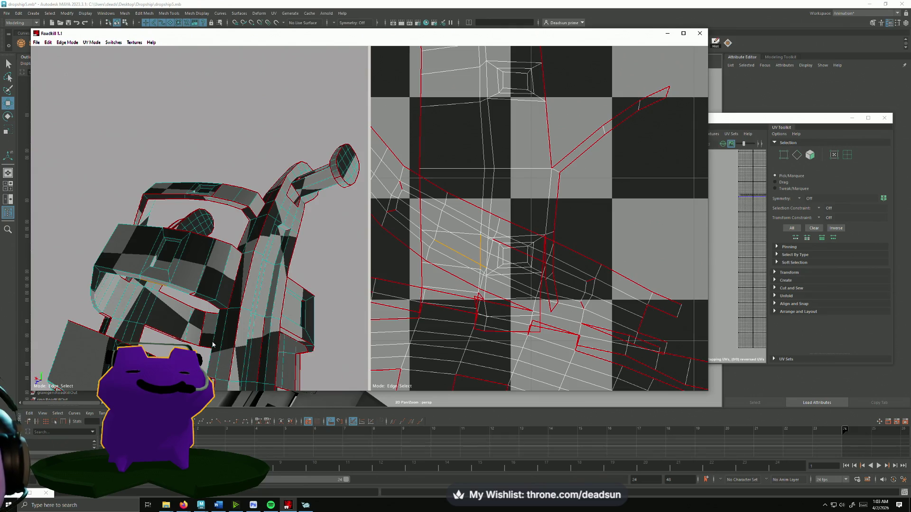
left_click(213, 344)
scroll(417, 318, "down", 5)
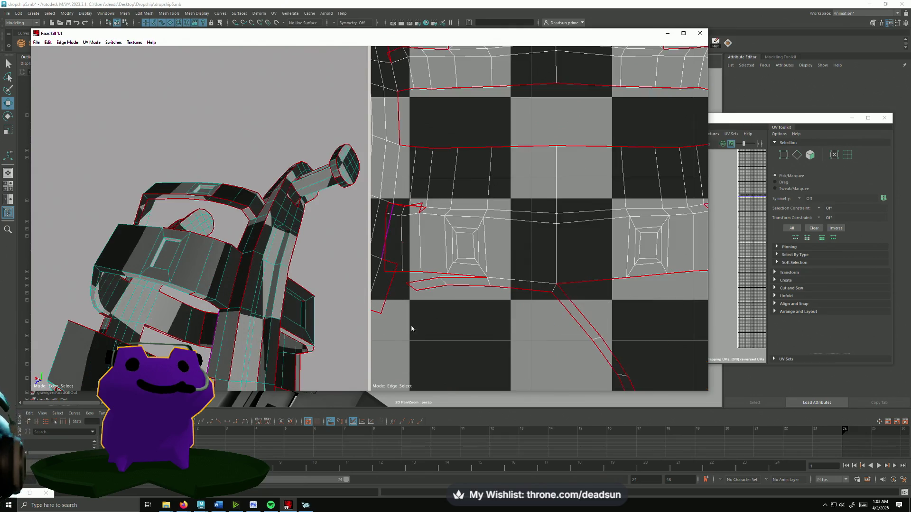
scroll(437, 326, "up", 3)
middle_click_drag(436, 327, 448, 322)
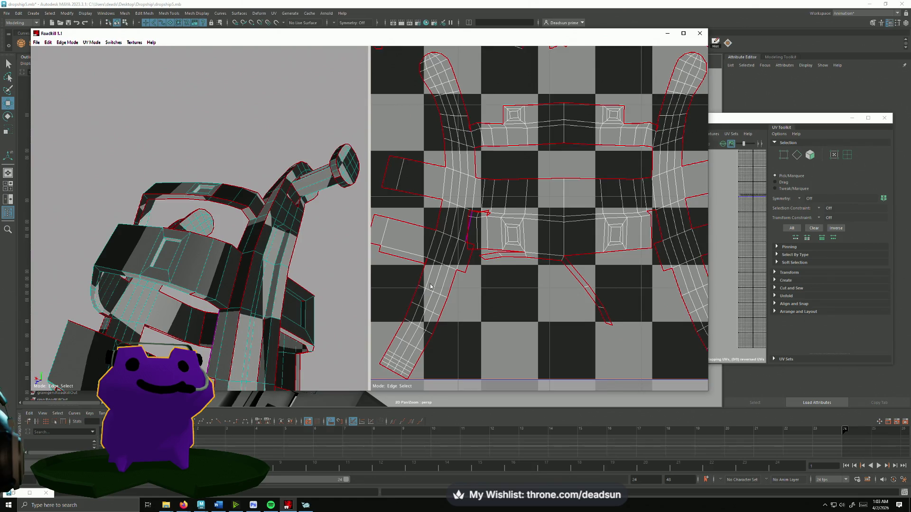
scroll(430, 287, "up", 3)
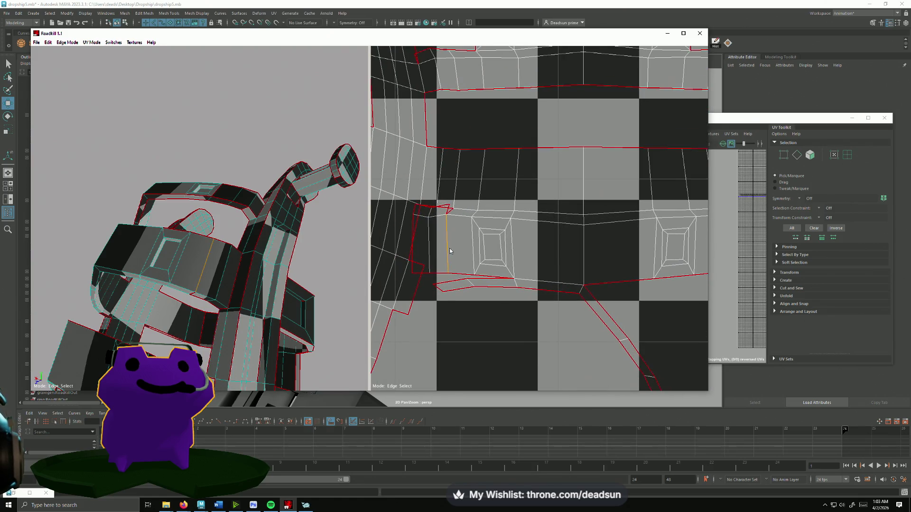
scroll(459, 305, "down", 3)
scroll(504, 299, "up", 3)
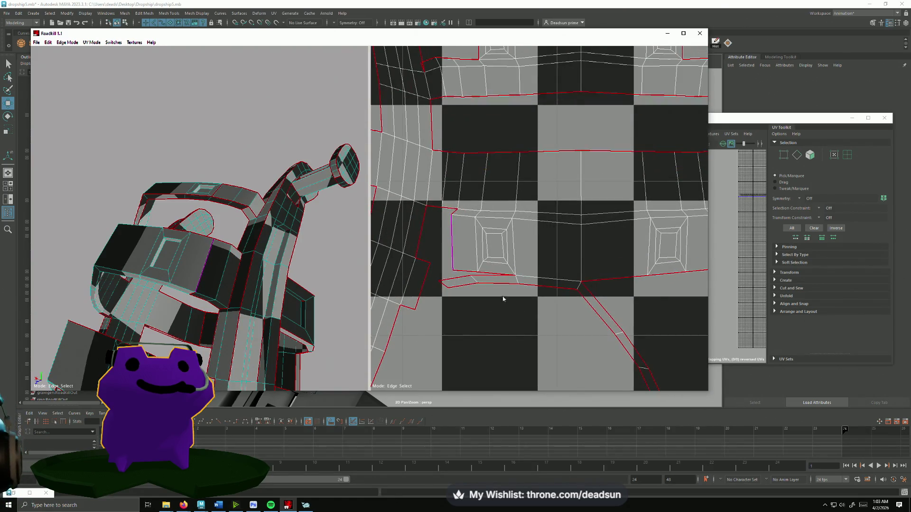
left_click(540, 292)
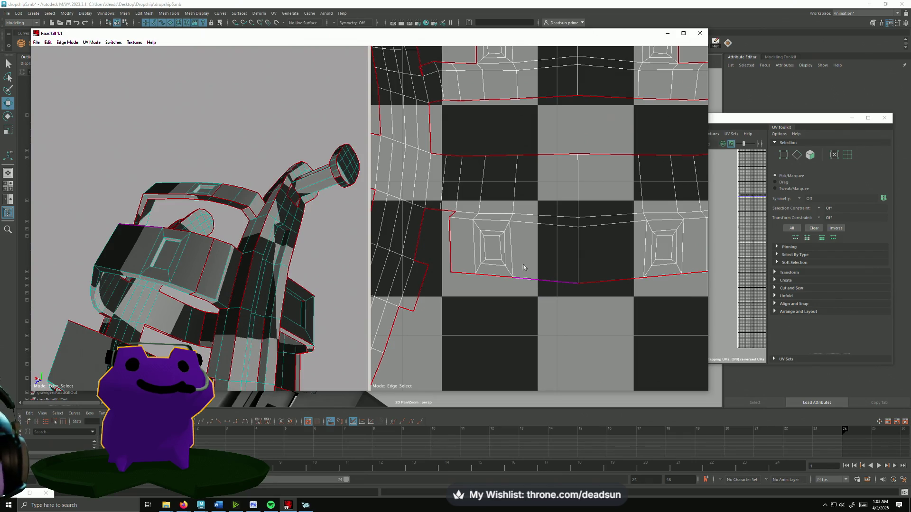
- Seam the crossbar's top edge loop and re-unfold the UVs
left_click_drag(207, 195, 258, 327, "alt")
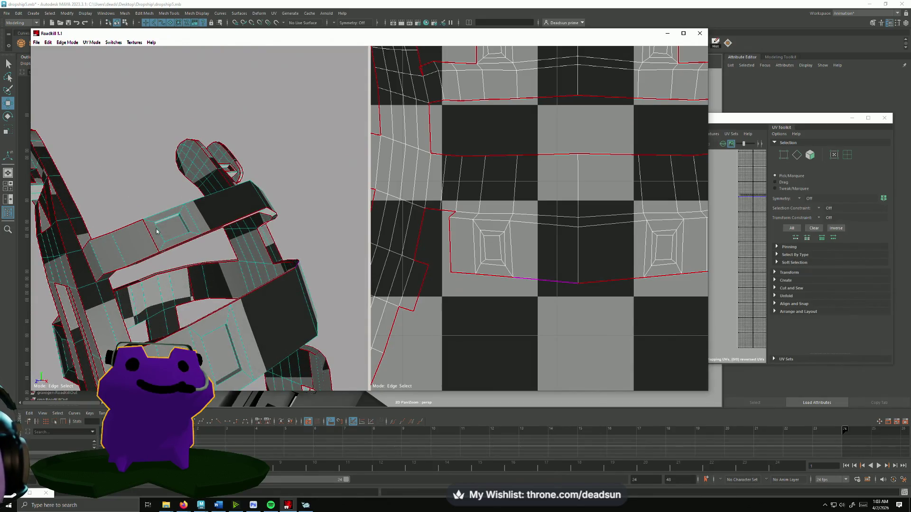
mouse_move(168, 214)
left_mouse_down("alt")
mouse_move(183, 218)
mouse_move(190, 176)
left_mouse_up("alt")
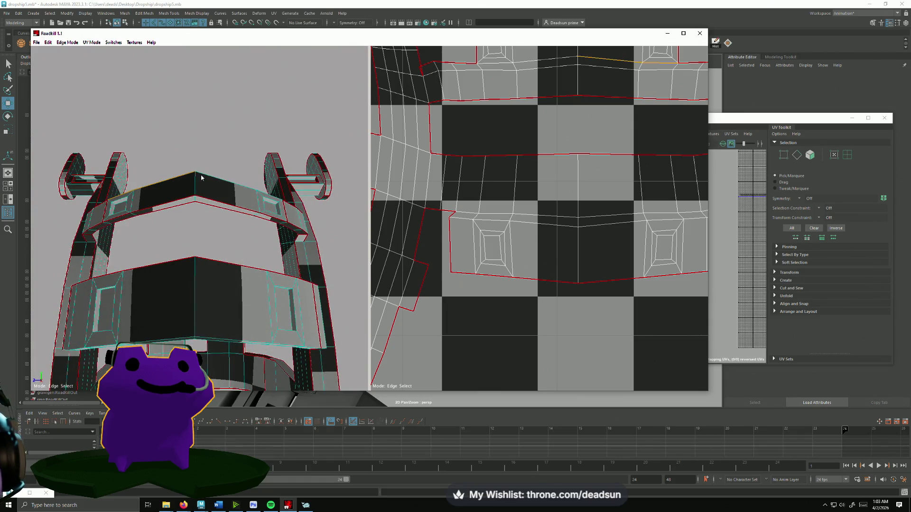
left_click_drag(255, 200, 222, 200, "alt")
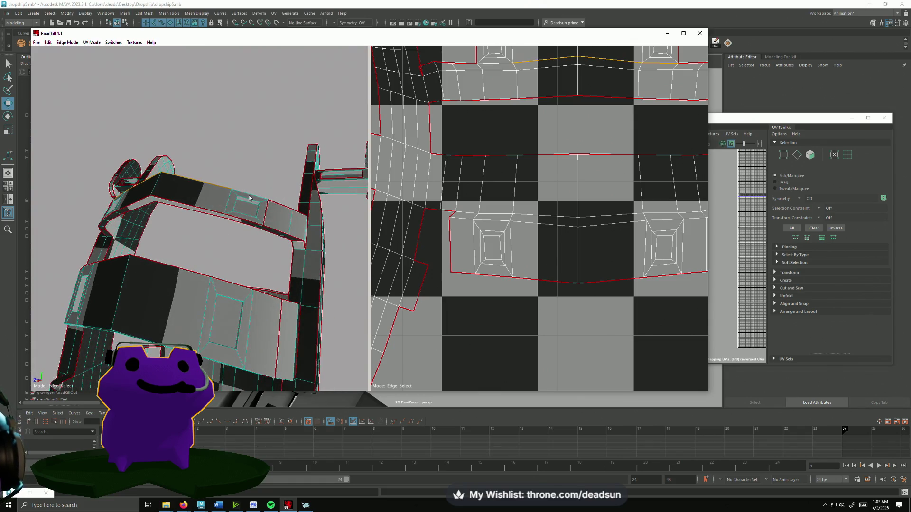
mouse_move(212, 252)
left_mouse_down("alt")
mouse_move(238, 283)
mouse_move(130, 241)
left_mouse_up("alt")
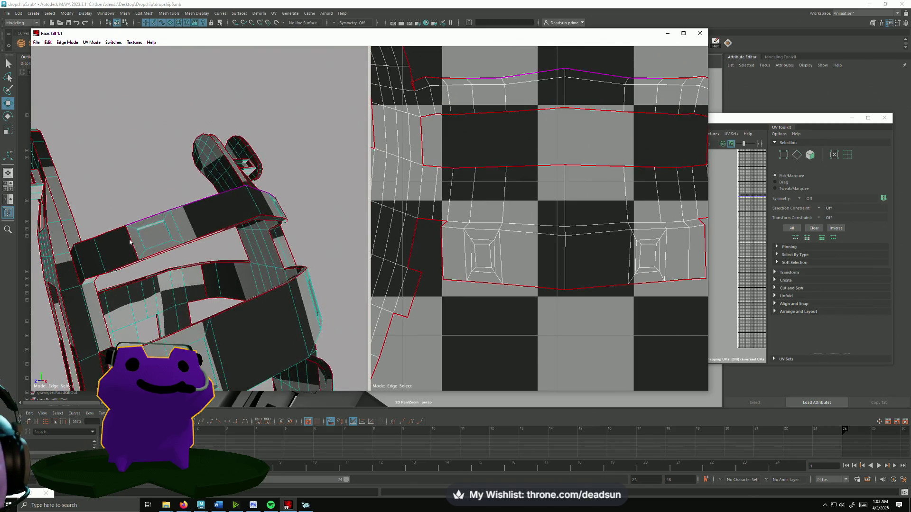
left_click(139, 283)
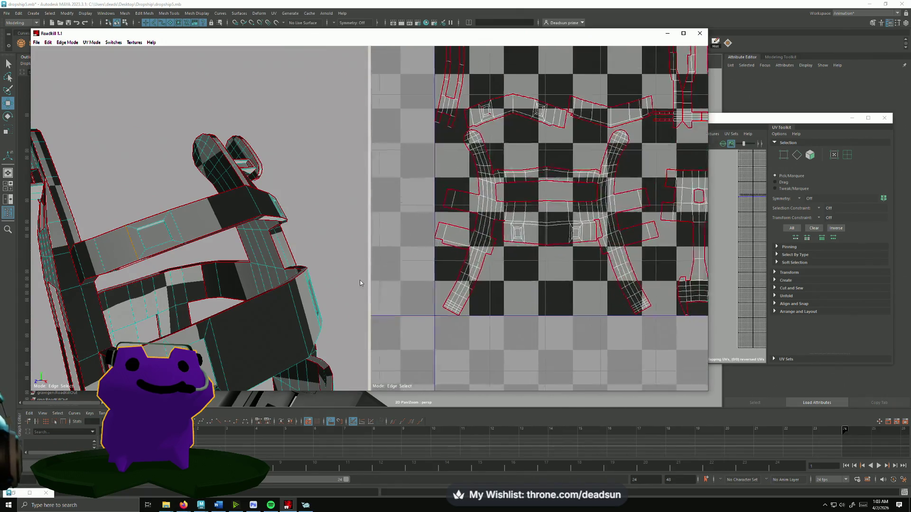
- Select the top-left shell's inner edges and cut a seam splitting the curved shell in two
scroll(457, 167, "up", 5)
left_click_drag(456, 167, 467, 176)
scroll(608, 216, "down", 4)
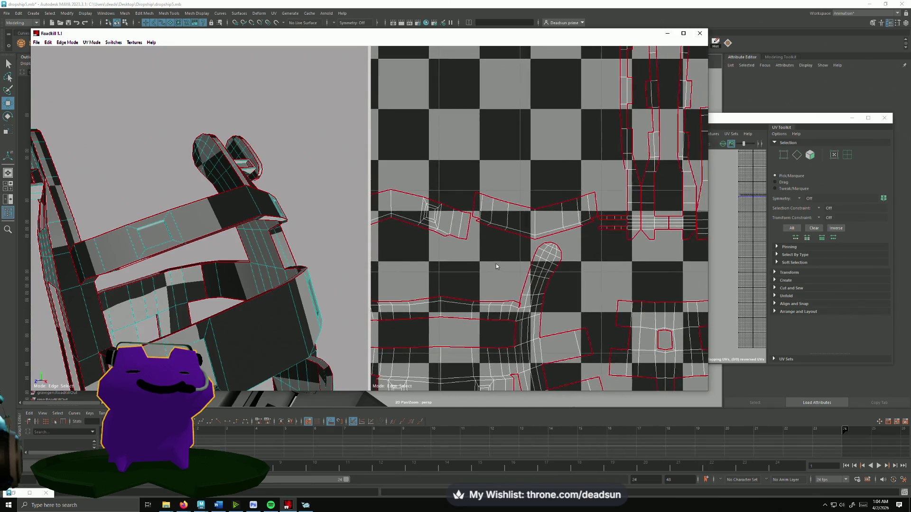
scroll(582, 285, "up", 3)
scroll(582, 285, "down", 3)
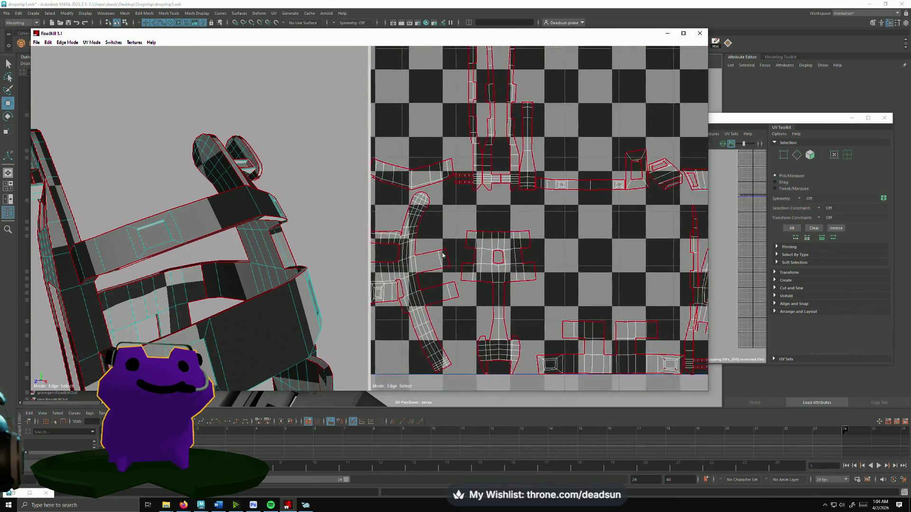
scroll(508, 255, "up", 3)
scroll(508, 256, "down", 3)
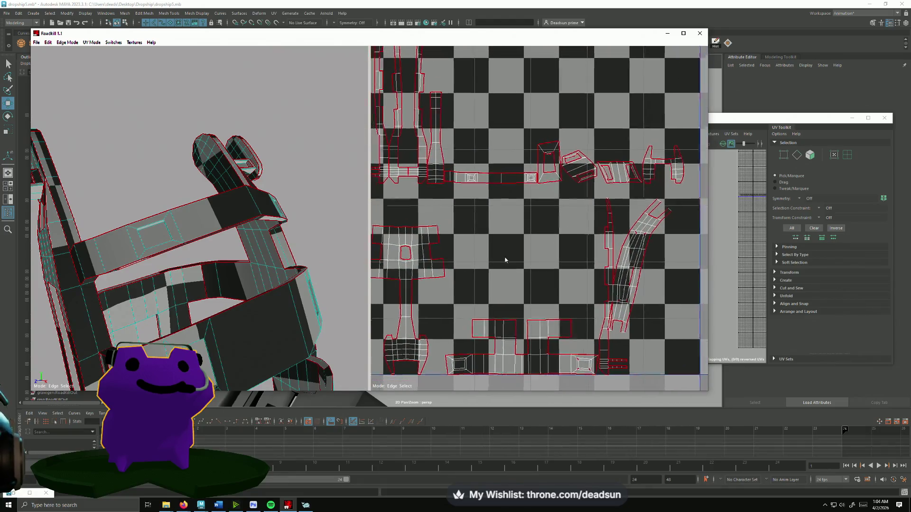
scroll(482, 278, "up", 4)
left_click(597, 199)
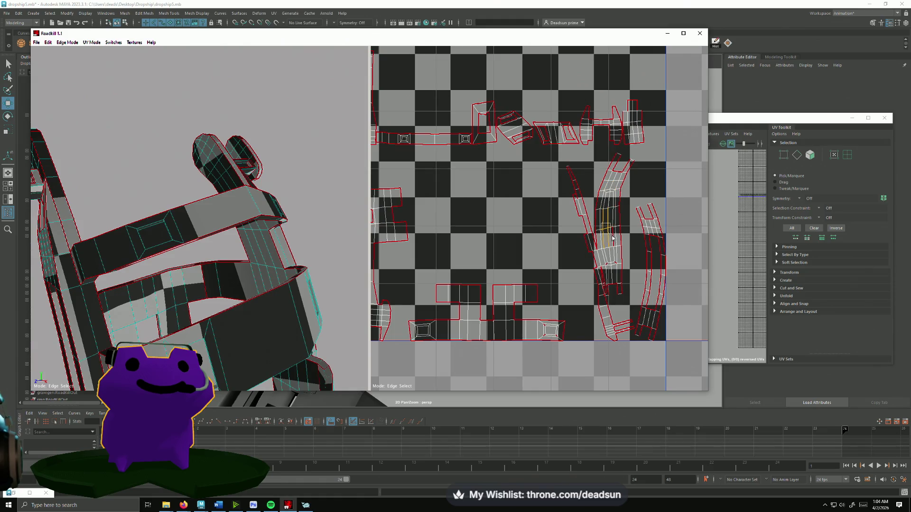
left_click(613, 264)
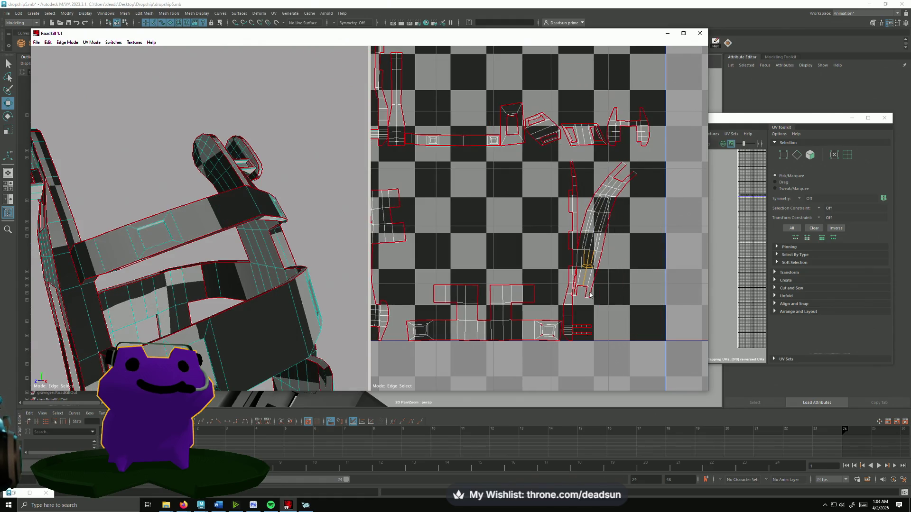
left_click(576, 279)
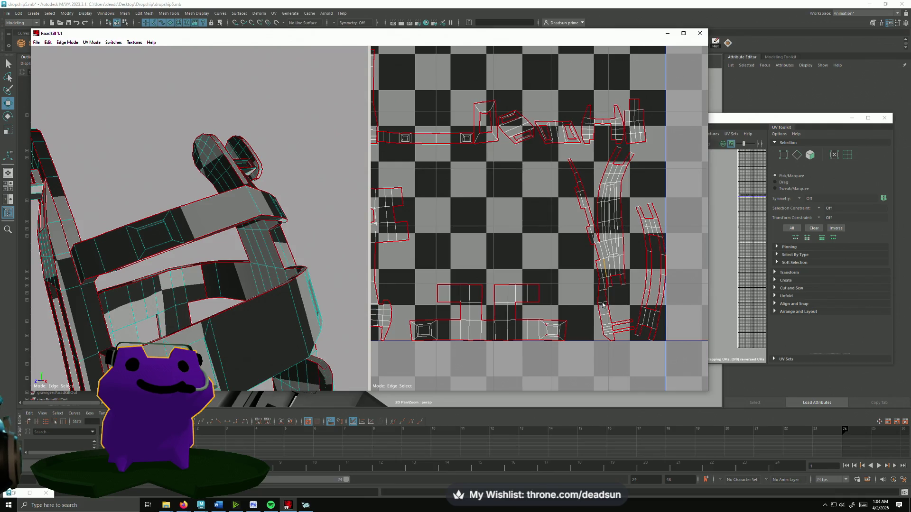
- Extend the seam along the curved strut shell so RoadKill re-unfolds and repacks the islands
scroll(603, 305, "up", 3)
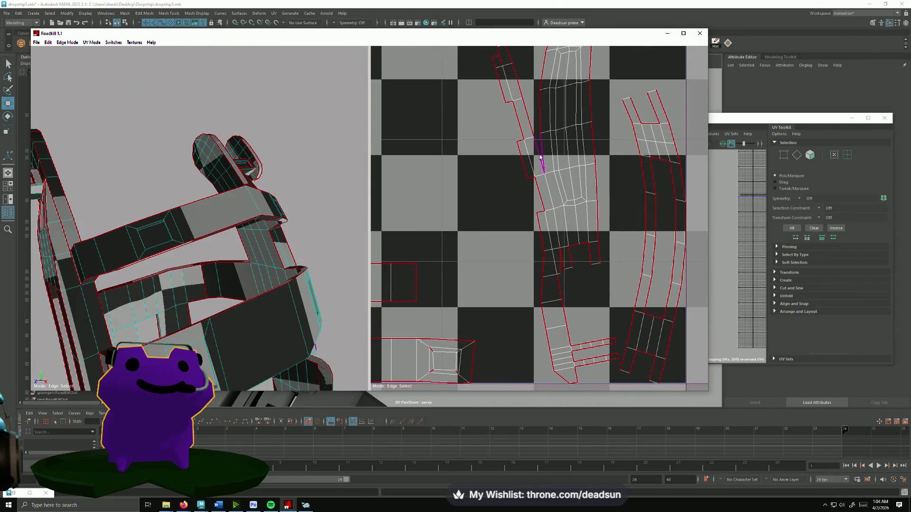
left_click(539, 156)
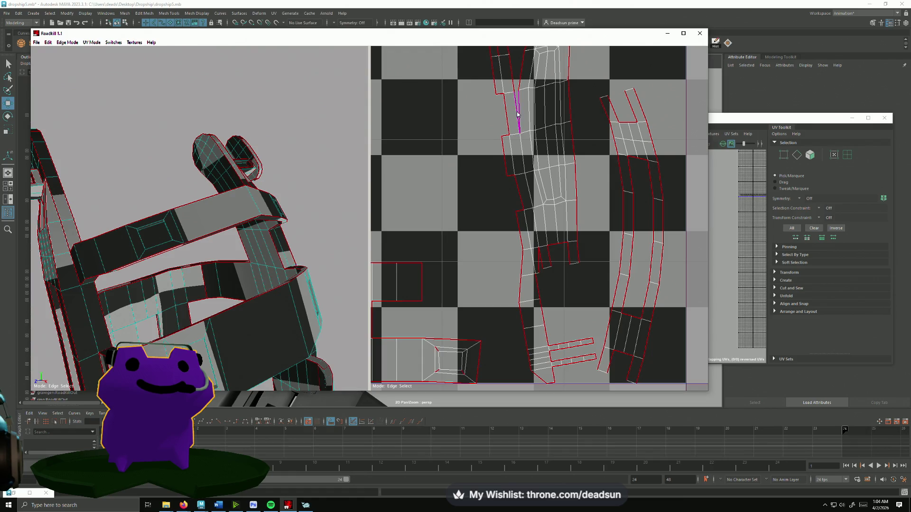
left_click(517, 114)
left_click(508, 78)
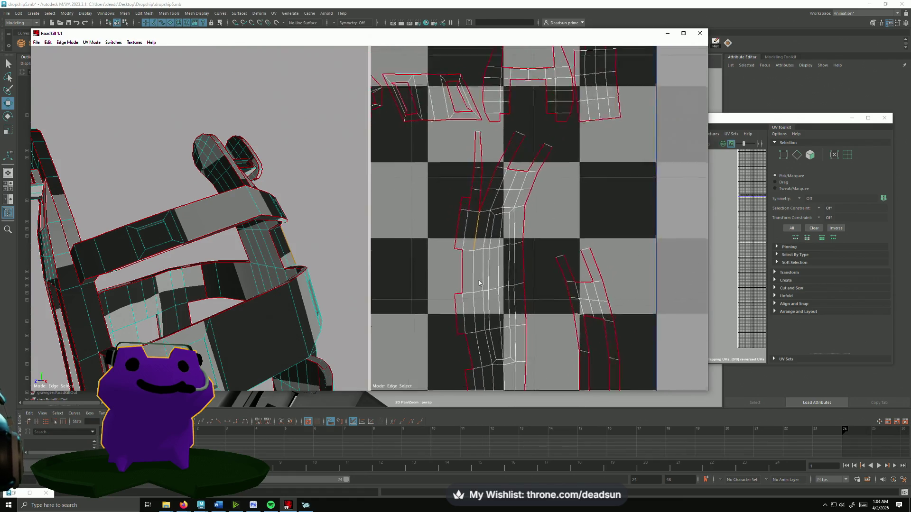
left_click(483, 200)
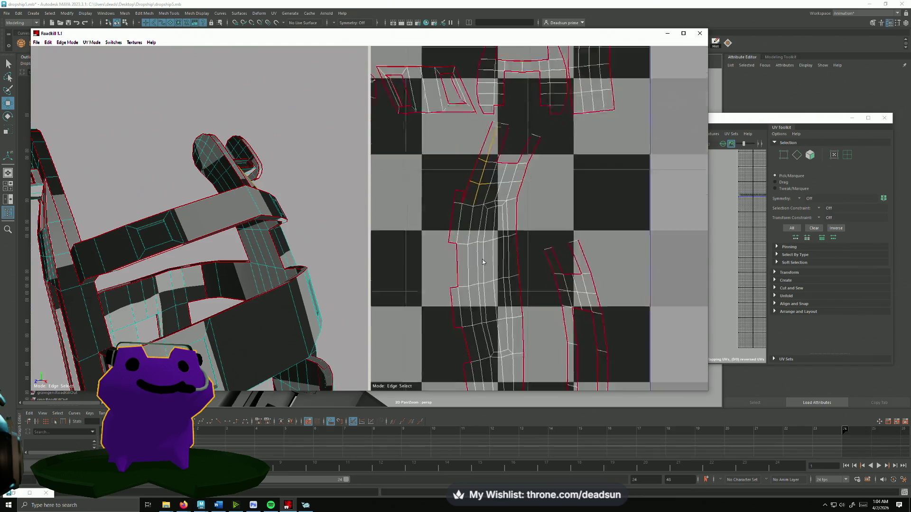
left_click(471, 276)
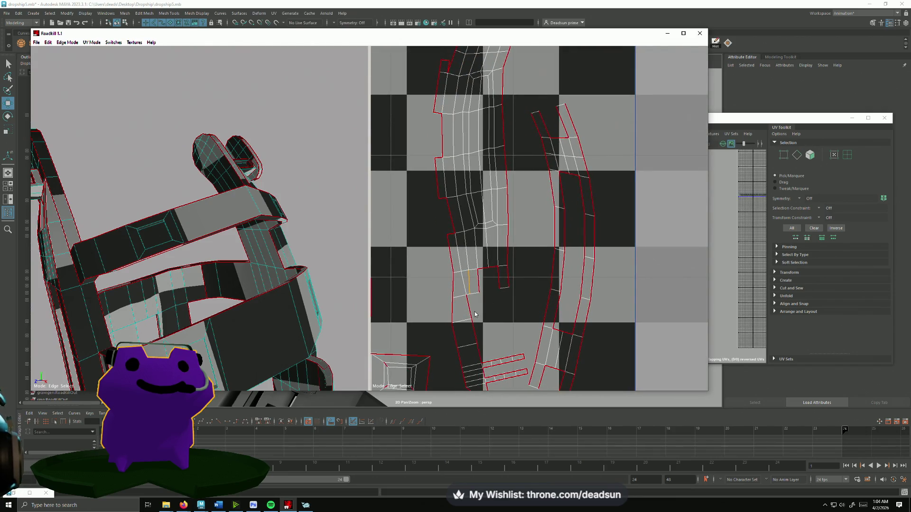
scroll(493, 319, "down", 3)
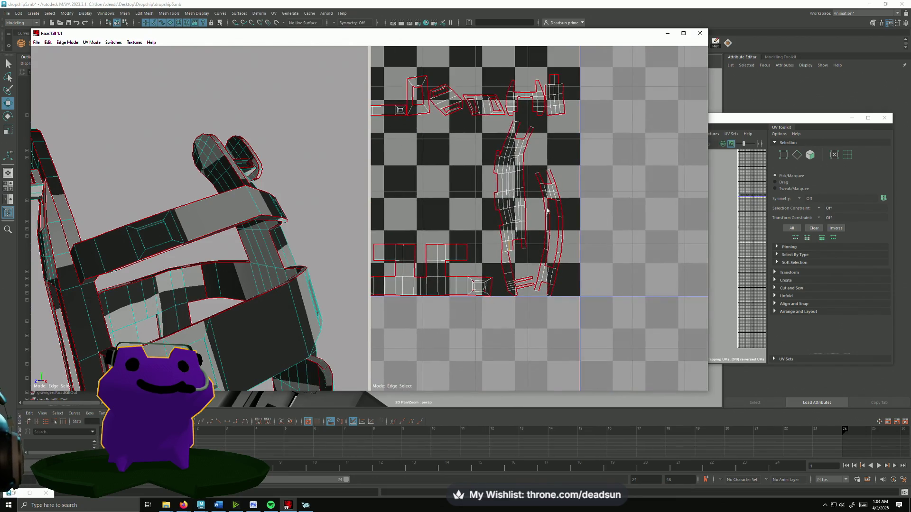
left_click(554, 207)
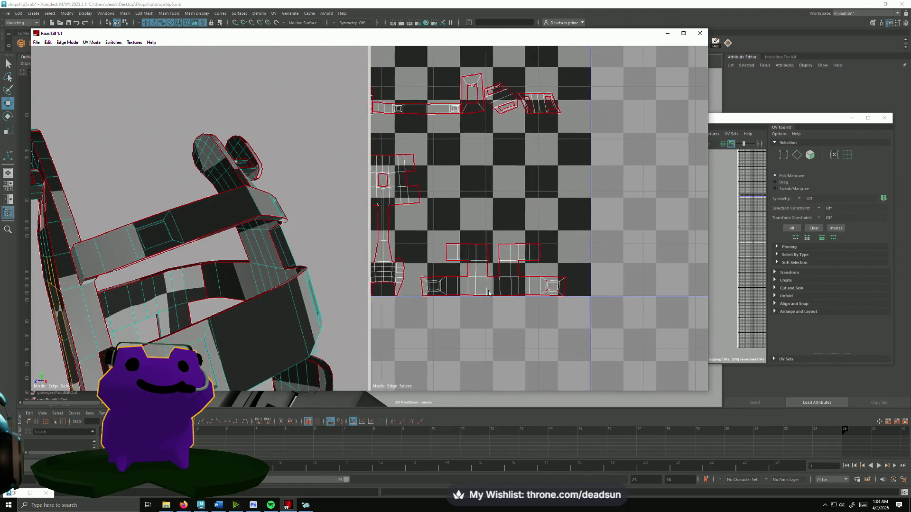
scroll(398, 203, "up", 3)
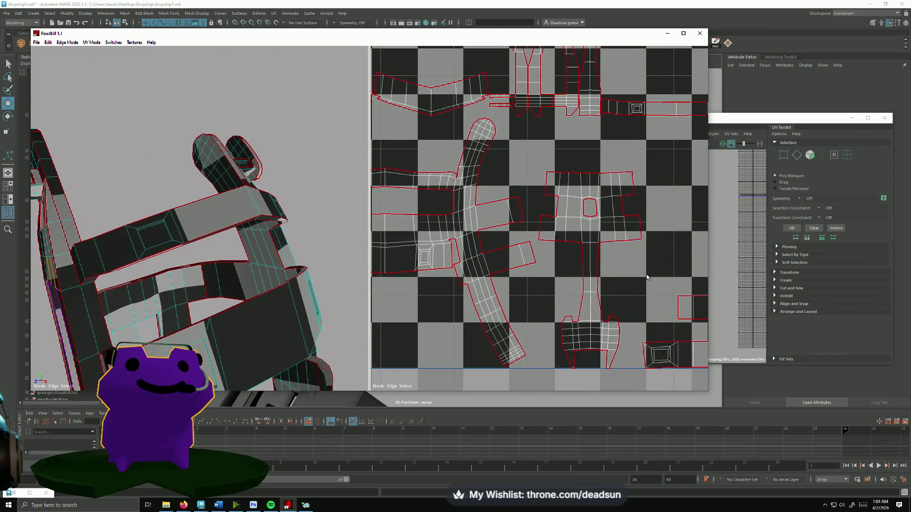
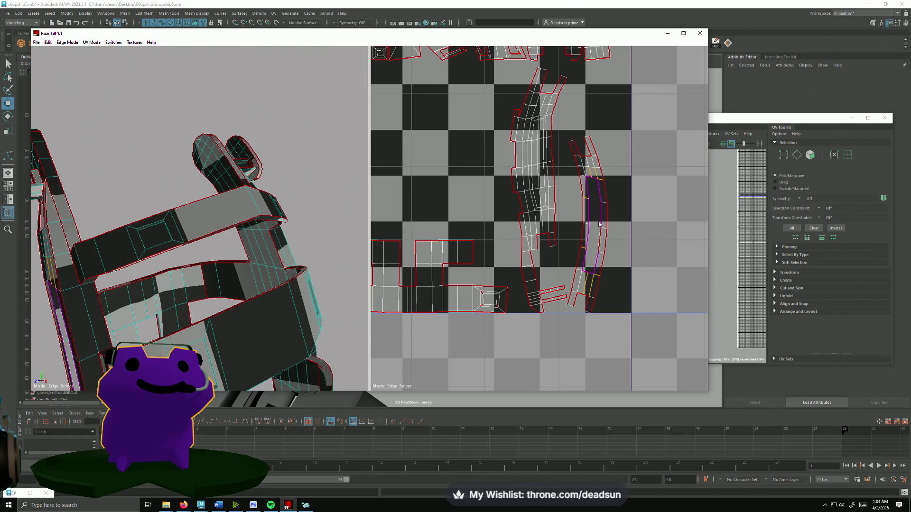
- Select edges on the curved UV shell, then zoom out to the full 0–1 tile
scroll(599, 224, "up", 3)
left_click_drag(598, 205, 605, 223)
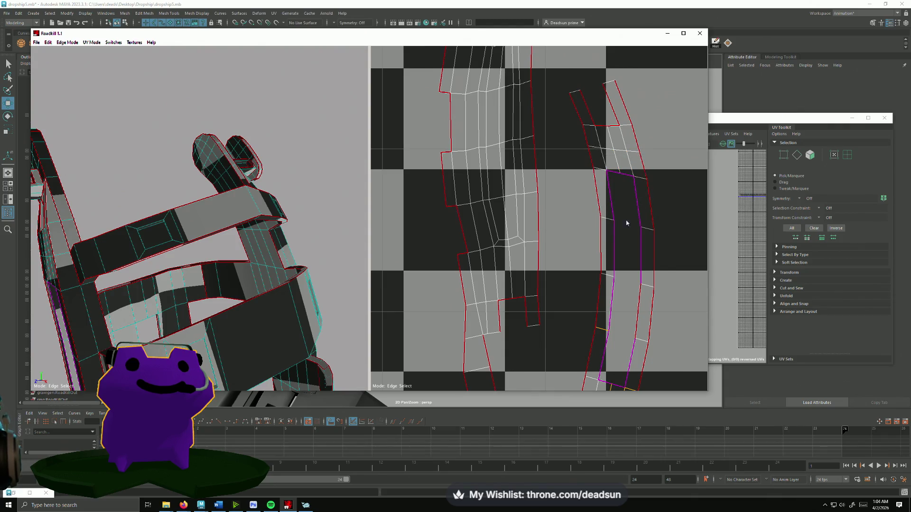
scroll(485, 275, "down", 10)
scroll(289, 266, "down", 5)
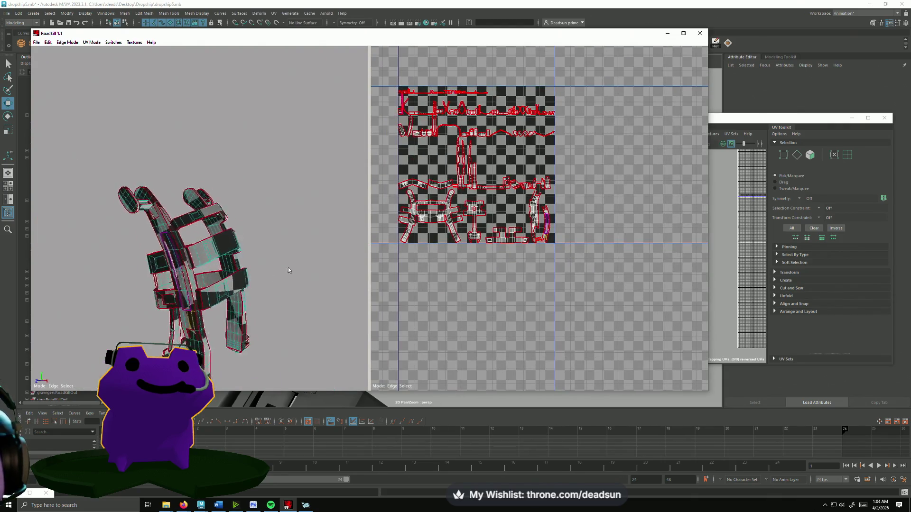
- Orbit the 3D model to inspect it from the front and other angles
left_click_drag(278, 261, 174, 168, "alt")
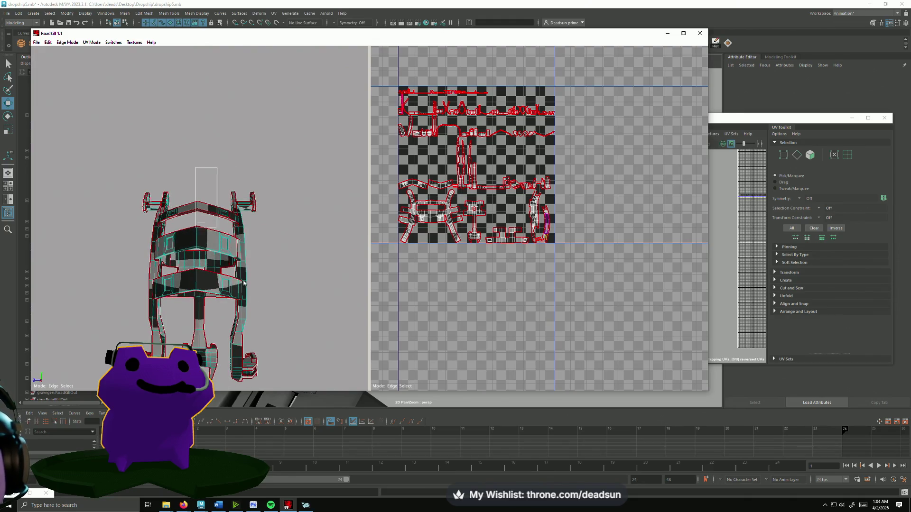
mouse_move(304, 368)
left_mouse_down("alt")
mouse_move(242, 341)
mouse_move(257, 351)
mouse_move(379, 345)
mouse_move(242, 361)
mouse_move(203, 350)
mouse_move(325, 359)
mouse_move(351, 346)
mouse_move(312, 352)
mouse_move(355, 340)
mouse_move(354, 332)
mouse_move(329, 328)
mouse_move(286, 288)
mouse_move(149, 284)
mouse_move(170, 265)
mouse_move(310, 309)
mouse_move(270, 301)
left_mouse_up("alt")
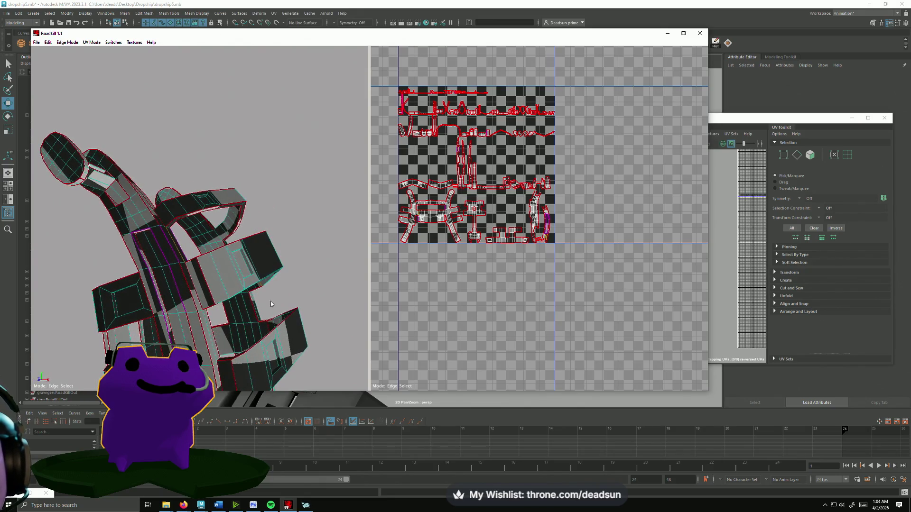
mouse_move(203, 277)
left_mouse_down("alt")
mouse_move(63, 286)
mouse_move(222, 269)
mouse_move(232, 171)
mouse_move(303, 292)
left_mouse_up("alt")
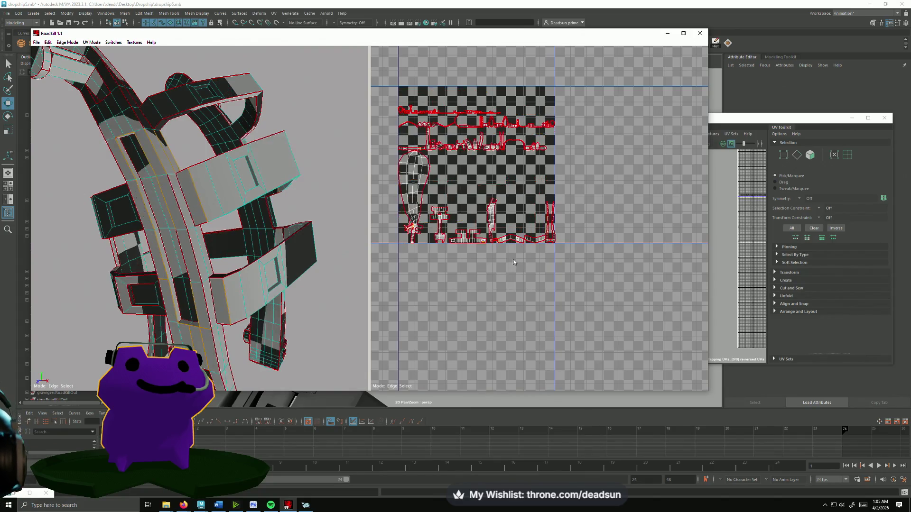
- Bring the lower-left UV shells into view and re-unwrap with the new seams
scroll(512, 265, "up", 5)
scroll(457, 293, "up", 10)
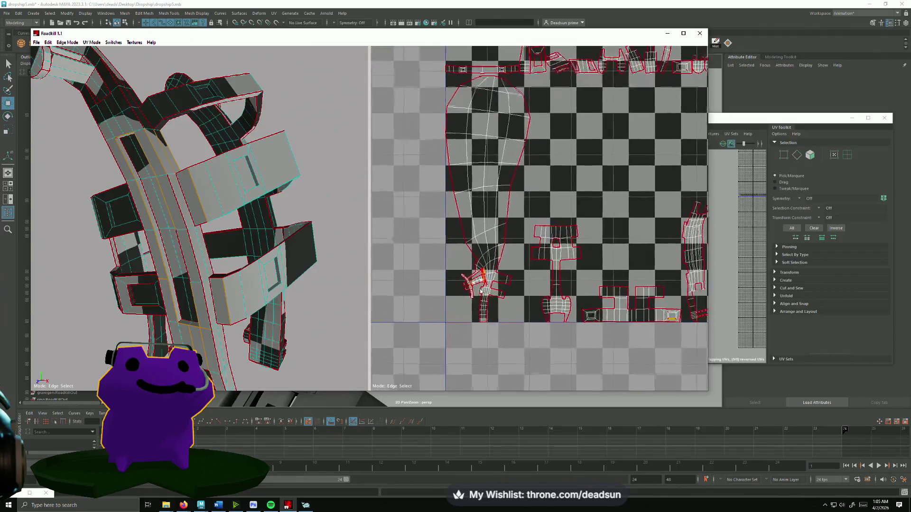
mouse_move(457, 293)
middle_mouse_down()
mouse_move(535, 270)
mouse_move(490, 226)
middle_mouse_up()
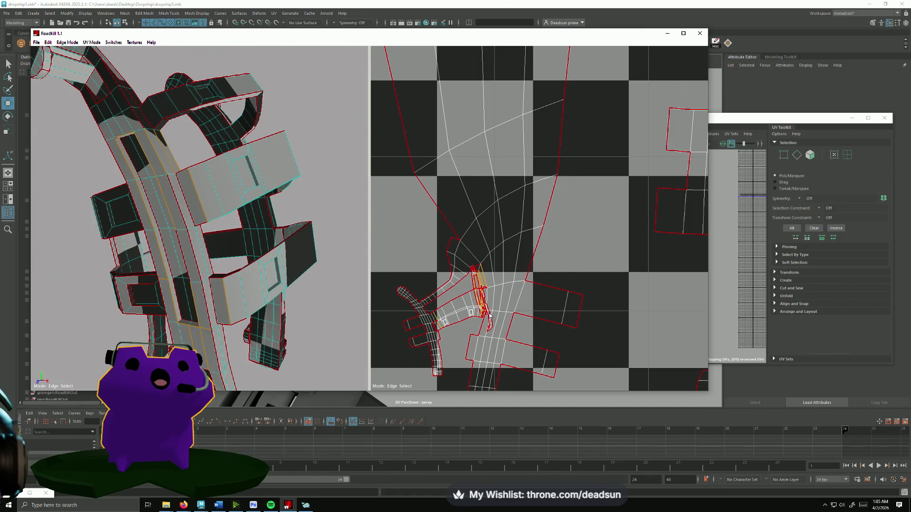
scroll(512, 317, "down", 5)
middle_click_drag(548, 285, 495, 328)
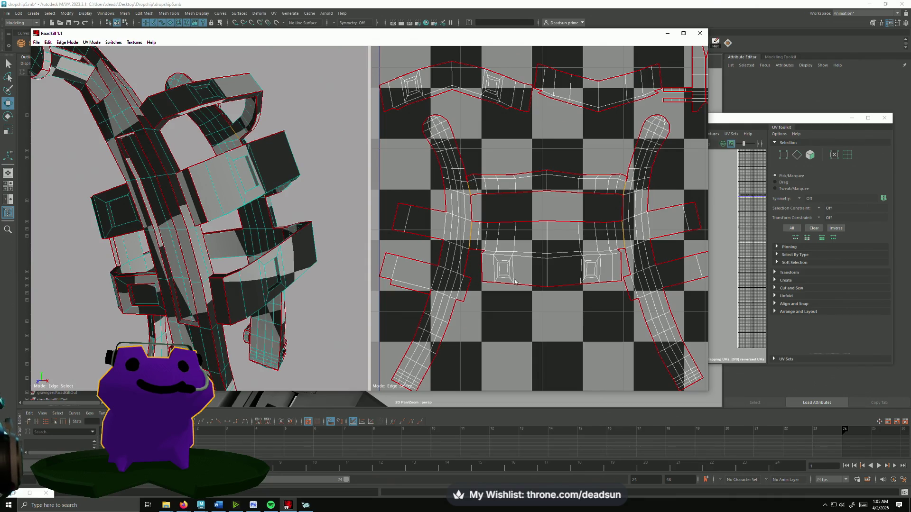
key("space")
scroll(522, 282, "down", 3)
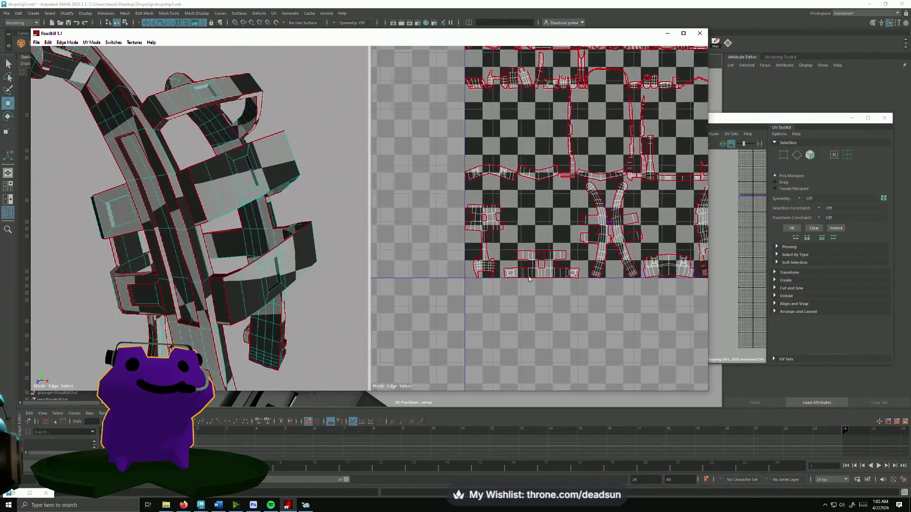
scroll(532, 285, "up", 3)
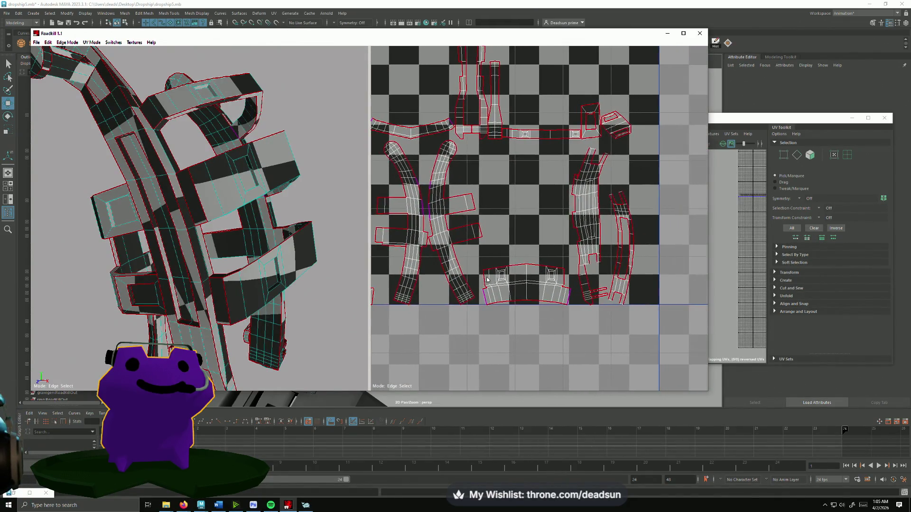
- Frame the two curved shells, repack the layout, and cut along the chosen edges
middle_click_drag(515, 277, 527, 303)
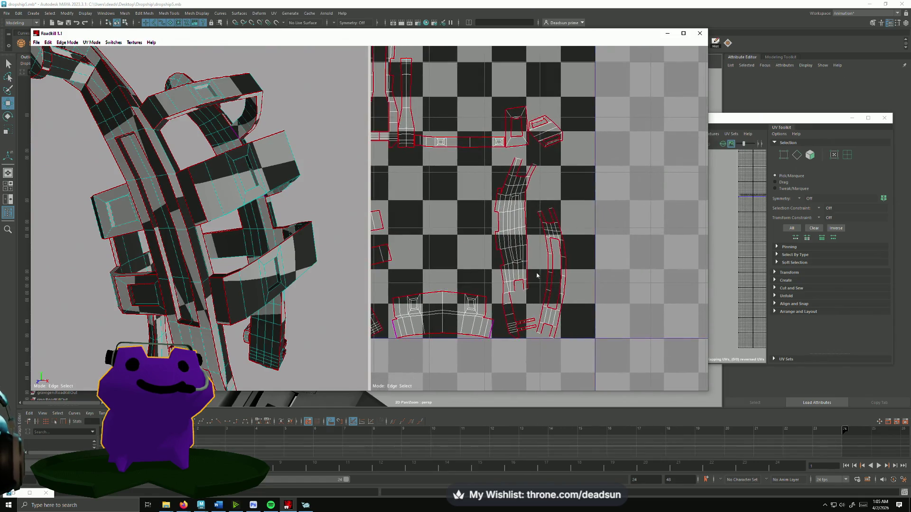
scroll(549, 284, "up", 3)
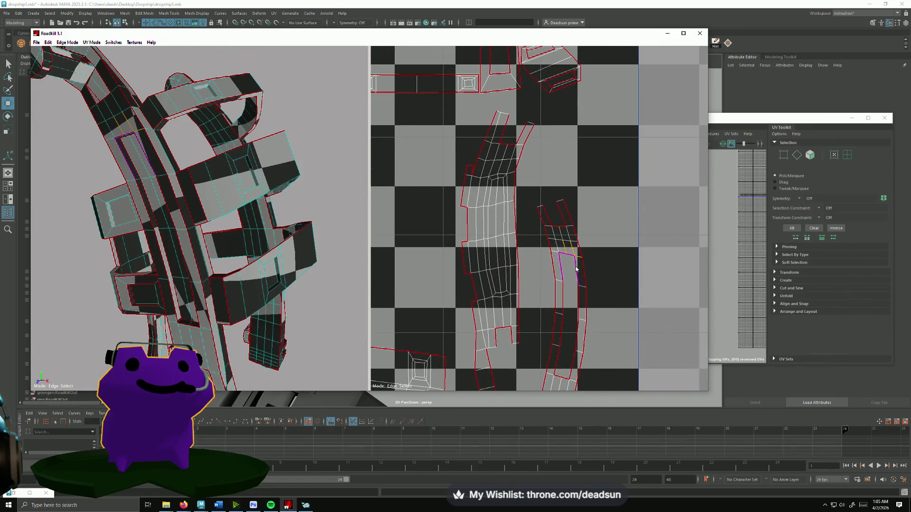
key("space")
scroll(482, 291, "down", 5)
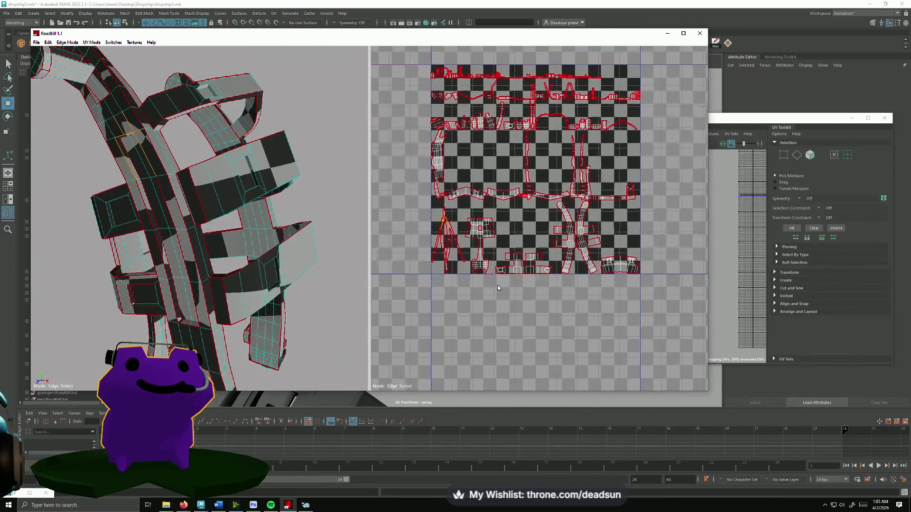
scroll(506, 233, "up", 8)
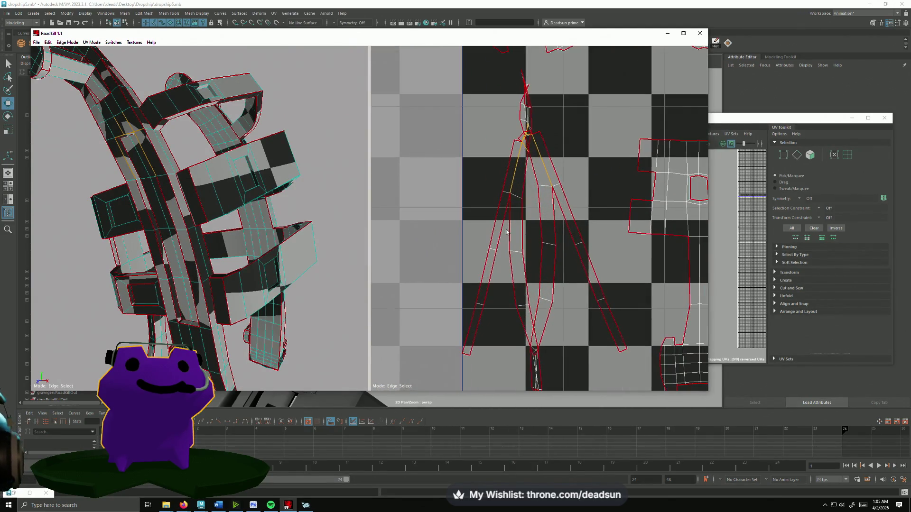
key("c")
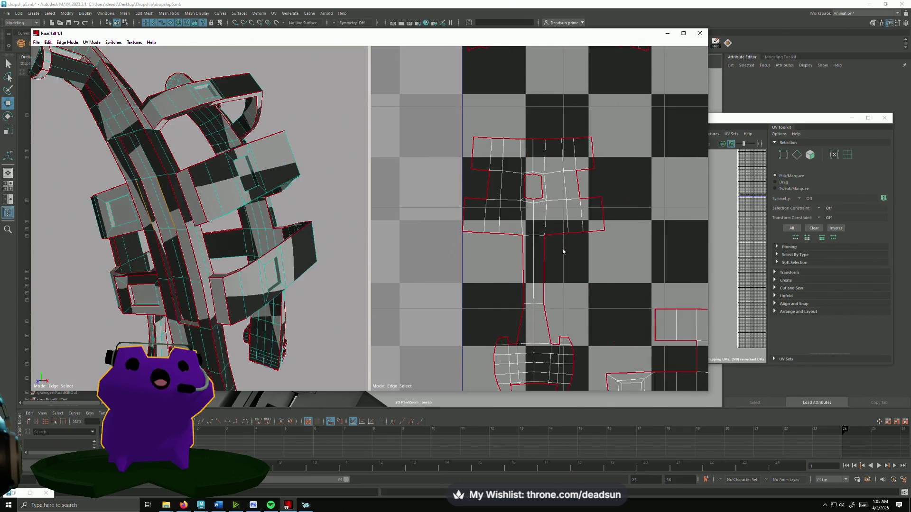
scroll(528, 217, "down", 5)
scroll(510, 323, "up", 4)
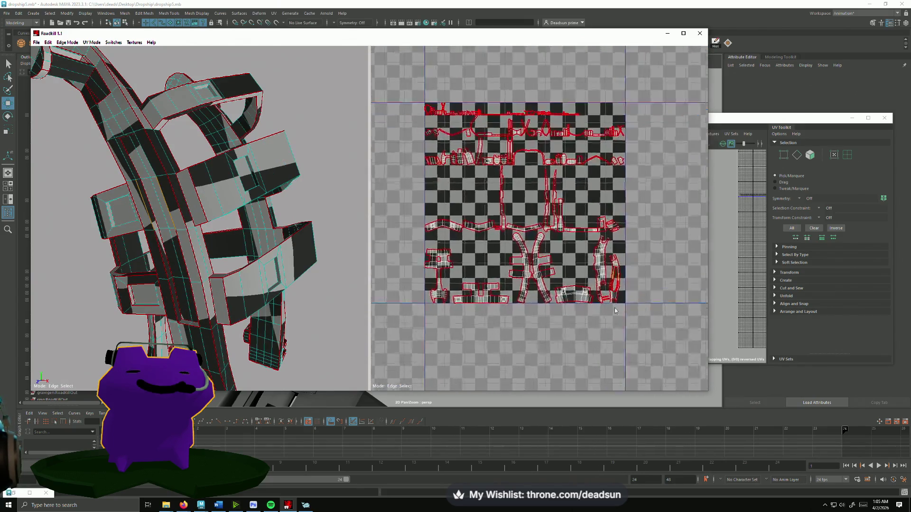
scroll(466, 224, "up", 6)
scroll(484, 231, "down", 2)
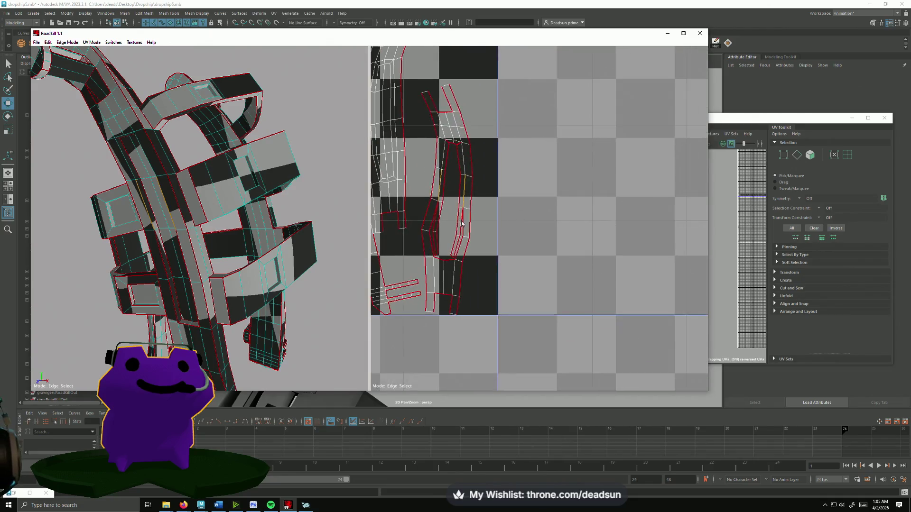
- Mark a seam along the whole curved strip, edge by edge
left_click(470, 243)
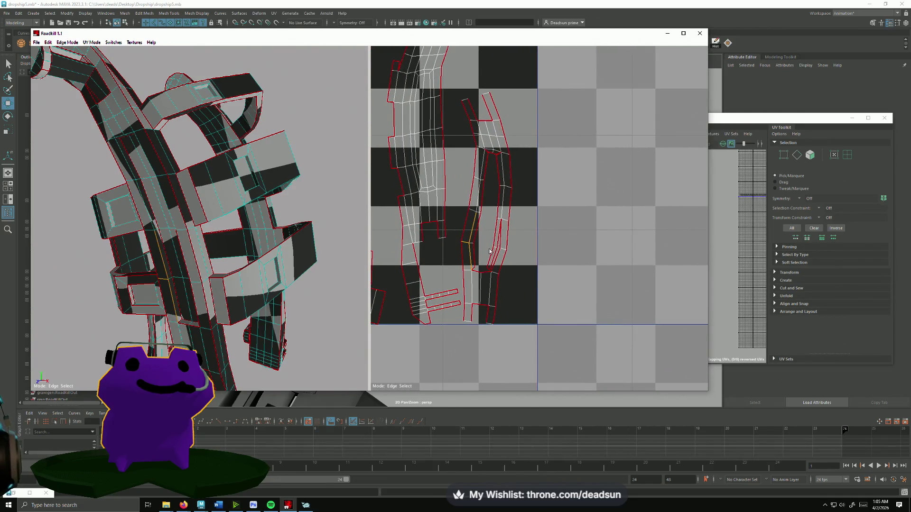
left_click(501, 250)
left_click(473, 274)
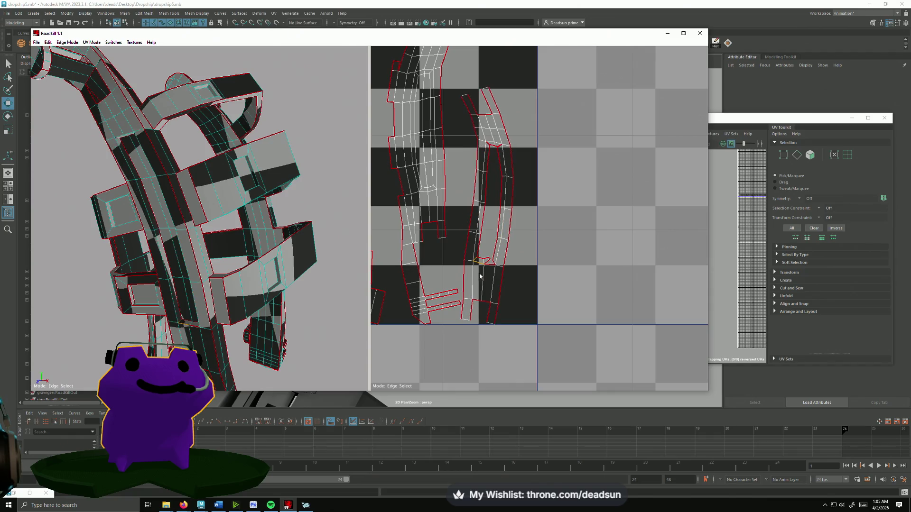
left_click(493, 268)
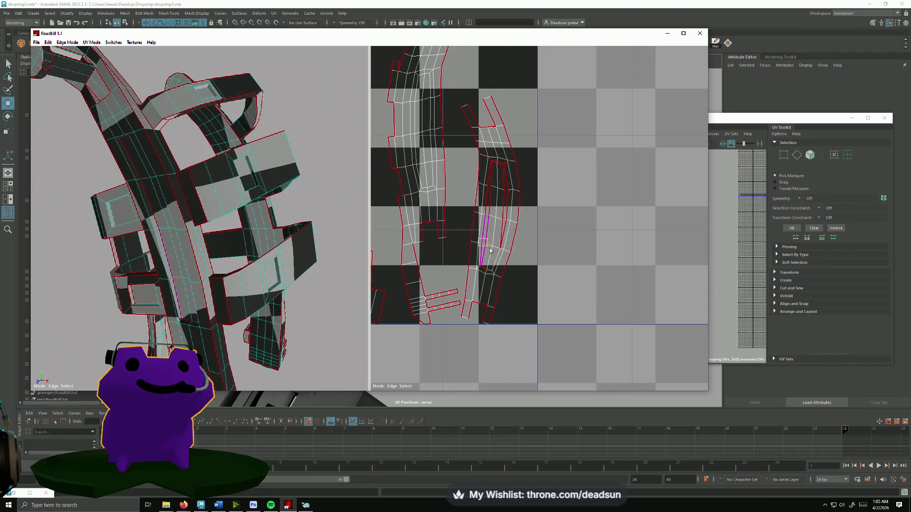
left_click(494, 237)
left_click(503, 245)
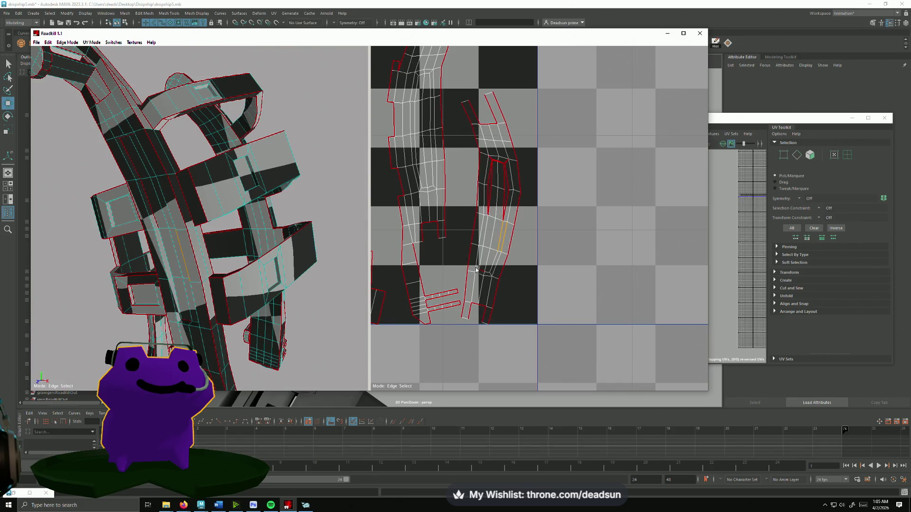
left_click(487, 186)
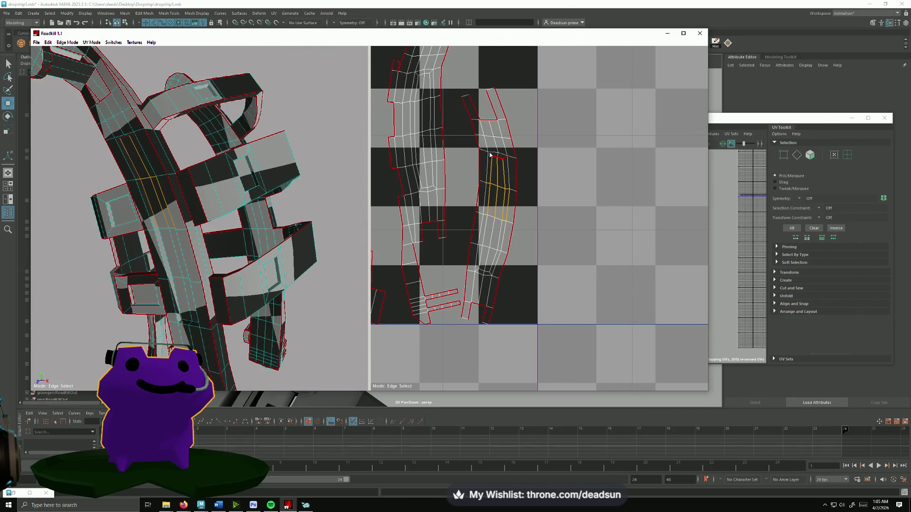
scroll(504, 280, "down", 4)
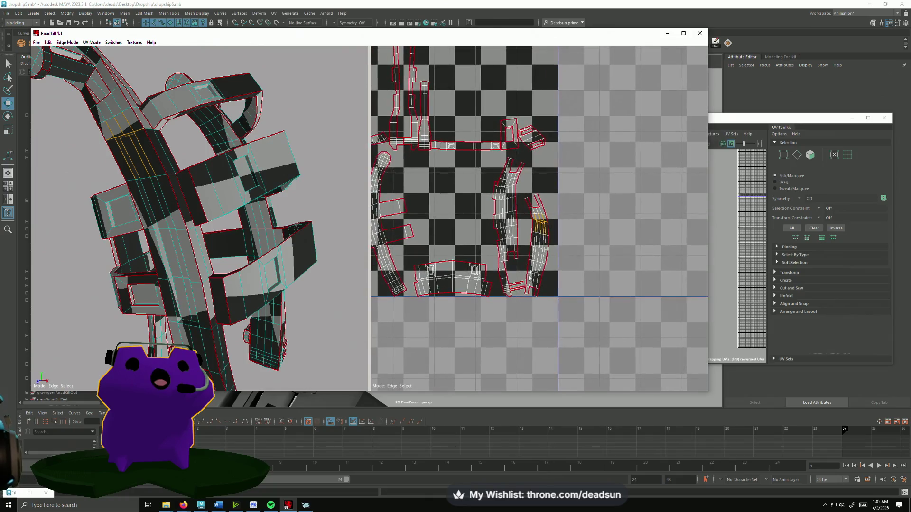
scroll(536, 281, "up", 3)
scroll(534, 285, "down", 1)
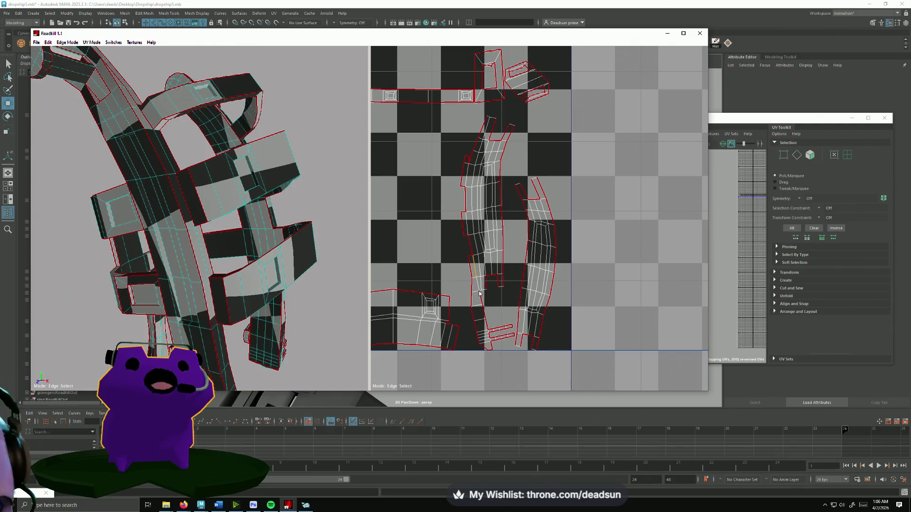
- Stitch the two shells into one symmetric shell and check the result
left_click(495, 311, "ctrl")
middle_click_drag(496, 295, 634, 298)
mouse_move(213, 247)
left_mouse_down()
mouse_move(268, 277)
mouse_move(275, 295)
left_mouse_up()
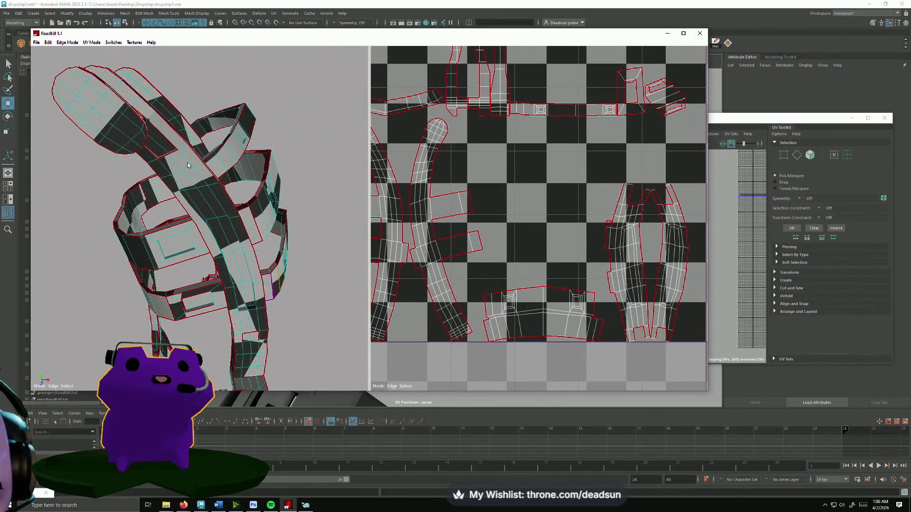
- Centre the right-hand shell and re-unwrap it with W to close seam notches
left_click(164, 158)
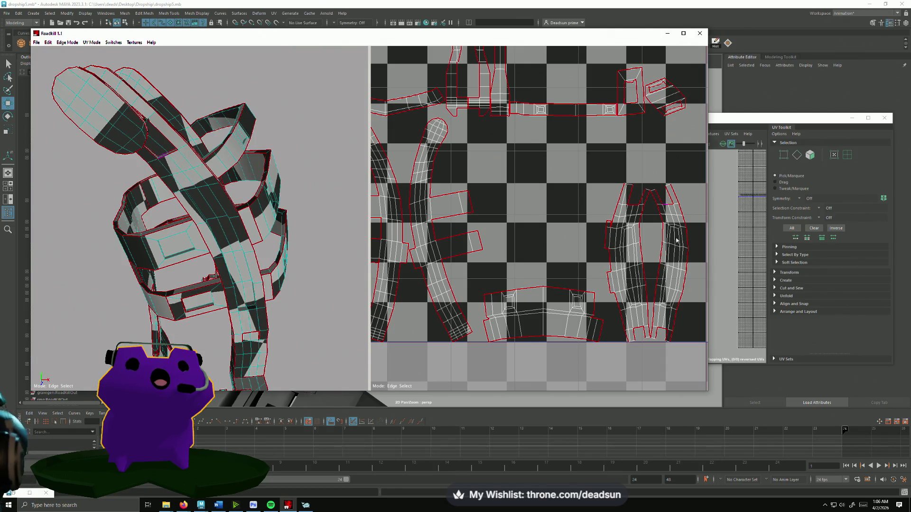
scroll(643, 205, "up", 3)
middle_click_drag(565, 260, 426, 209)
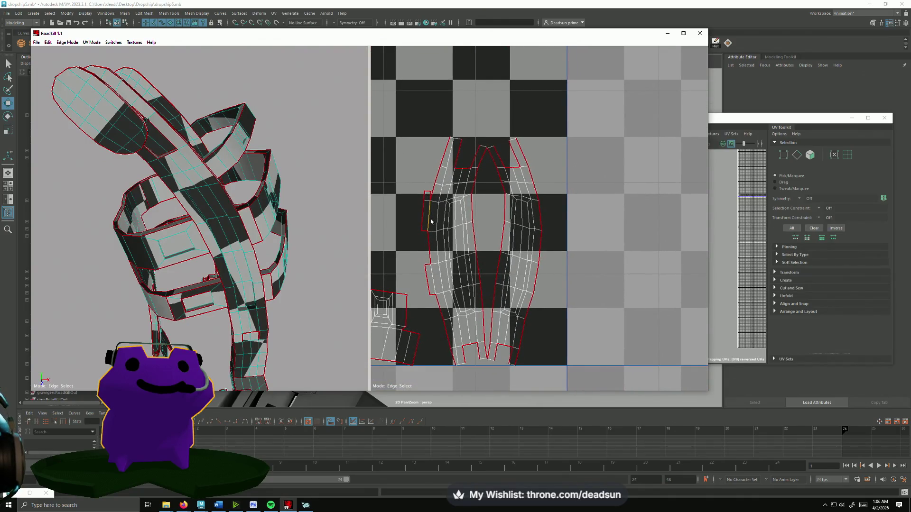
key("w")
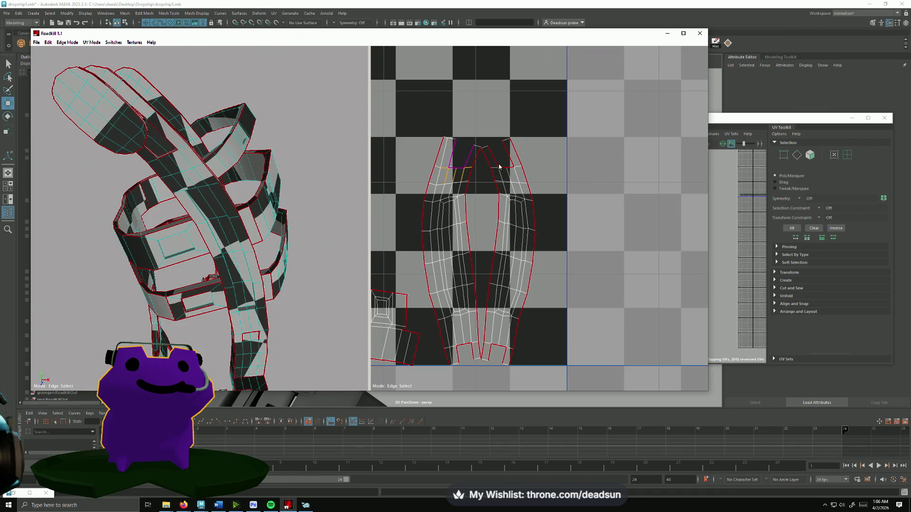
- Toggle seams on the strut island, splitting it into two pieces without flaps
left_click_drag(503, 178, 389, 280, "alt")
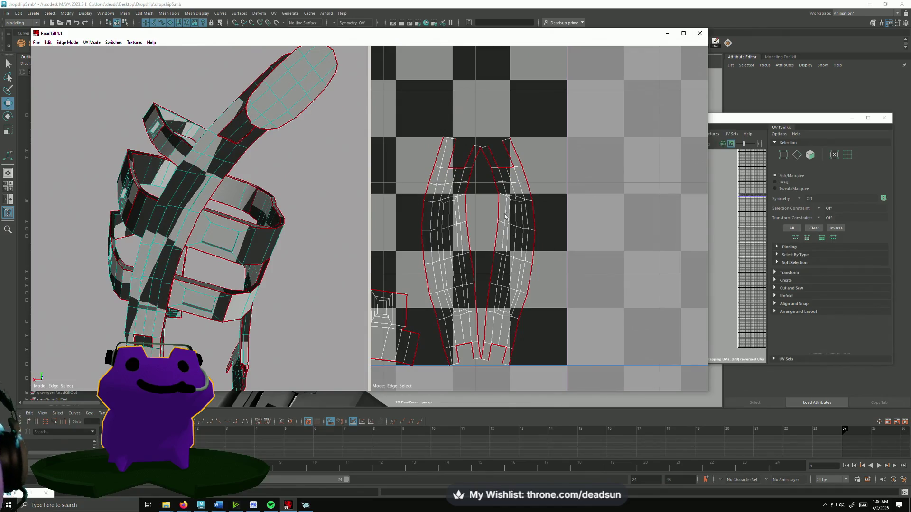
scroll(480, 187, "down", 3)
scroll(483, 193, "up", 3)
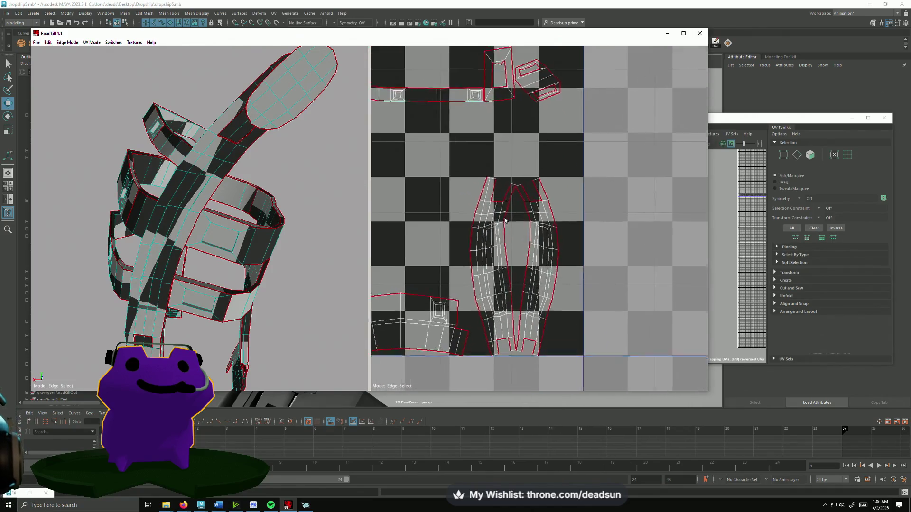
left_click(499, 205)
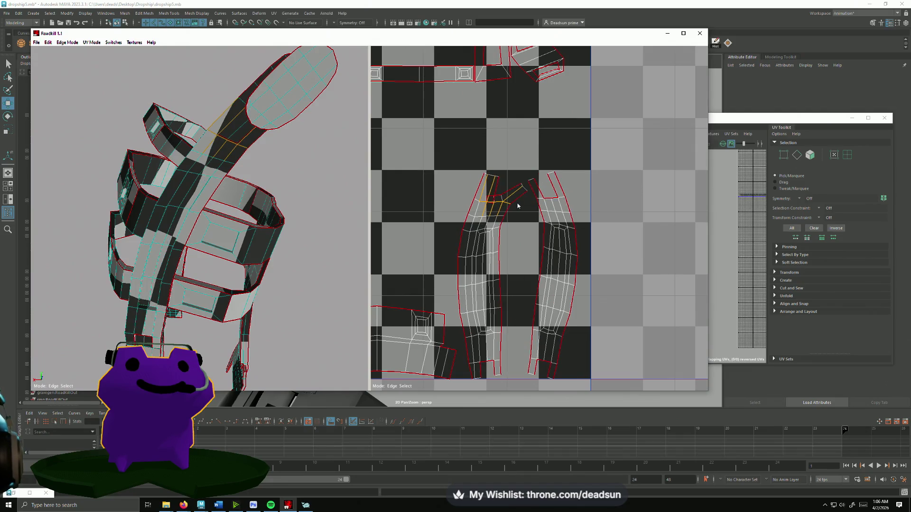
left_click(547, 199)
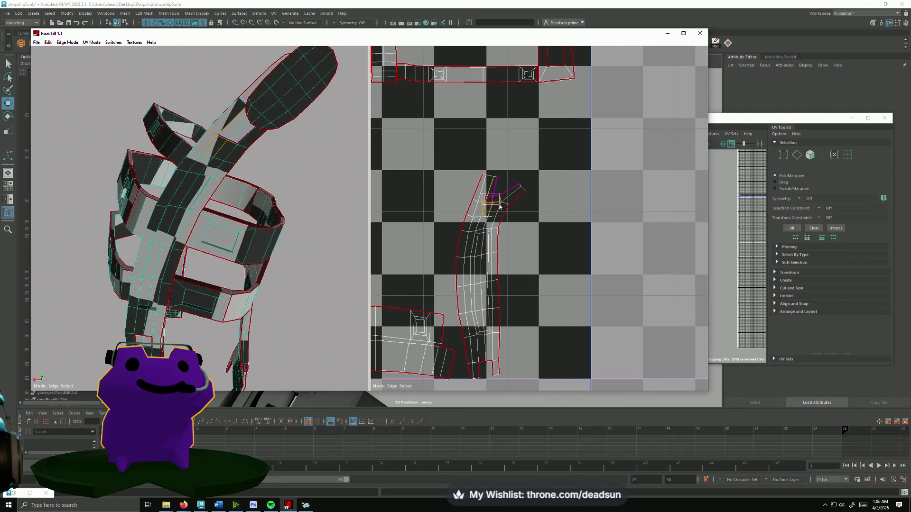
left_click(499, 206)
left_click(558, 204)
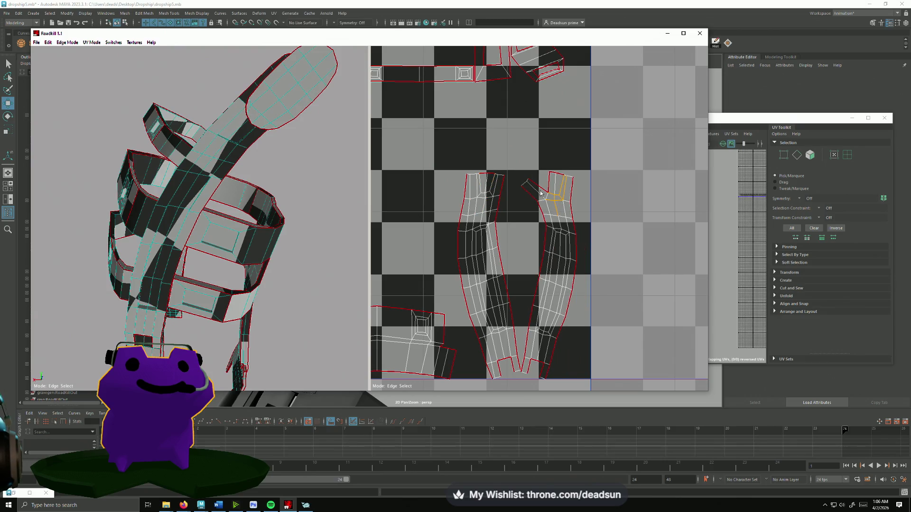
left_click(549, 191)
scroll(513, 260, "down", 5)
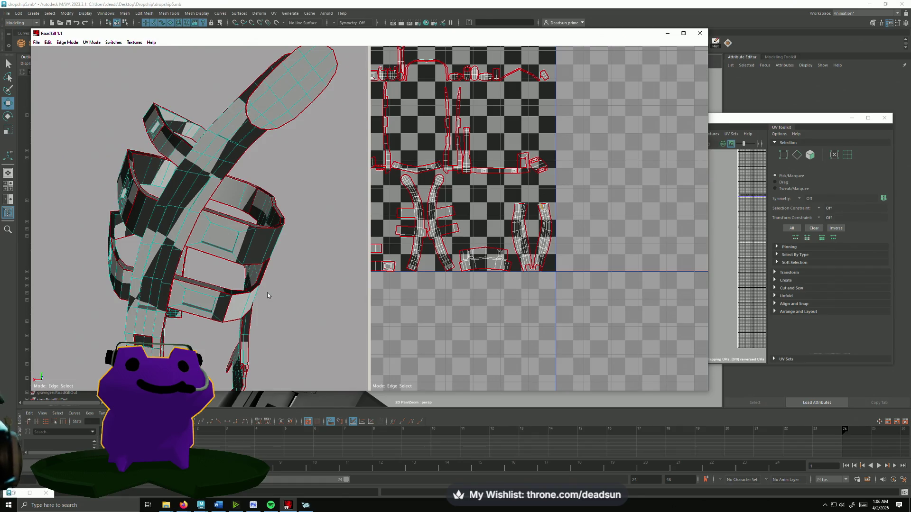
- Orbit the model from several sides, then frame the whole mesh with F
mouse_move(163, 291)
left_mouse_down("alt")
mouse_move(171, 308)
mouse_move(189, 314)
mouse_move(215, 285)
mouse_move(210, 295)
left_mouse_up("alt")
scroll(189, 314, "up", 3)
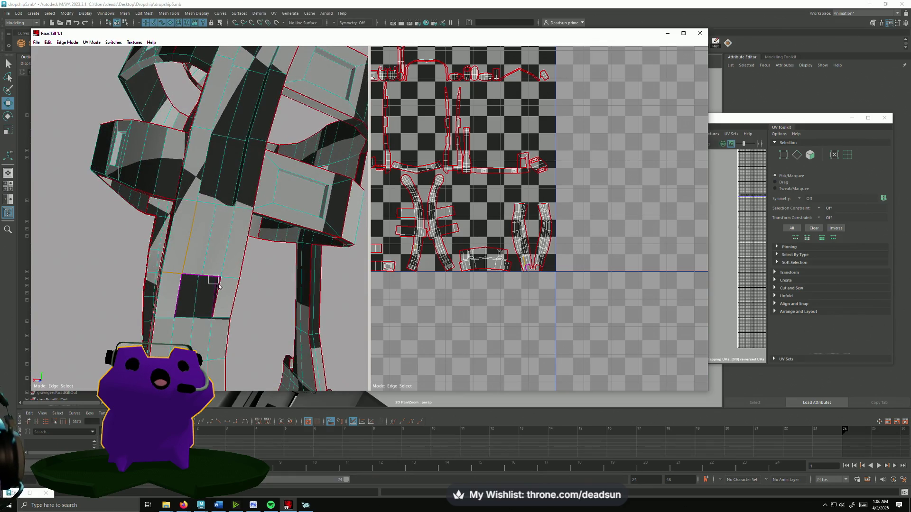
mouse_move(199, 340)
left_mouse_down("alt")
mouse_move(240, 321)
mouse_move(398, 335)
mouse_move(249, 310)
left_mouse_up("alt")
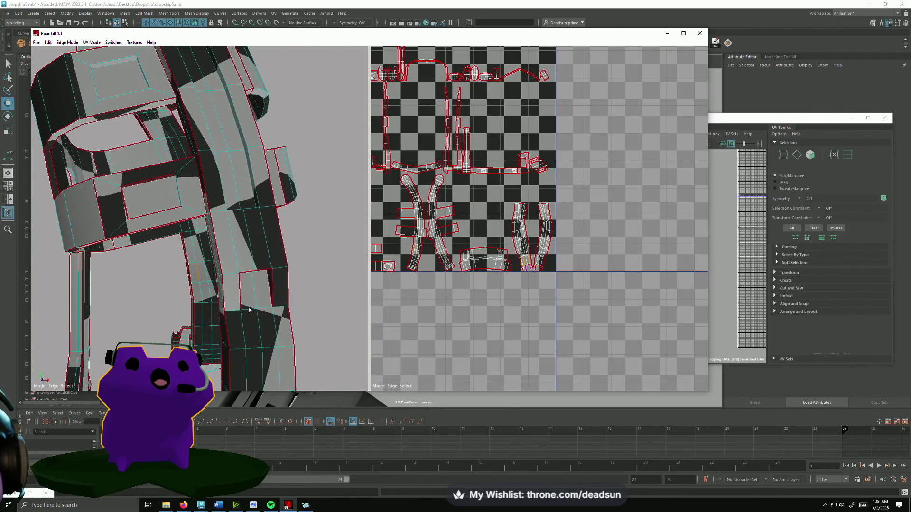
left_click_drag(237, 264, 159, 319, "alt")
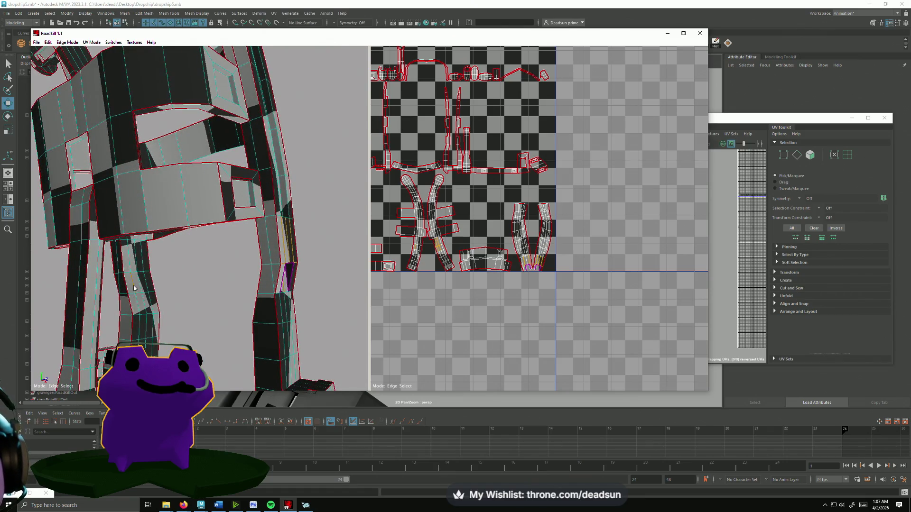
mouse_move(192, 333)
left_mouse_down("alt")
mouse_move(258, 335)
mouse_move(228, 329)
mouse_move(225, 278)
mouse_move(258, 279)
left_mouse_up("alt")
key("f")
scroll(534, 280, "down", 4)
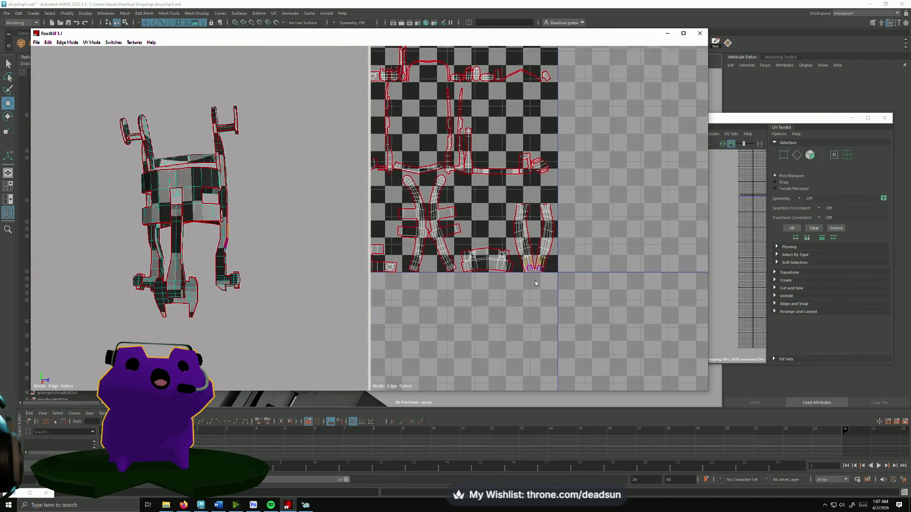
- Repack the UV shells into a new layout inside the 0–1 square
scroll(500, 308, "up", 6)
scroll(520, 274, "down", 2)
mouse_move(266, 309)
left_mouse_down("alt")
mouse_move(356, 323)
mouse_move(366, 340)
left_mouse_up("alt")
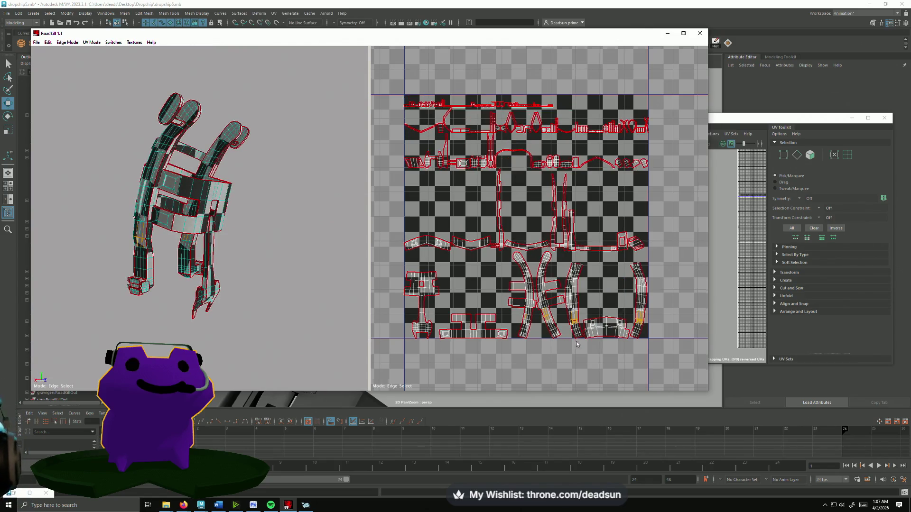
scroll(576, 343, "up", 4)
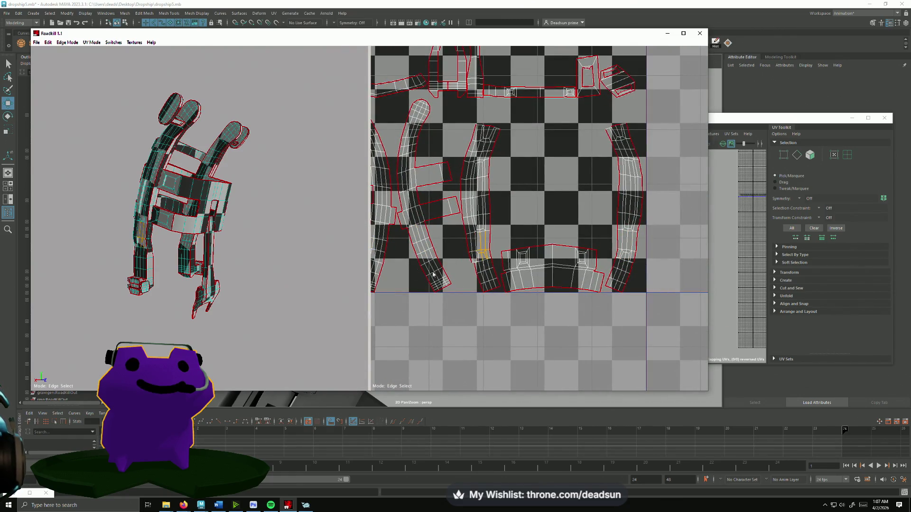
scroll(451, 280, "down", 4)
scroll(517, 295, "up", 4)
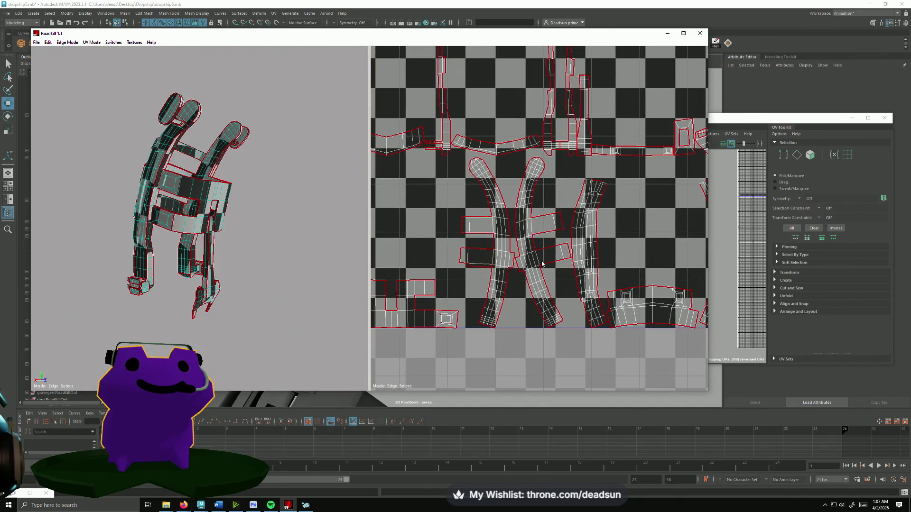
scroll(467, 274, "up", 5)
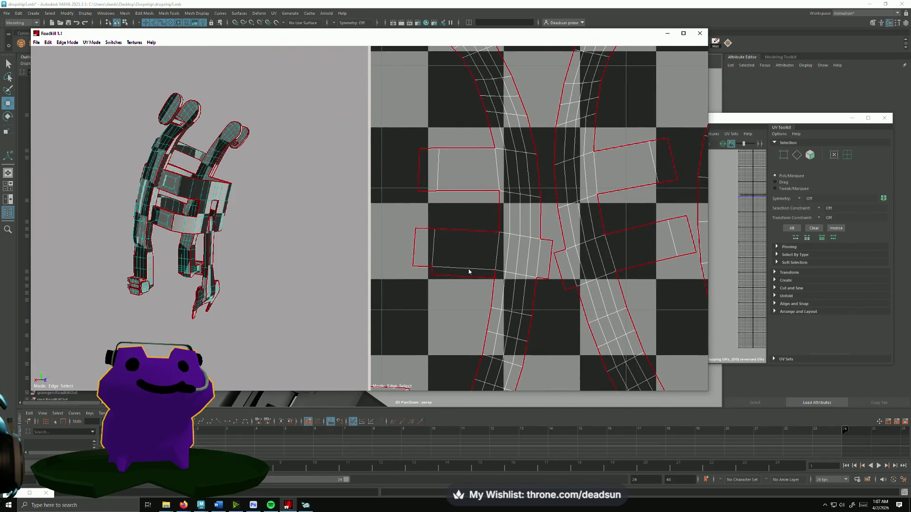
left_click(476, 281)
scroll(533, 294, "down", 5)
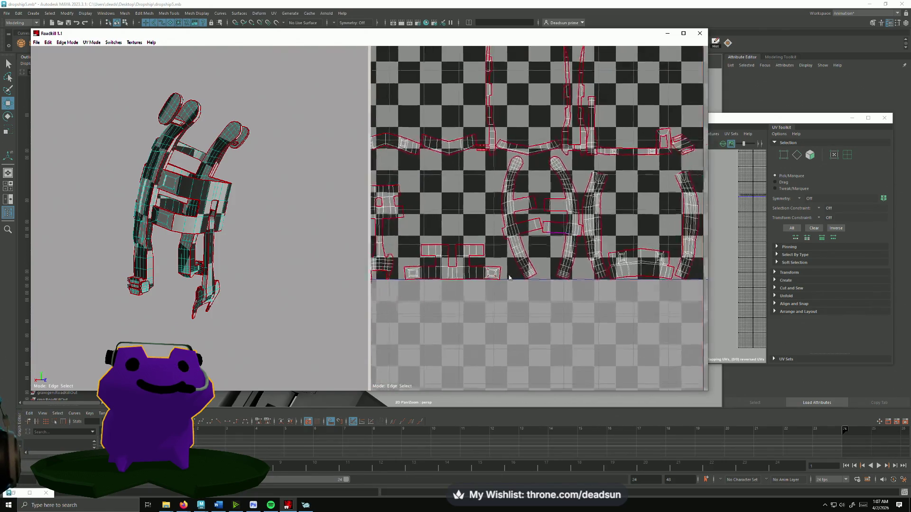
scroll(535, 251, "up", 4)
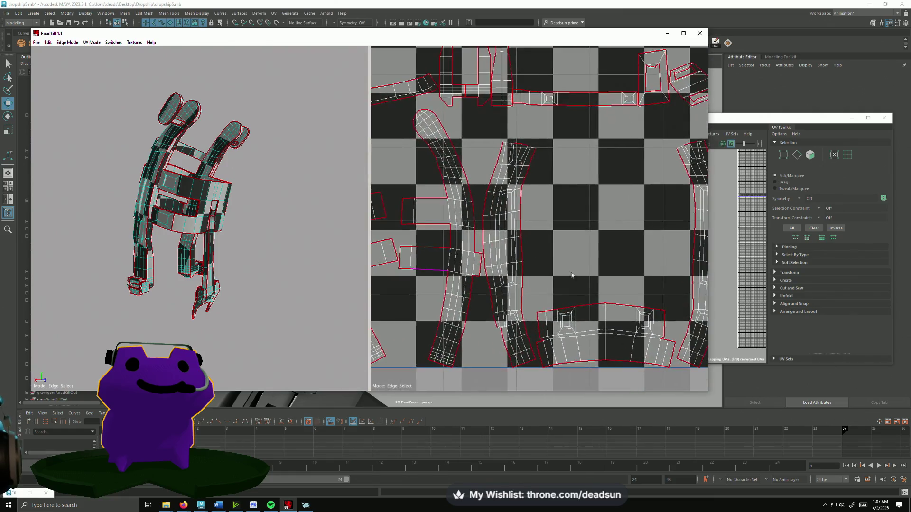
scroll(528, 234, "down", 3)
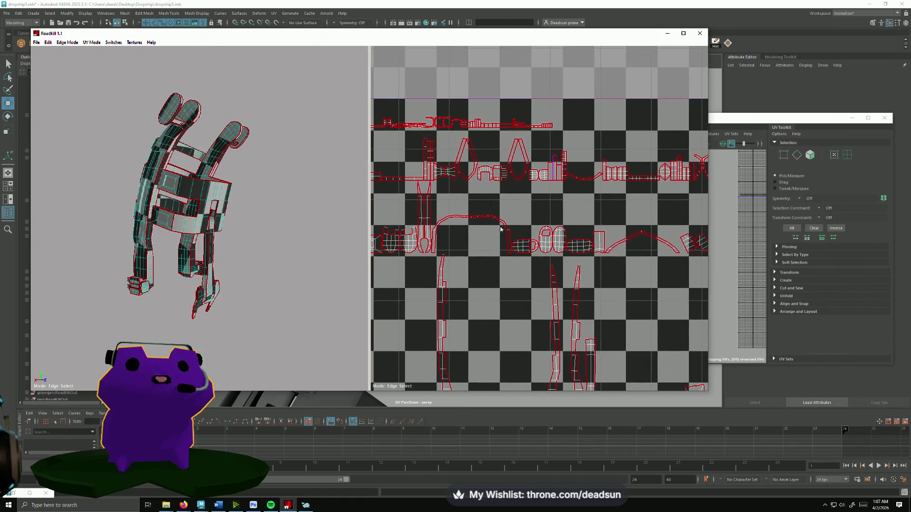
- Orbit in close to inspect the leg, brackets, pillar and ring-shaped part
mouse_move(256, 252)
left_mouse_down()
mouse_move(243, 257)
mouse_move(315, 237)
mouse_move(226, 258)
left_mouse_up()
scroll(226, 258, "up", 5)
mouse_move(162, 271)
left_mouse_down()
mouse_move(149, 244)
mouse_move(147, 261)
mouse_move(164, 291)
mouse_move(143, 291)
mouse_move(166, 254)
left_mouse_up()
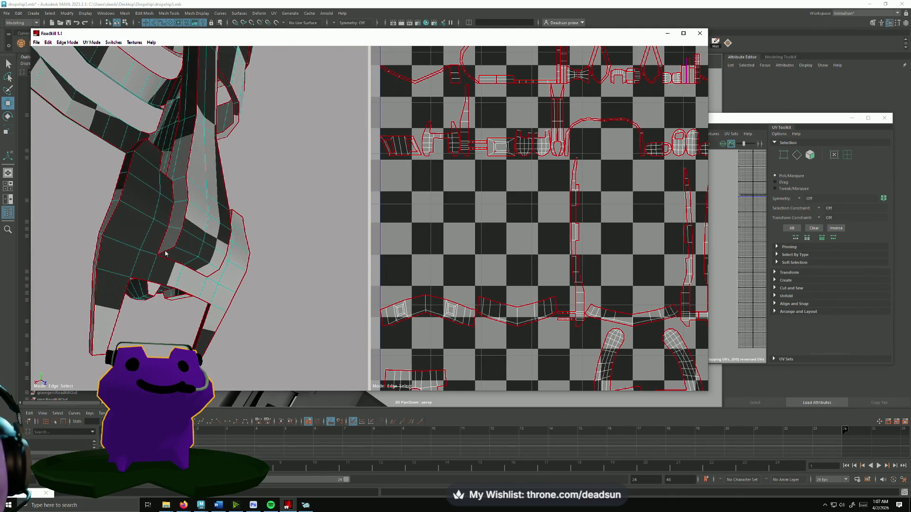
mouse_move(244, 259)
left_mouse_down()
mouse_move(67, 269)
mouse_move(64, 209)
mouse_move(106, 254)
mouse_move(124, 261)
mouse_move(119, 252)
left_mouse_up()
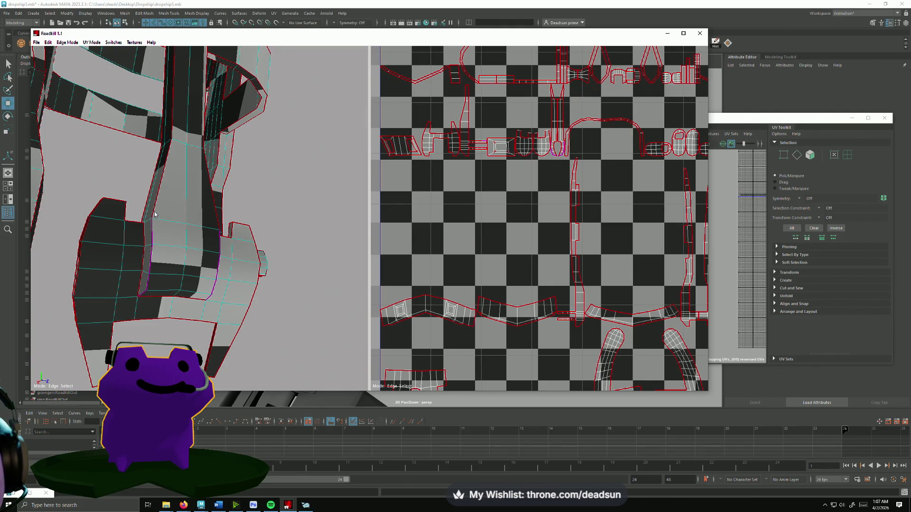
mouse_move(182, 216)
left_mouse_down()
mouse_move(137, 240)
mouse_move(192, 249)
mouse_move(190, 225)
left_mouse_up()
mouse_move(203, 211)
left_mouse_down("alt")
mouse_move(258, 223)
mouse_move(66, 216)
mouse_move(180, 263)
mouse_move(267, 283)
left_mouse_up("alt")
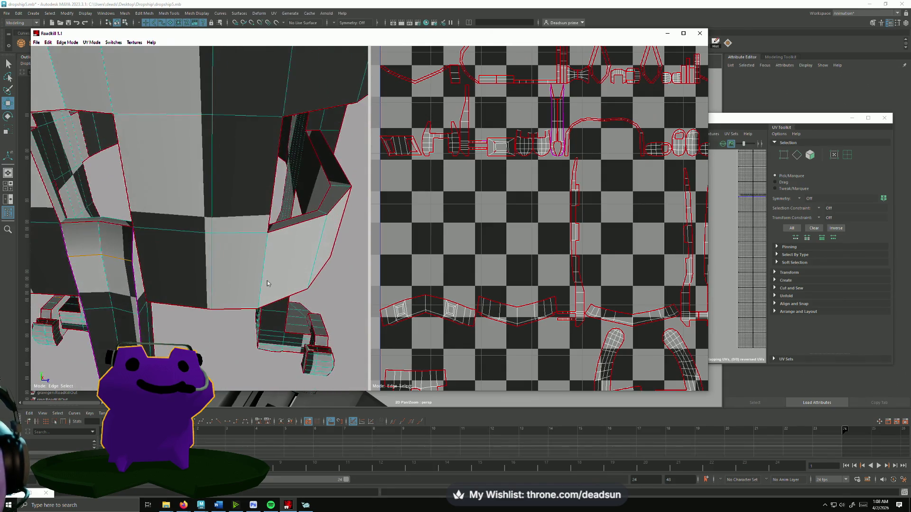
scroll(477, 270, "down", 2)
scroll(493, 278, "up", 4)
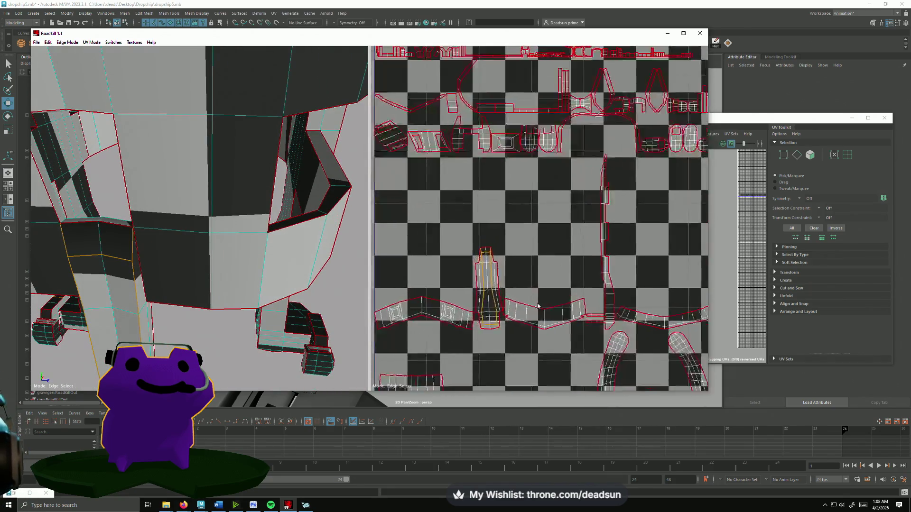
- Clear the edge-loop selection and stitch the vertical island into the horizontal strip
middle_click_drag(499, 280, 530, 173, "alt")
left_click(484, 260)
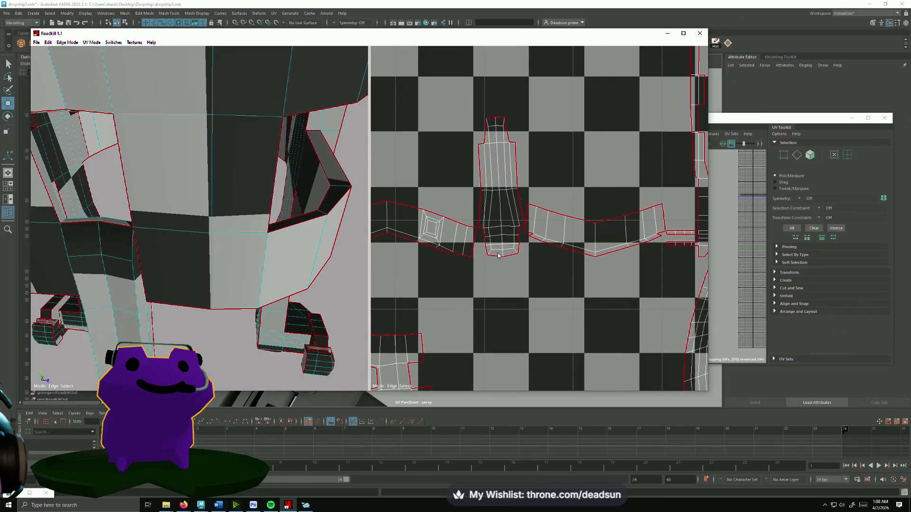
scroll(197, 269, "down", 8)
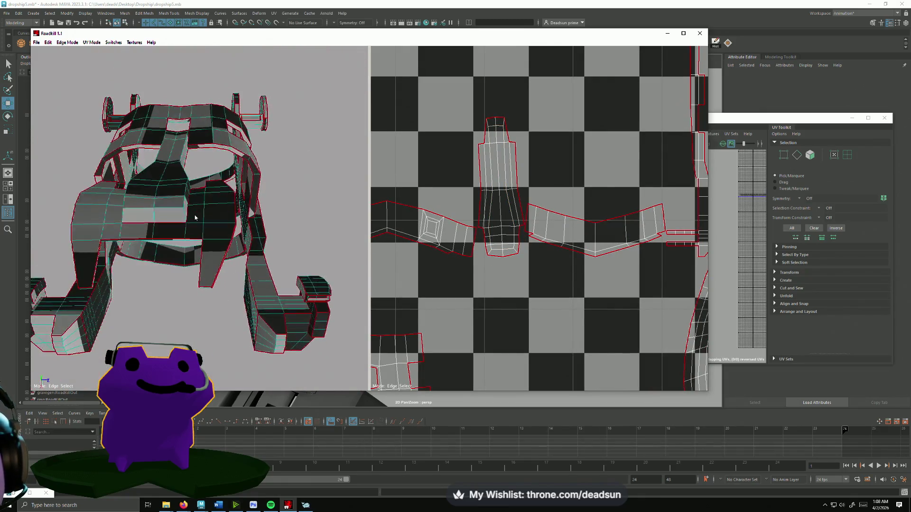
mouse_move(195, 217)
left_mouse_down("alt")
mouse_move(283, 279)
mouse_move(271, 246)
mouse_move(240, 279)
left_mouse_up("alt")
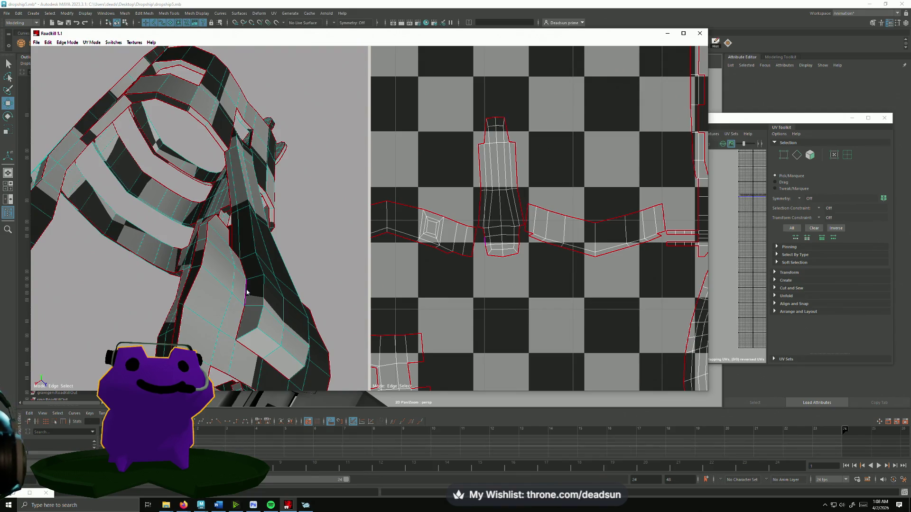
left_click(498, 252)
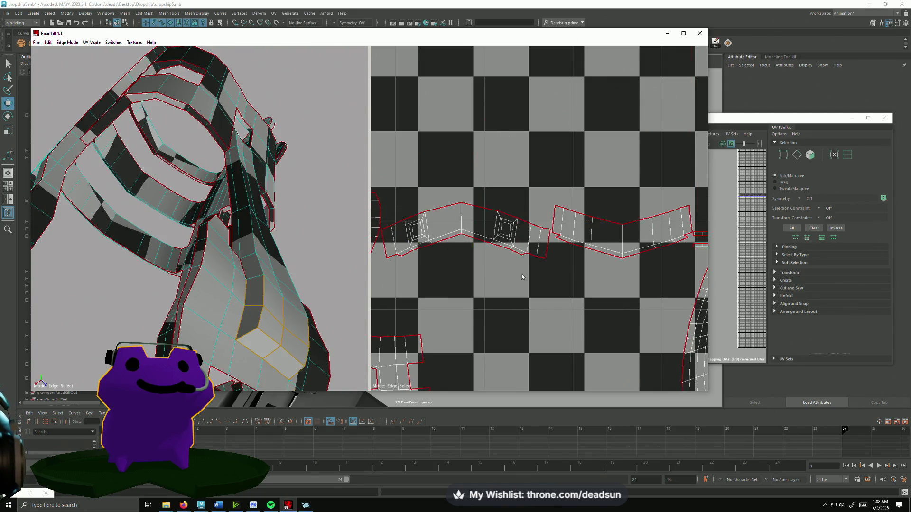
scroll(523, 283, "down", 3)
scroll(512, 295, "up", 8)
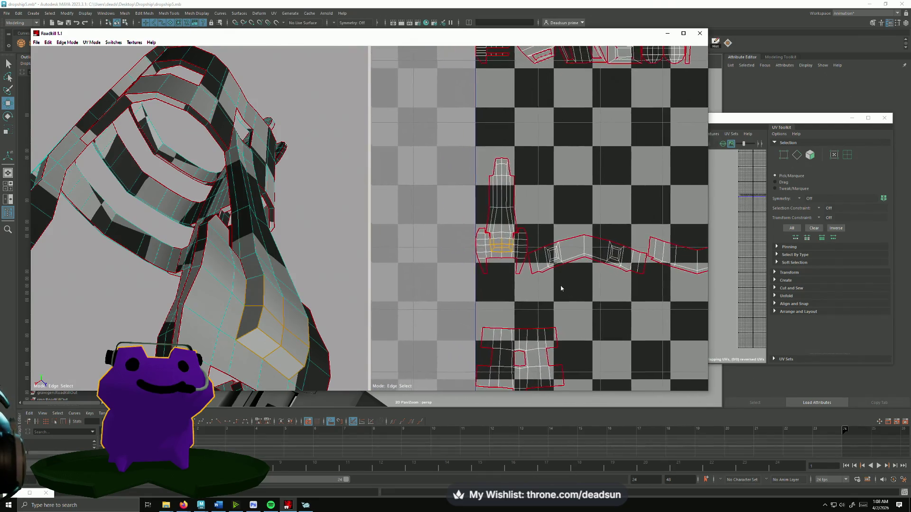
- Re-unfold the joined shell with C, then cut the corner edge and re-unwrap
mouse_move(480, 253)
middle_mouse_down("alt")
mouse_move(493, 246)
mouse_move(485, 256)
middle_mouse_up("alt")
left_click(486, 255)
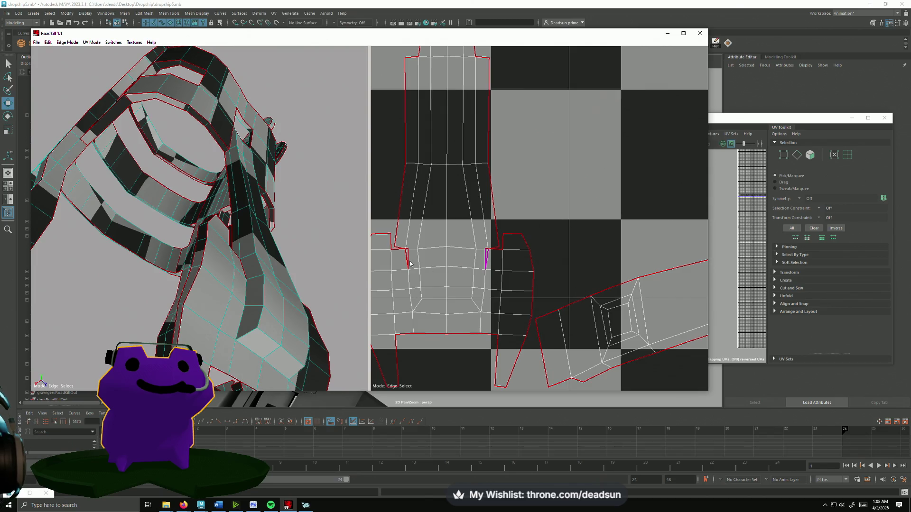
key("c")
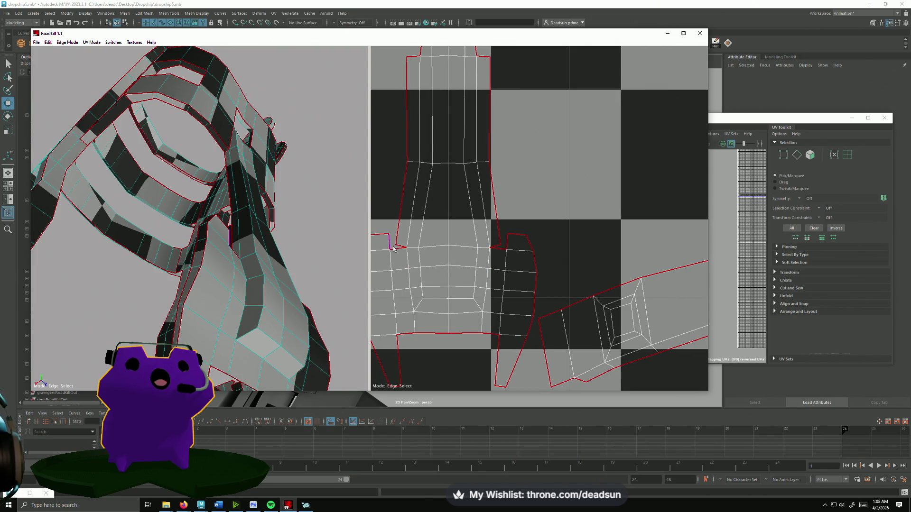
left_click(399, 249)
middle_click_drag(445, 320, 434, 251)
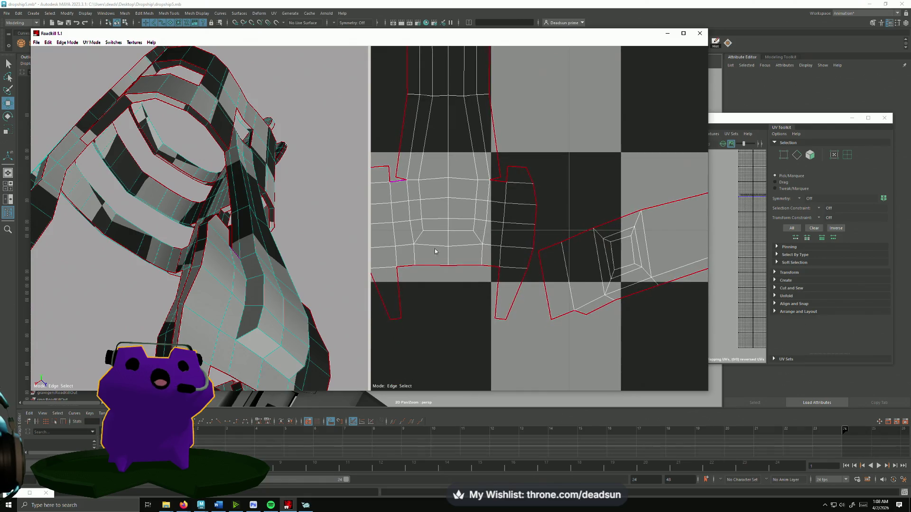
left_click_drag(204, 298, 266, 280, "alt")
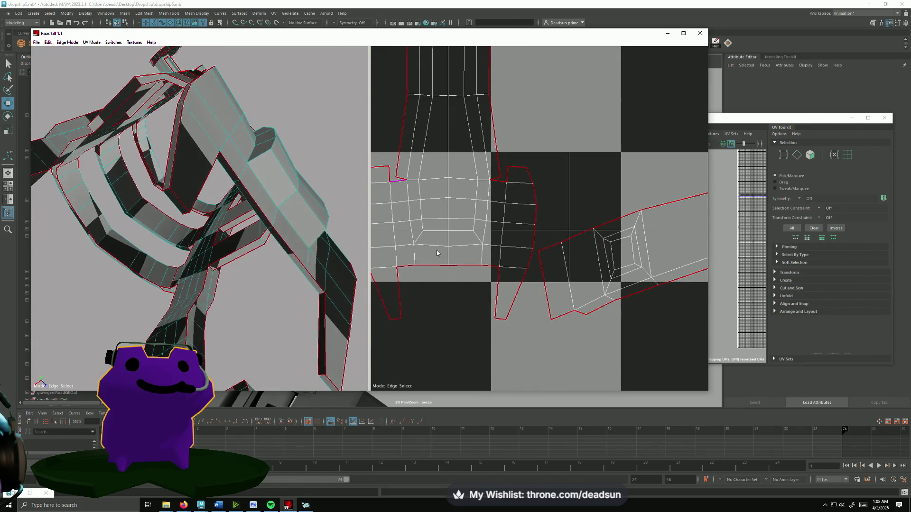
left_click(411, 265)
scroll(498, 287, "down", 5)
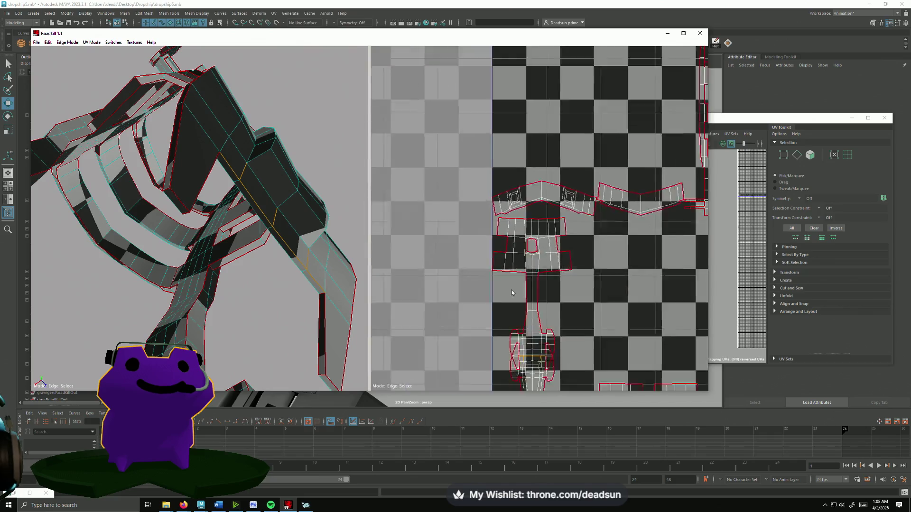
scroll(535, 270, "up", 6)
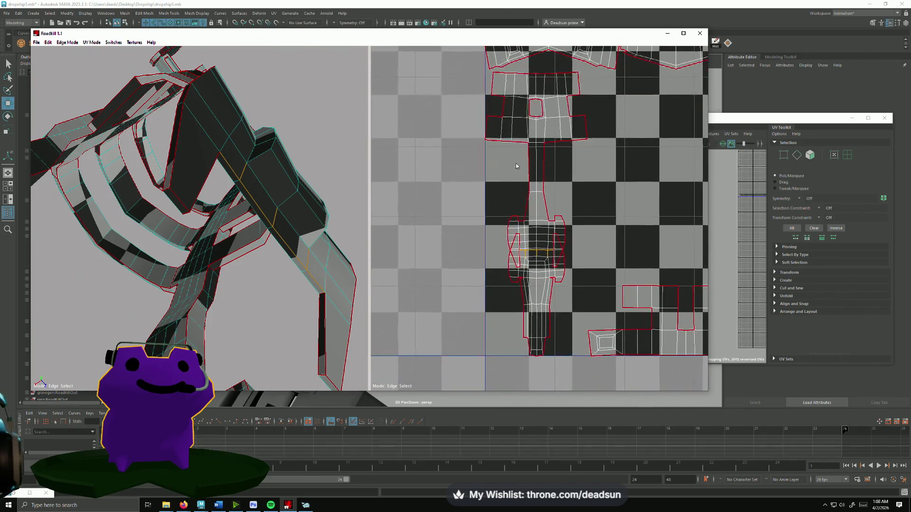
- Cut another seam edge to re-unwrap the shells, then inspect the result
left_click(508, 225)
scroll(480, 283, "down", 5)
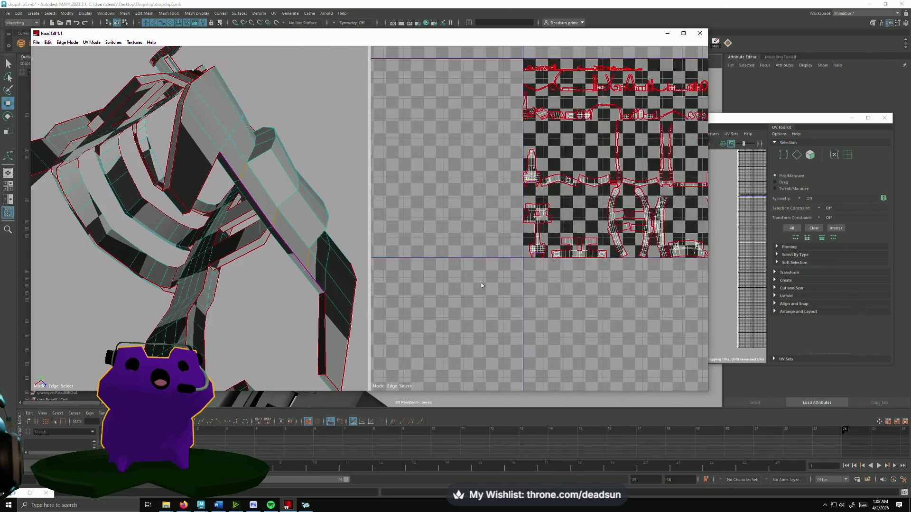
scroll(503, 307, "up", 2)
scroll(503, 307, "up", 2)
scroll(237, 278, "up", 2)
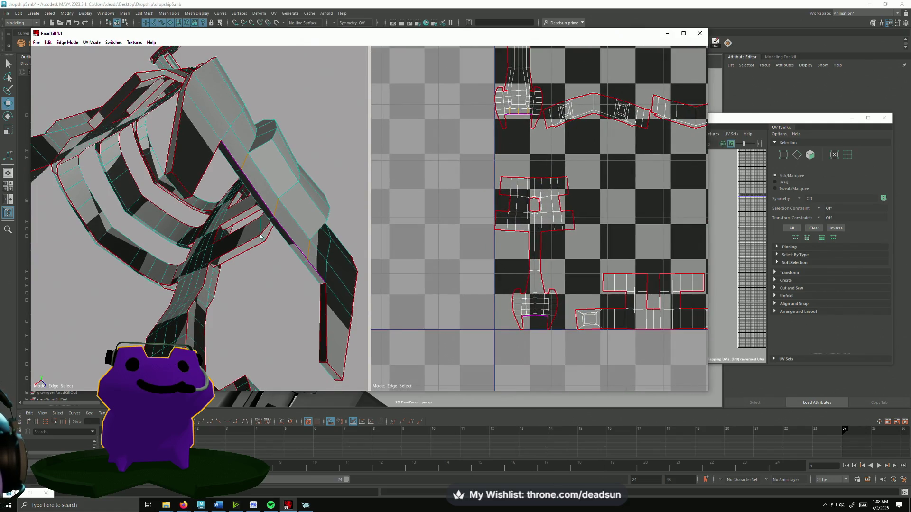
scroll(237, 277, "up", 2)
mouse_move(237, 277)
left_mouse_down("alt")
mouse_move(301, 319)
mouse_move(248, 204)
mouse_move(258, 293)
mouse_move(211, 306)
left_mouse_up("alt")
scroll(248, 208, "up", 4)
scroll(275, 208, "down", 1)
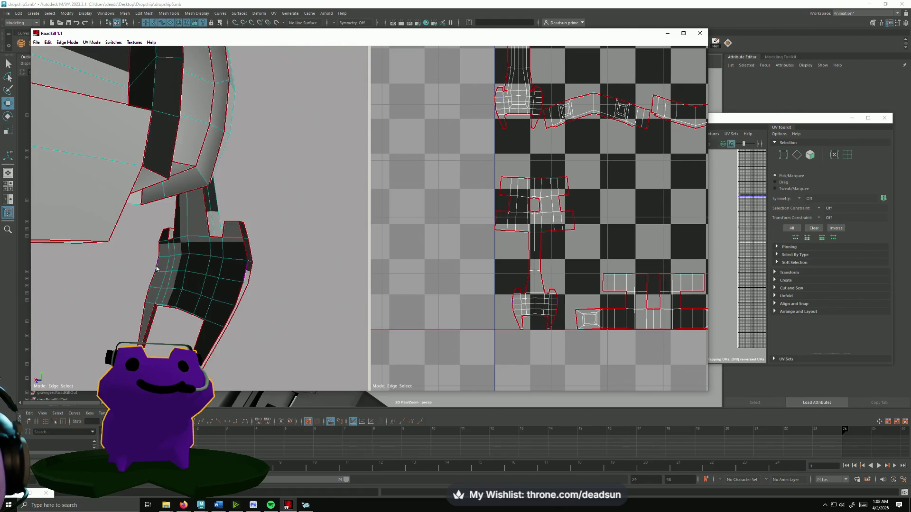
scroll(496, 280, "up", 10)
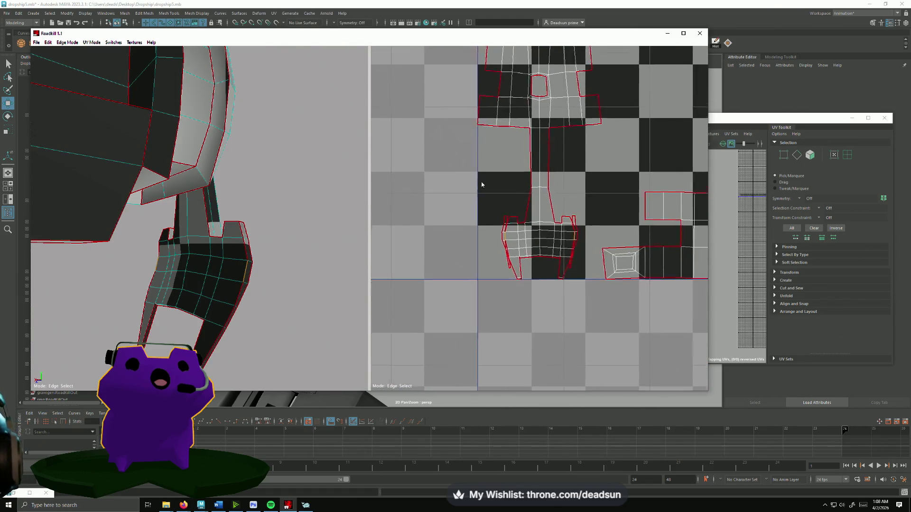
scroll(491, 196, "down", 8)
scroll(483, 193, "up", 3)
scroll(484, 198, "down", 2)
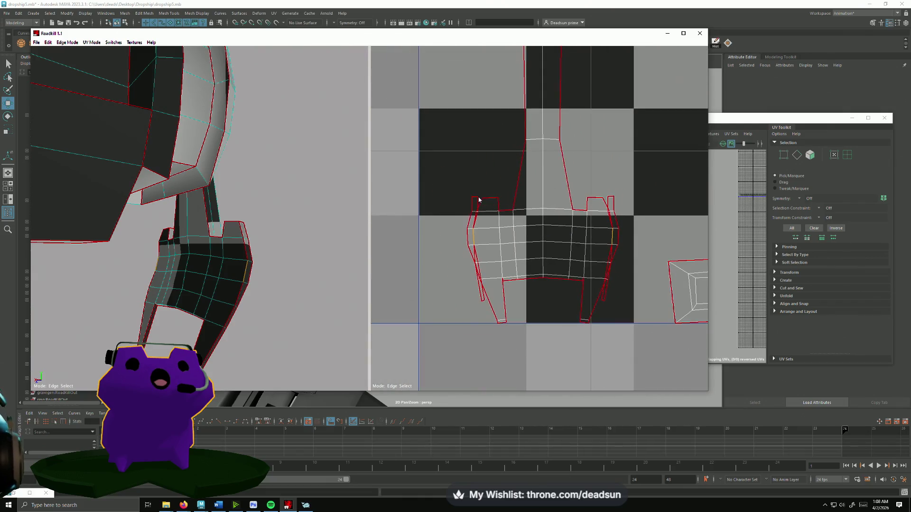
- Toggle seams on the flap shell's lower and left edges to straighten its flaps
left_click(478, 206)
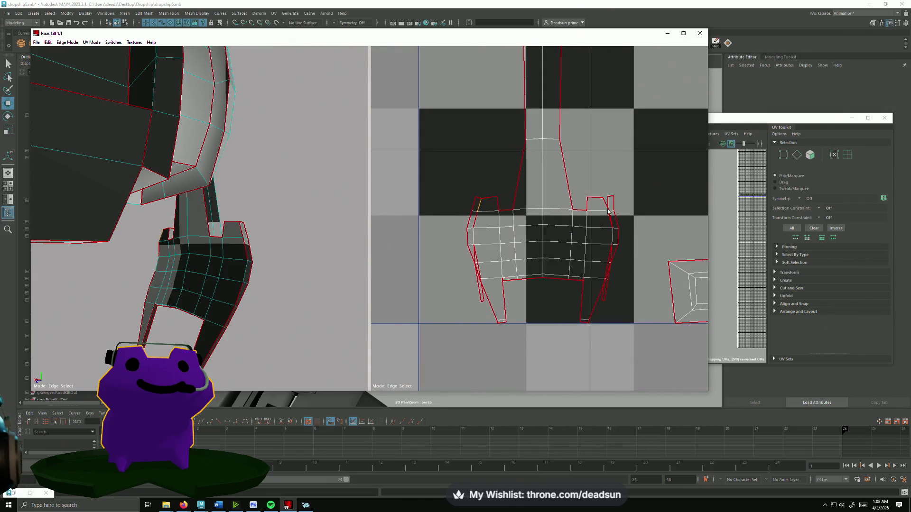
left_click(609, 258)
left_click(603, 293)
left_click(483, 302)
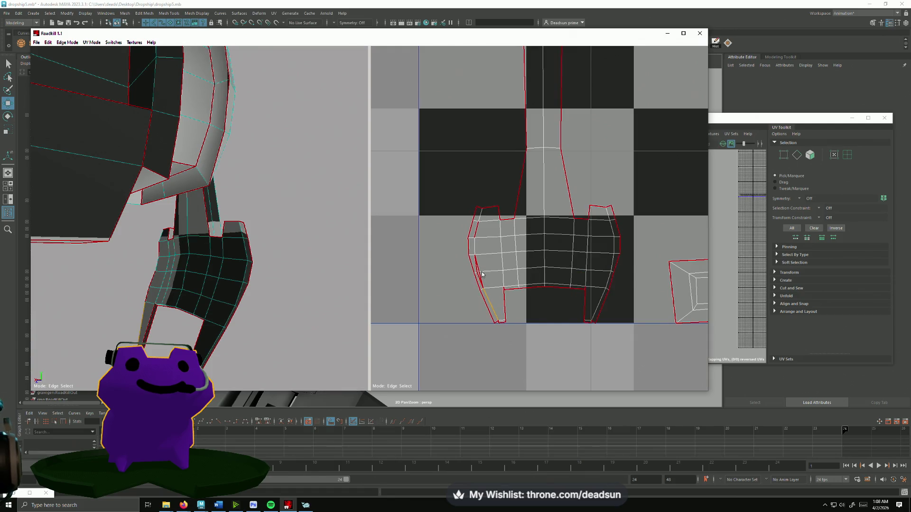
left_click(477, 265)
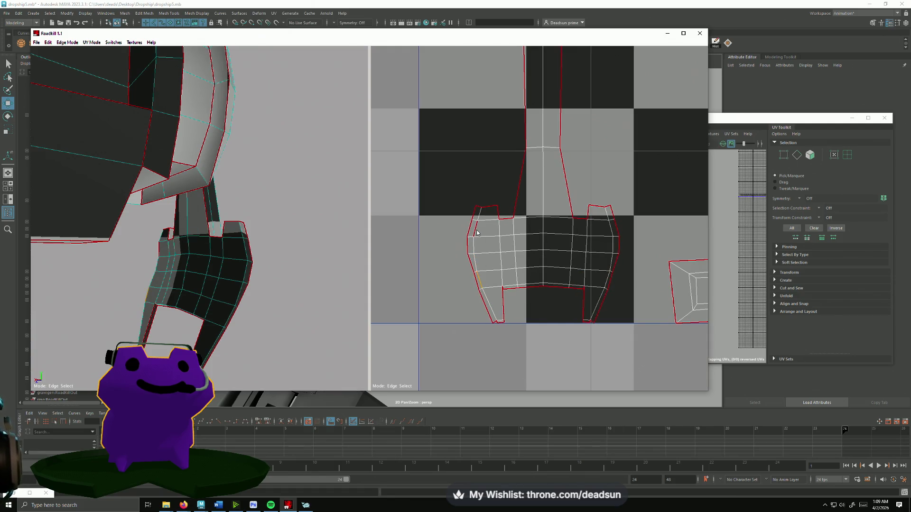
left_click(490, 209)
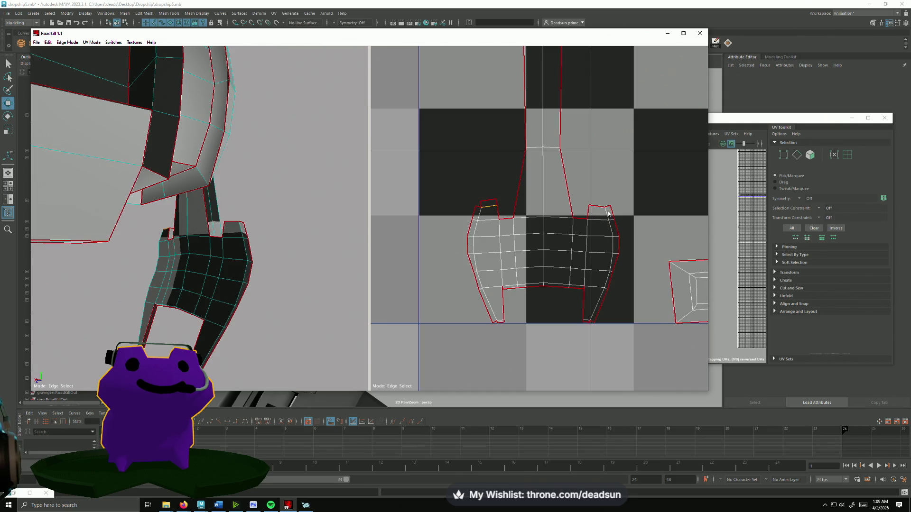
left_click(481, 207)
left_click(36, 42)
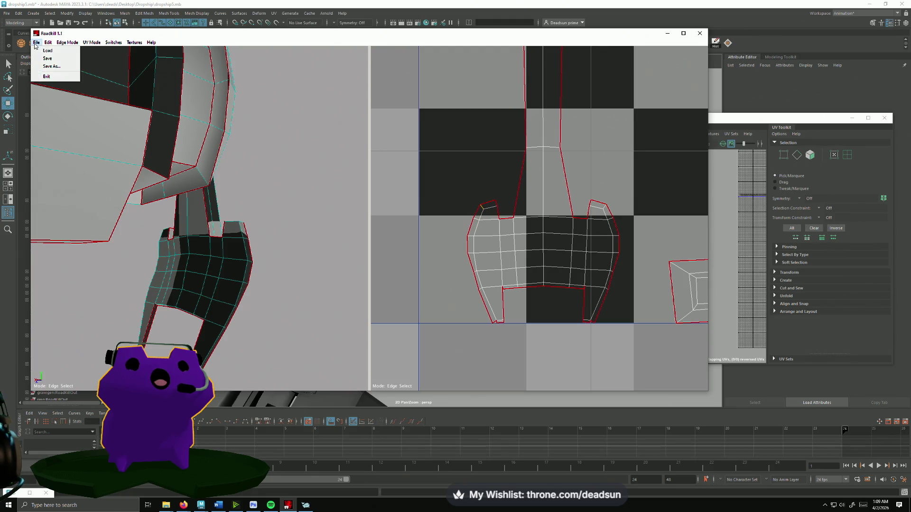
- Remove the left flap's top seam and stitch the small gap at the right flap's bottom
left_click(47, 58)
scroll(444, 270, "up", 5)
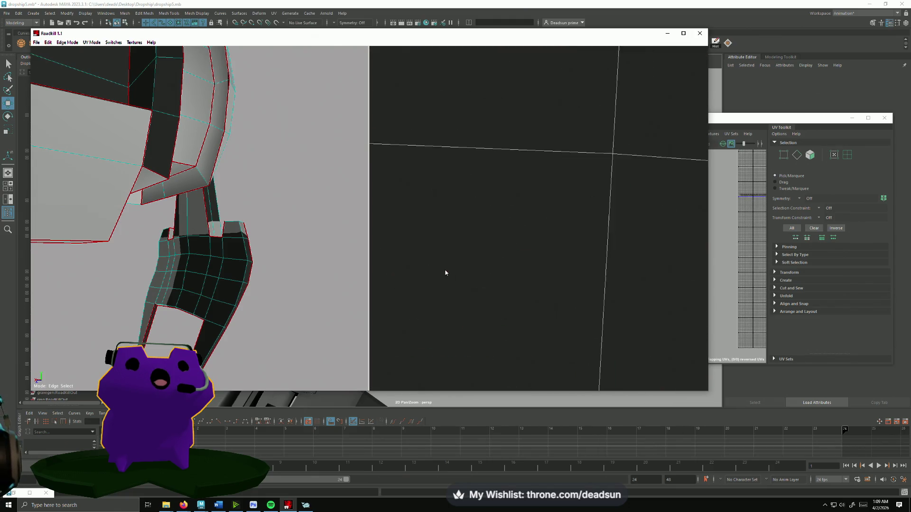
scroll(441, 273, "down", 3)
left_click(528, 327)
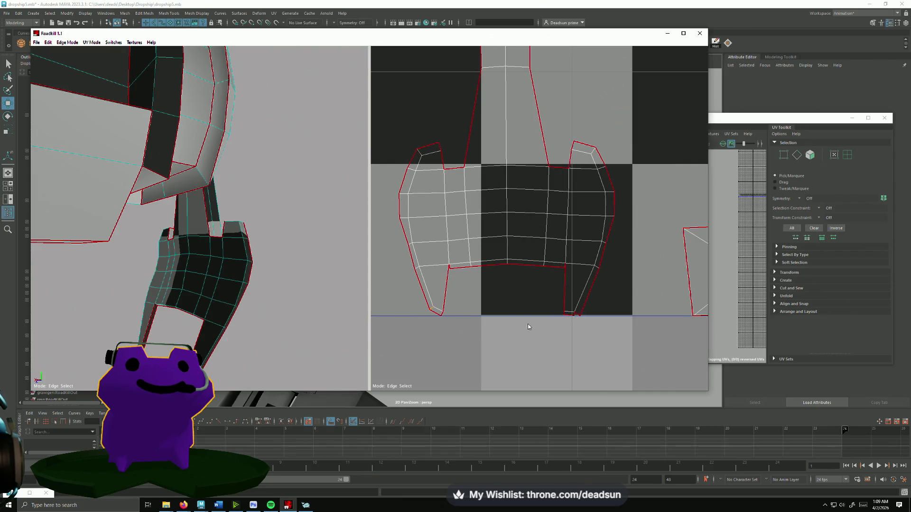
left_click(576, 315)
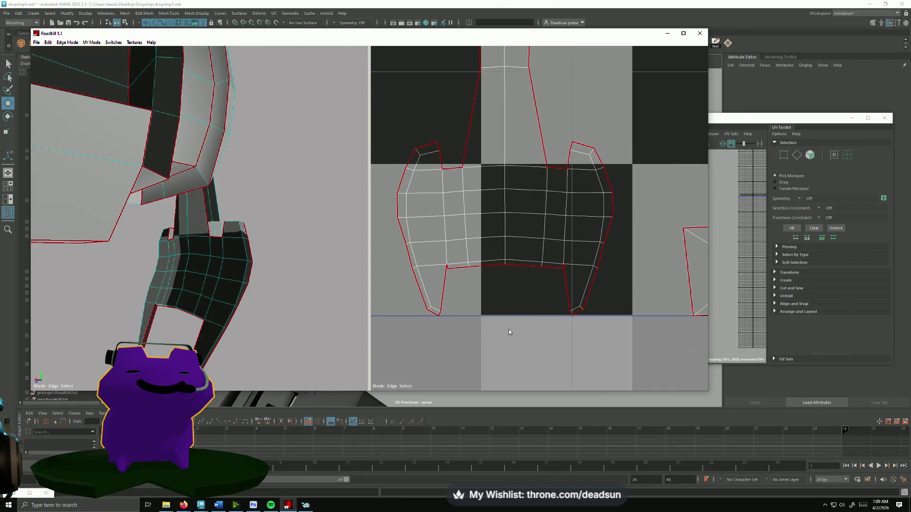
- Cut new seams on the T-shaped shell's edges and the right shell's flap
scroll(518, 253, "down", 5)
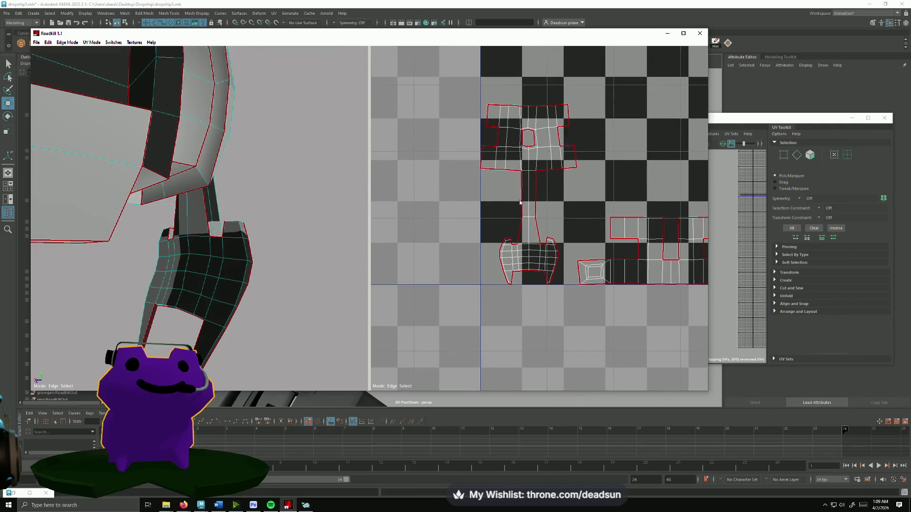
scroll(540, 217, "down", 4)
mouse_move(199, 222)
left_mouse_down("alt")
mouse_move(153, 223)
mouse_move(164, 194)
mouse_move(195, 264)
mouse_move(235, 250)
mouse_move(235, 224)
mouse_move(129, 178)
mouse_move(230, 204)
left_mouse_up("alt")
left_click_drag(294, 242, 211, 180, "alt")
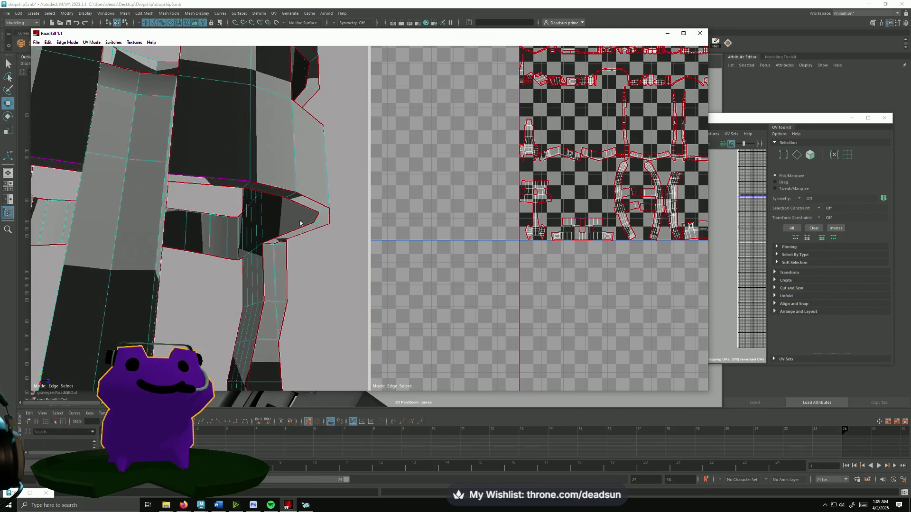
scroll(545, 213, "up", 5)
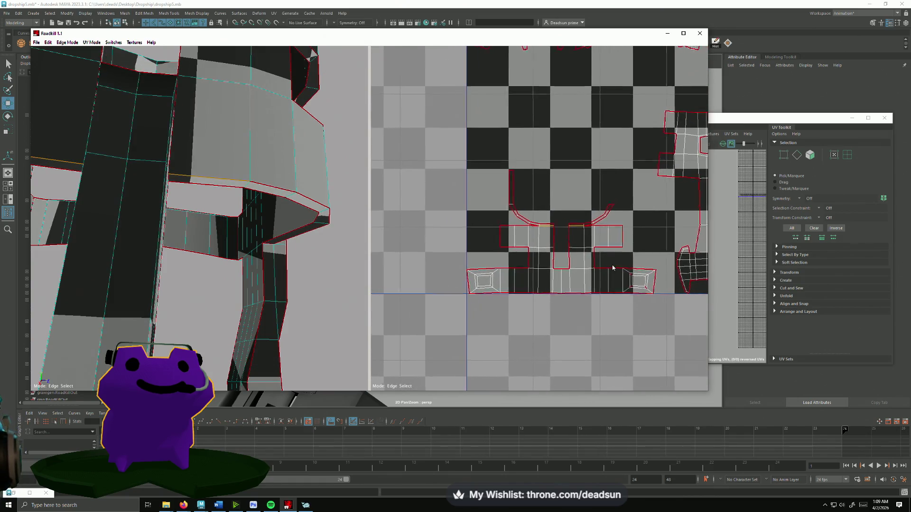
scroll(612, 268, "up", 3)
left_click(520, 237)
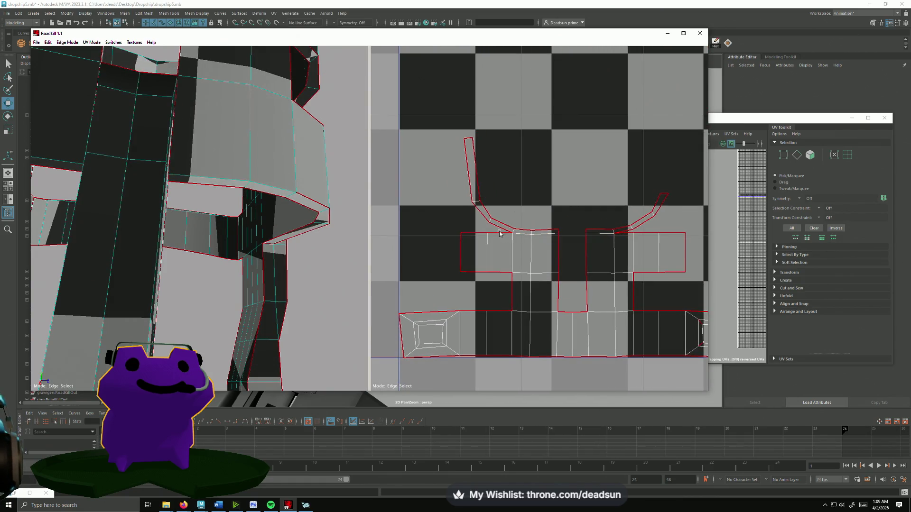
left_click(497, 237)
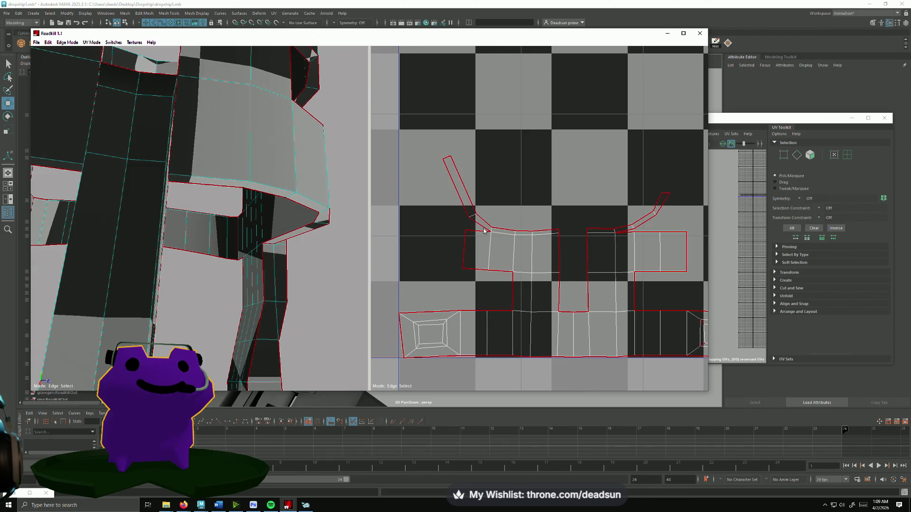
left_click(485, 238)
left_click(626, 237)
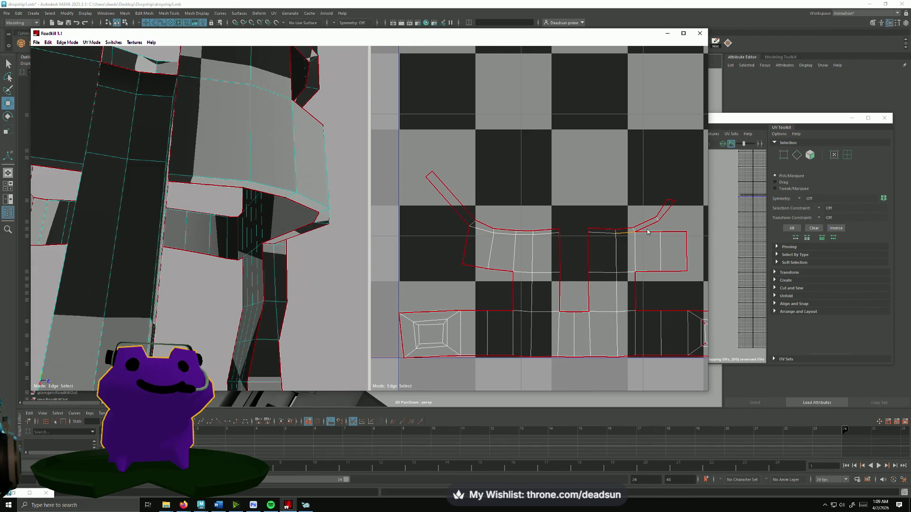
left_click(665, 232)
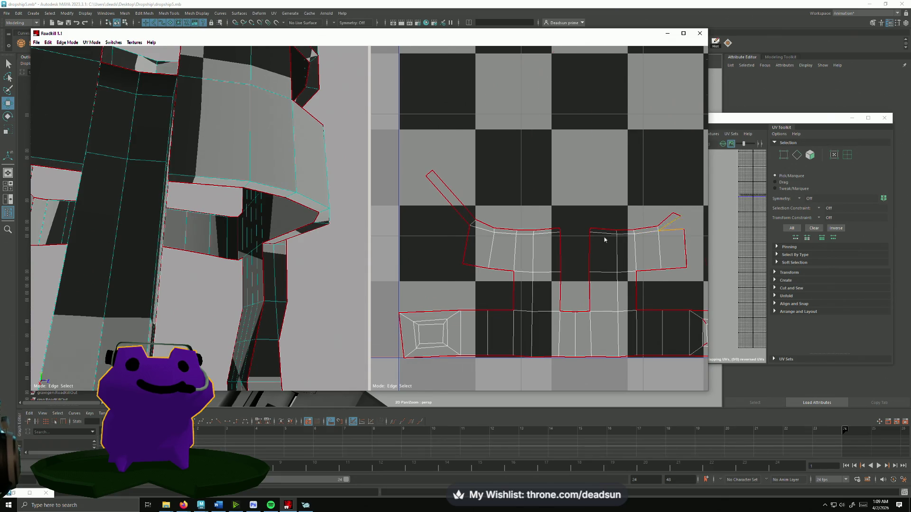
- Mark more edges as seams, including the spike flap, so the shells unfold flat
scroll(516, 253, "down", 2)
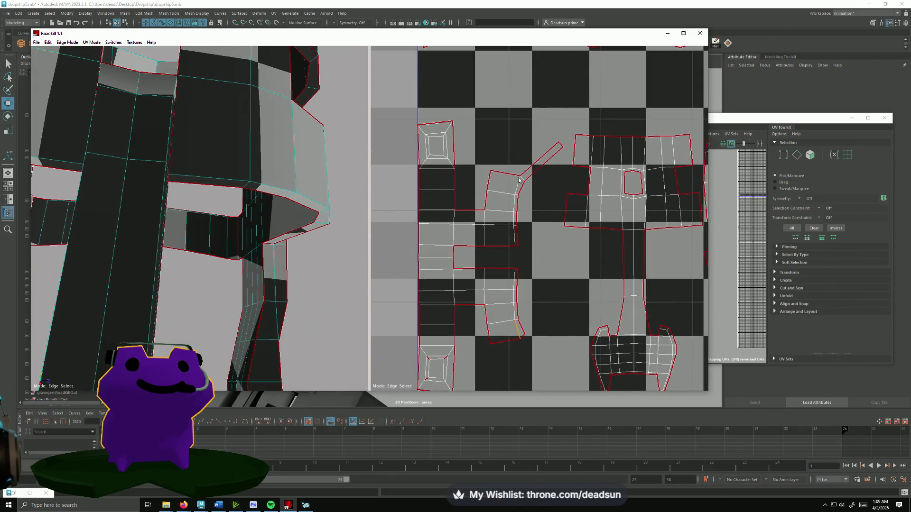
left_click(509, 184)
scroll(523, 260, "down", 2)
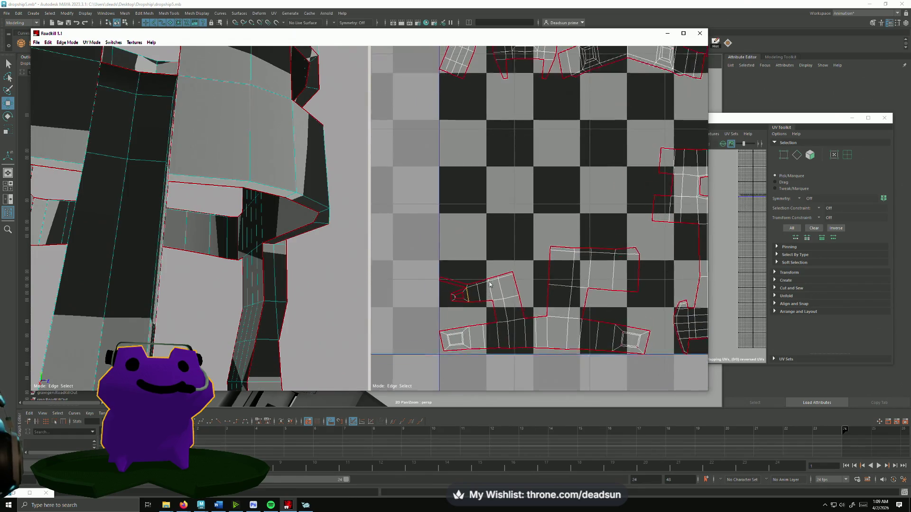
scroll(482, 235, "up", 3)
scroll(482, 236, "up", 2)
left_click(649, 232)
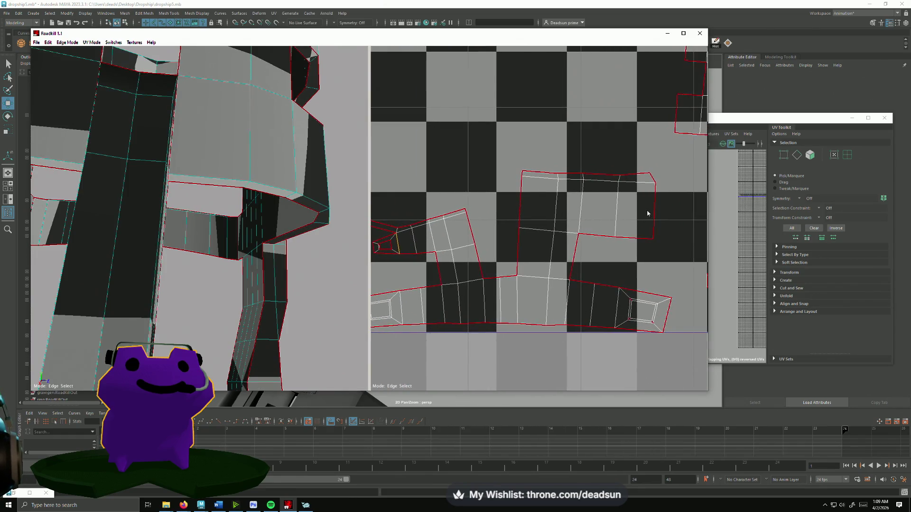
middle_click_drag(464, 262, 545, 257)
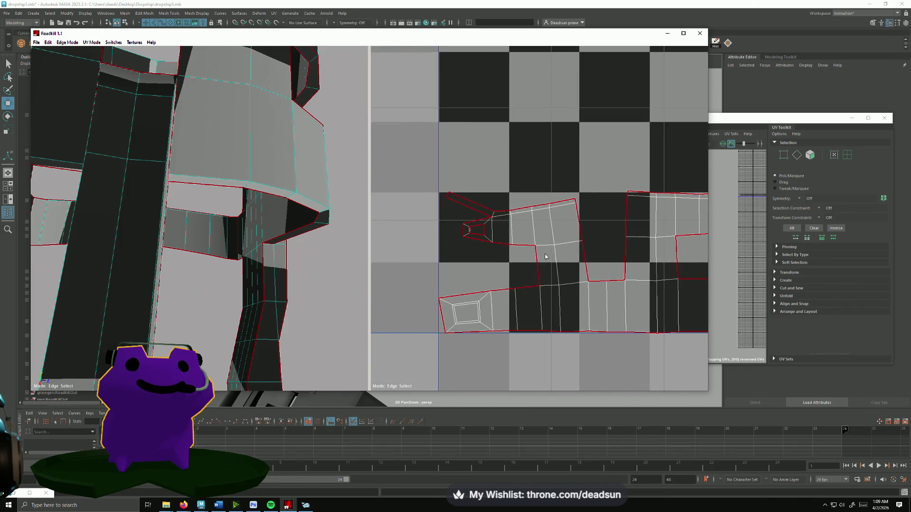
left_click(476, 226)
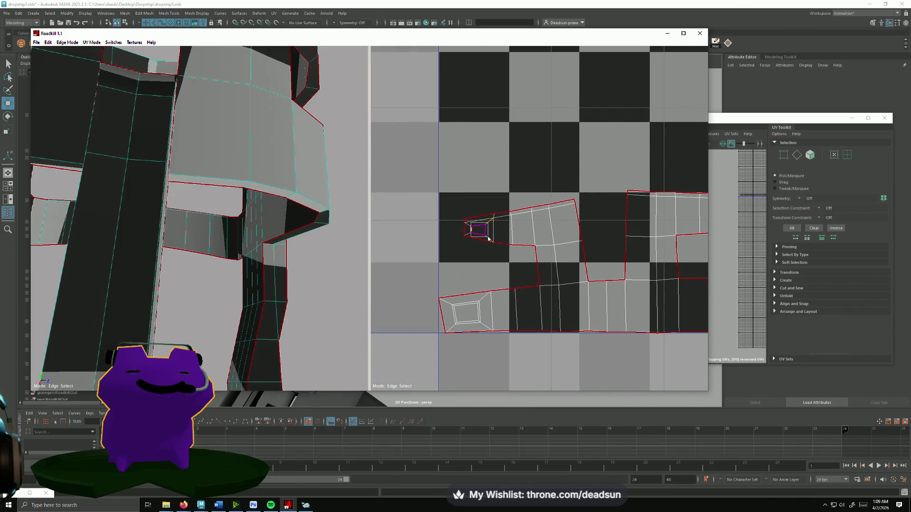
left_click(488, 239)
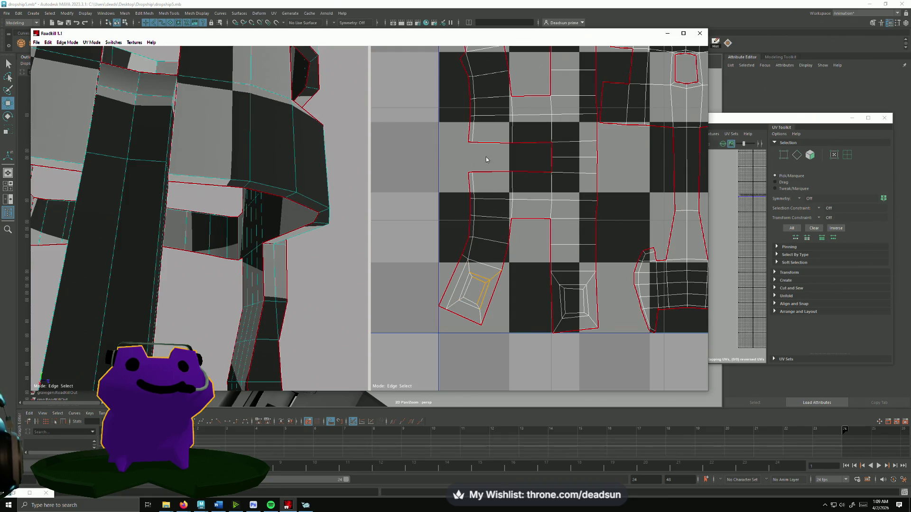
left_click(504, 250)
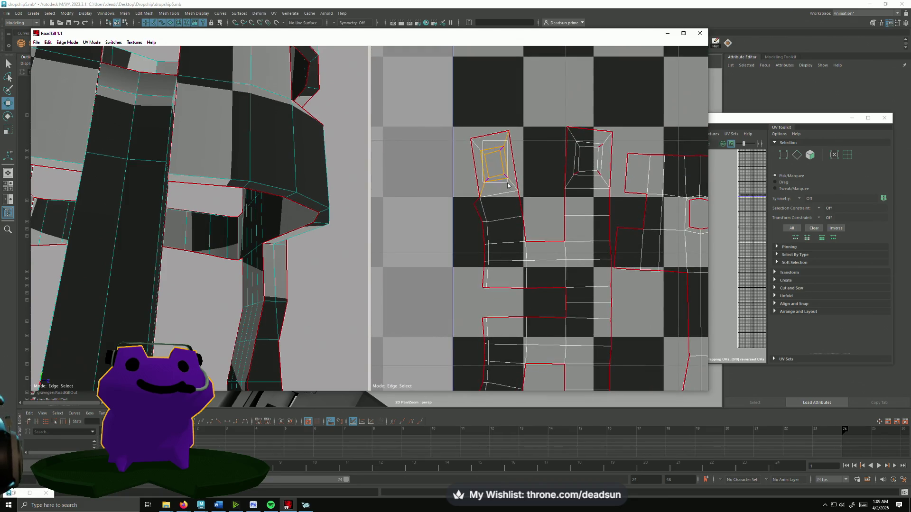
- Seam the small shell and top-left shell edges, then view the whole model
left_click(484, 191)
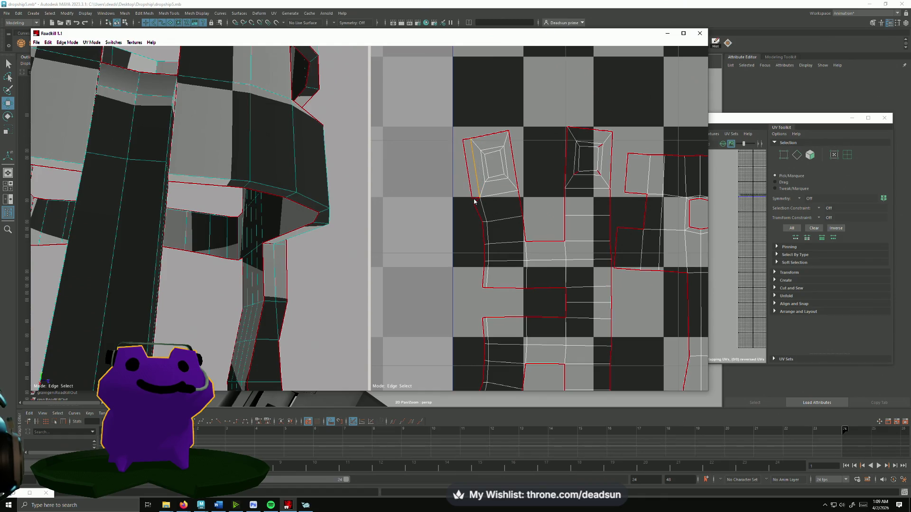
left_click(478, 209)
middle_click_drag(503, 329, 486, 340)
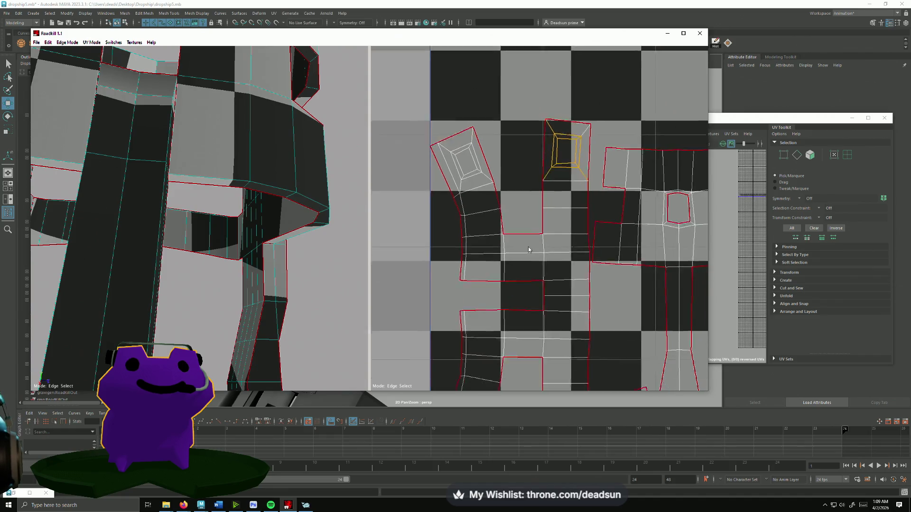
scroll(508, 217, "down", 5)
scroll(563, 264, "up", 5)
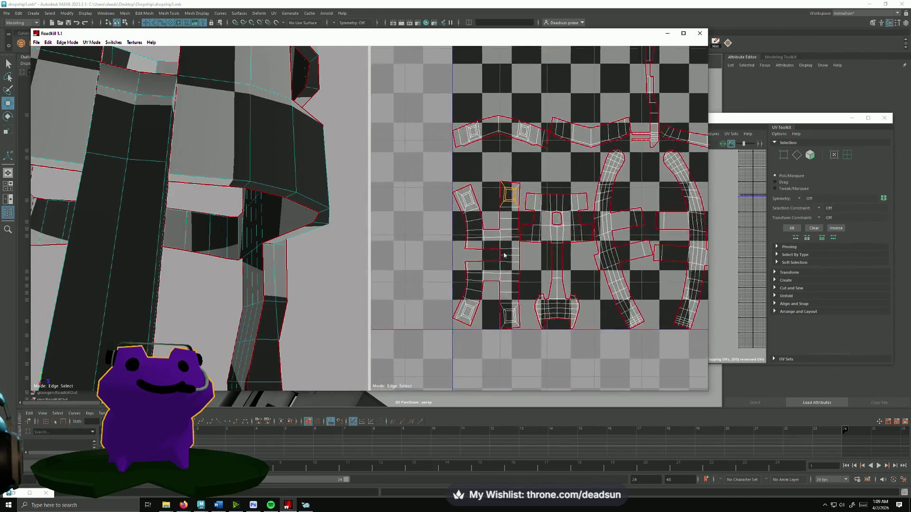
mouse_move(356, 242)
left_mouse_down("alt")
mouse_move(173, 314)
mouse_move(257, 276)
mouse_move(256, 291)
mouse_move(260, 230)
left_mouse_up("alt")
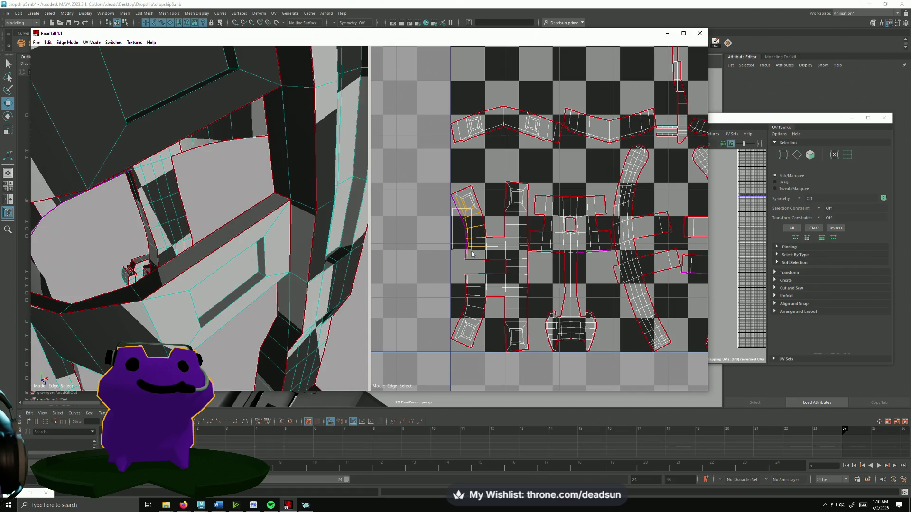
mouse_move(336, 286)
left_mouse_down("alt")
mouse_move(278, 240)
mouse_move(406, 292)
mouse_move(390, 278)
mouse_move(379, 209)
mouse_move(415, 216)
left_mouse_up("alt")
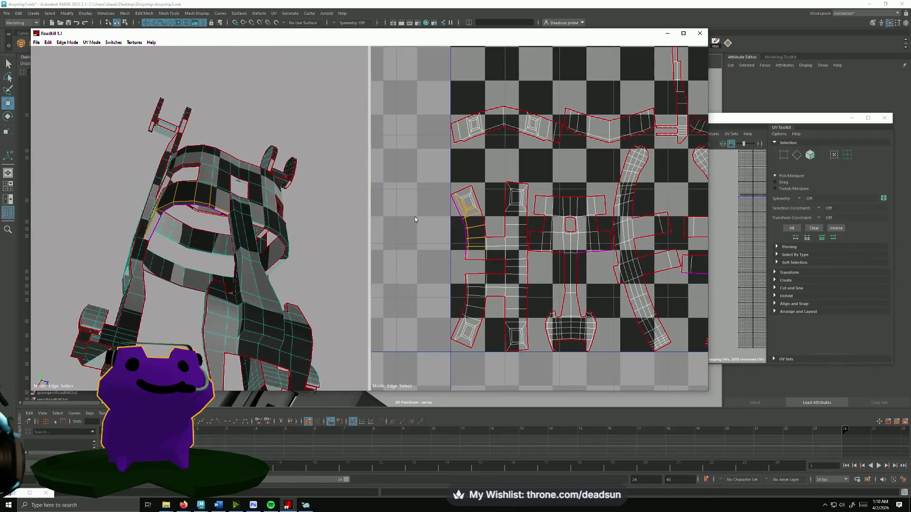
- Re-unfold with the new seam, clear the old edge loop and select a new one
scroll(523, 160, "up", 3)
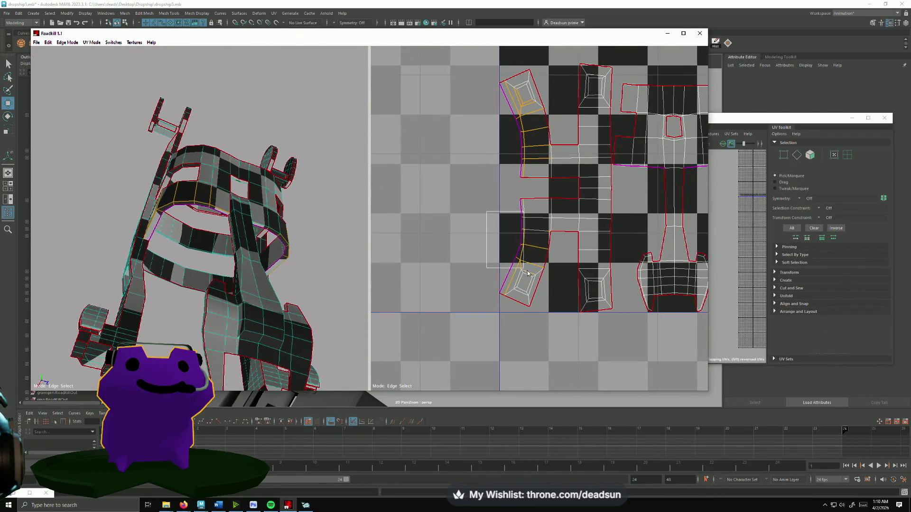
left_click(535, 288)
left_click(545, 252)
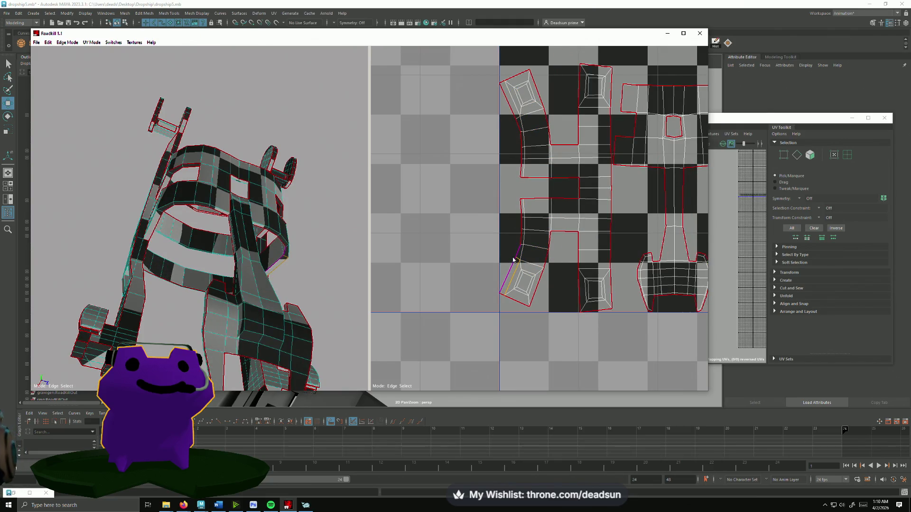
left_click_drag(541, 241, 552, 255)
left_click(565, 227)
left_click_drag(199, 246, 104, 333, "alt")
right_click_drag(105, 336, 152, 355, "alt")
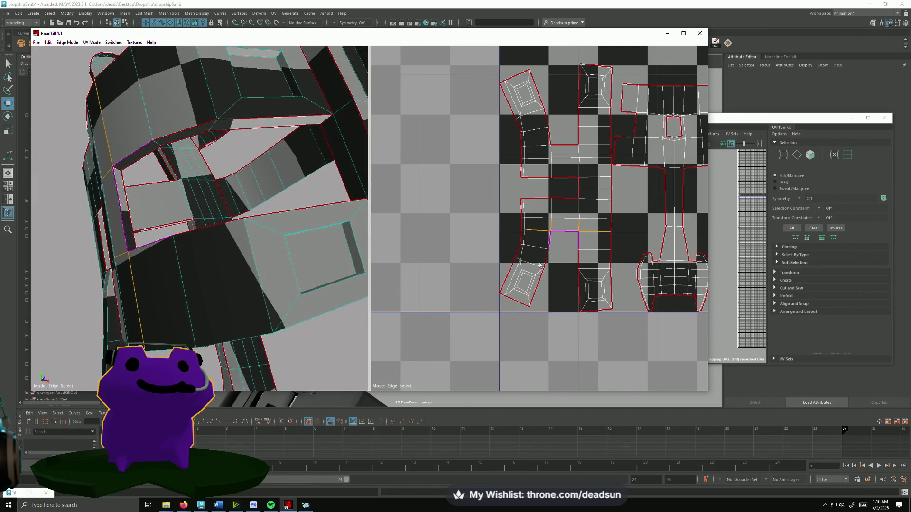
- Join the shells into one long strip and cut a single chosen edge
left_click(536, 231)
left_click(587, 295)
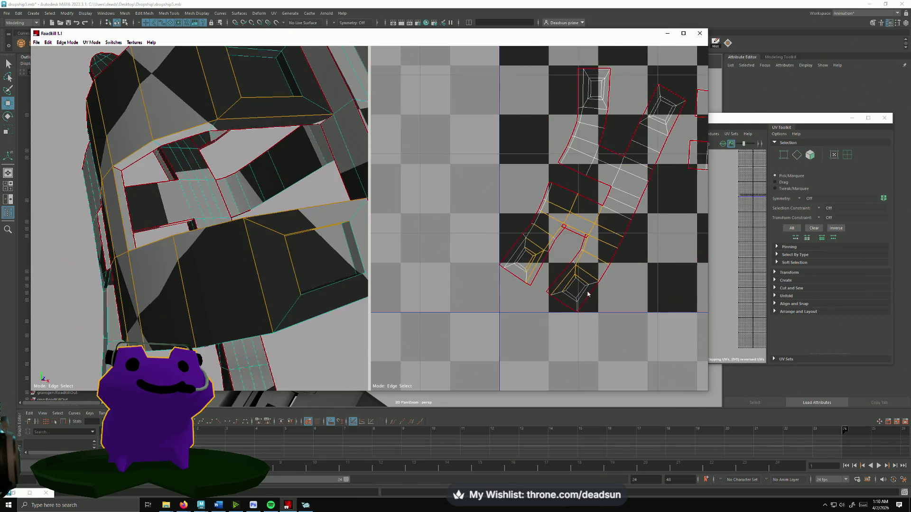
left_click(563, 227)
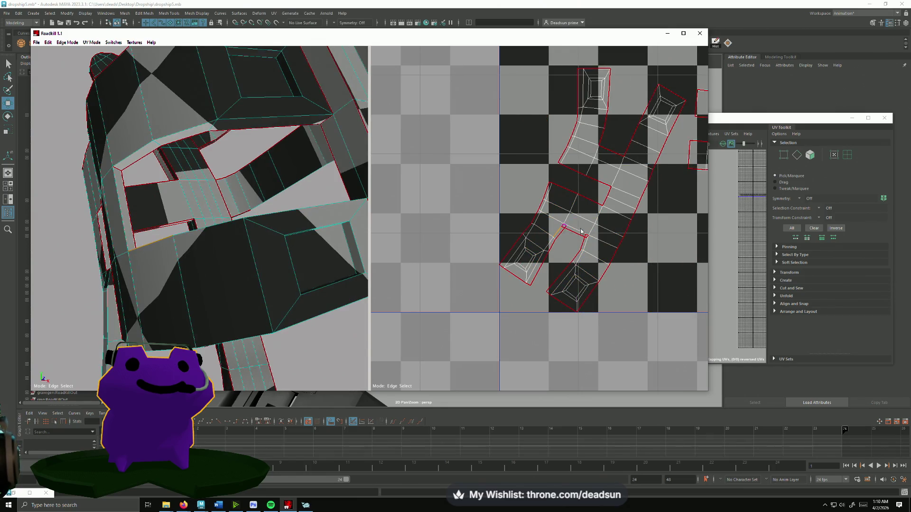
left_click(608, 237)
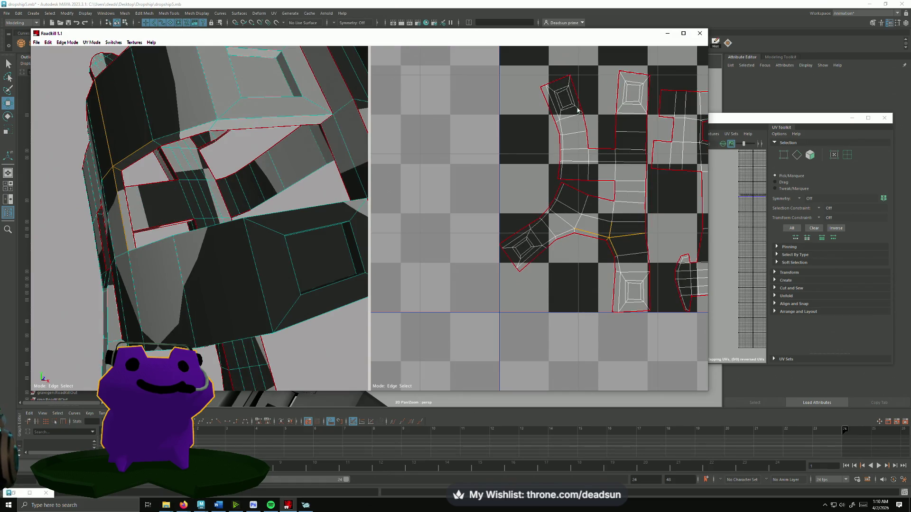
- Cut edges from the top shells' edge loop and stitch an edge so the shells re-unwrap
double_click(578, 110)
left_click(592, 127)
left_click(595, 142)
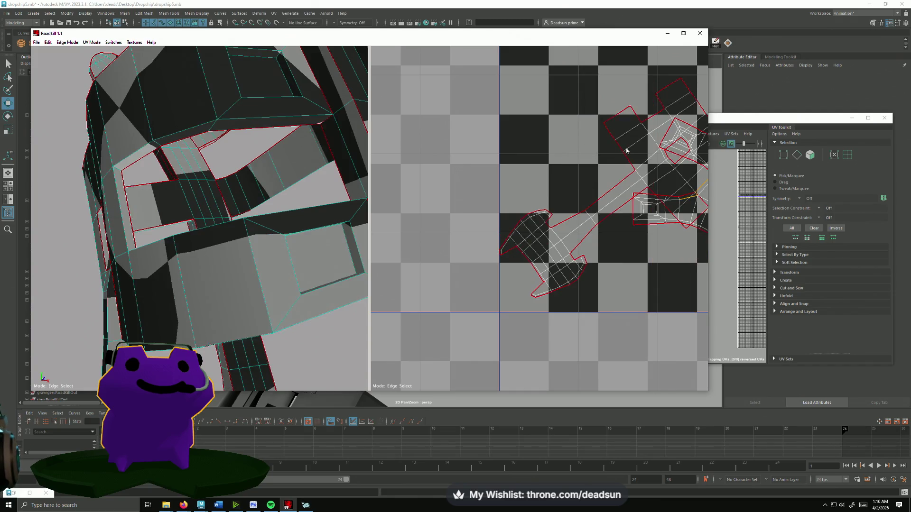
scroll(593, 207, "up", 3)
scroll(579, 204, "down", 2)
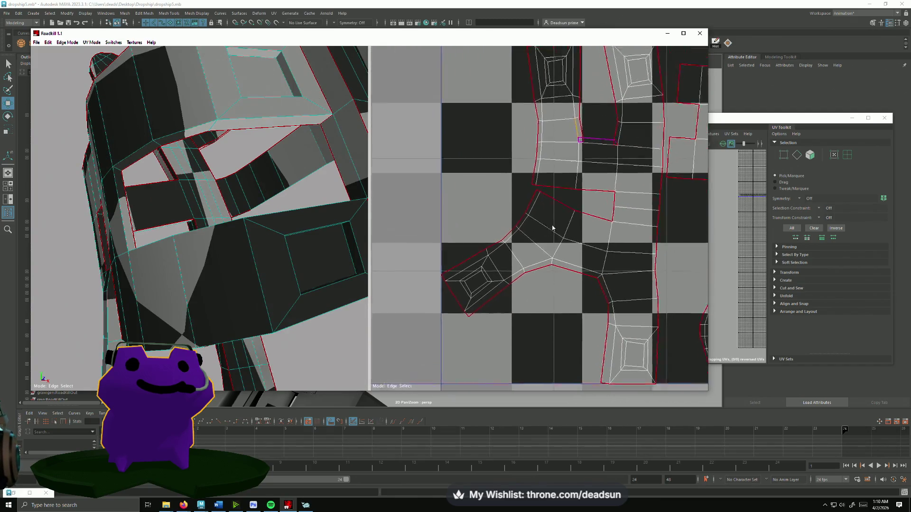
scroll(562, 201, "up", 3)
scroll(561, 203, "down", 3)
scroll(562, 204, "up", 4)
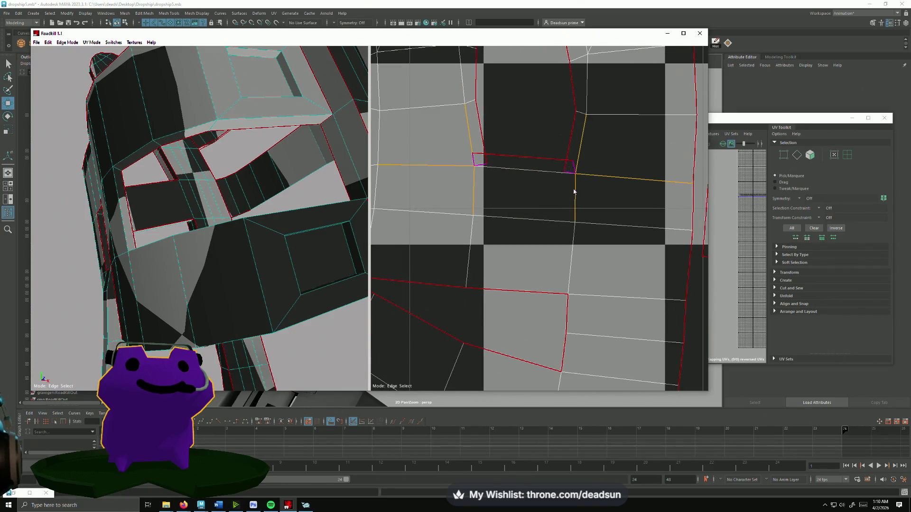
left_click(576, 190)
scroll(523, 288, "down", 5)
scroll(524, 288, "up", 8)
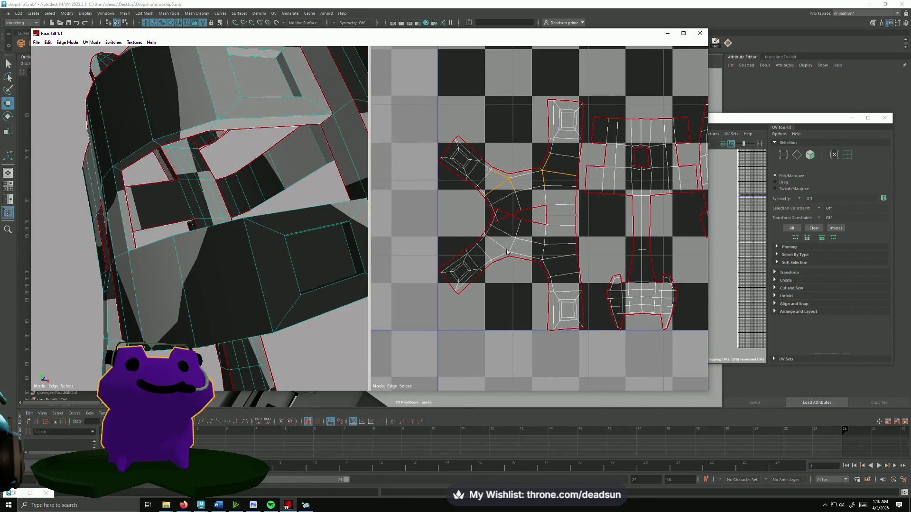
scroll(505, 275, "down", 6)
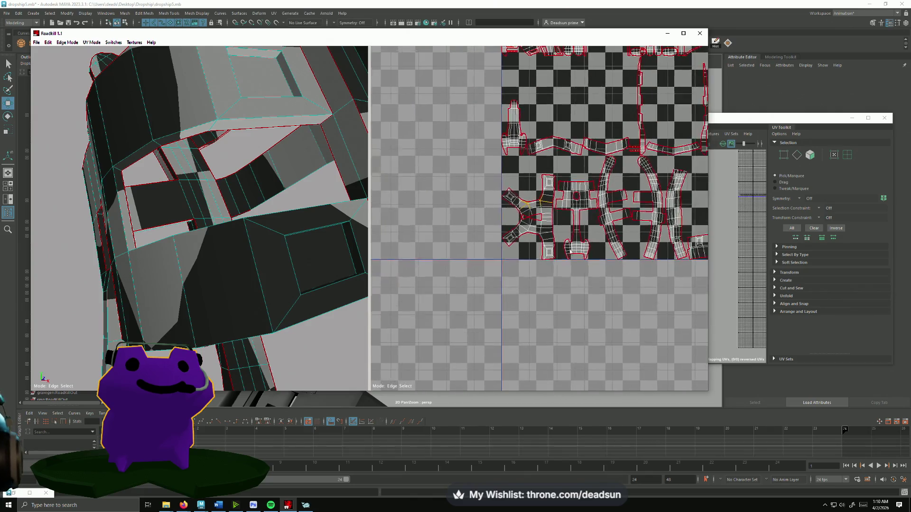
- Turn the curved band edges into seams
scroll(474, 258, "up", 5)
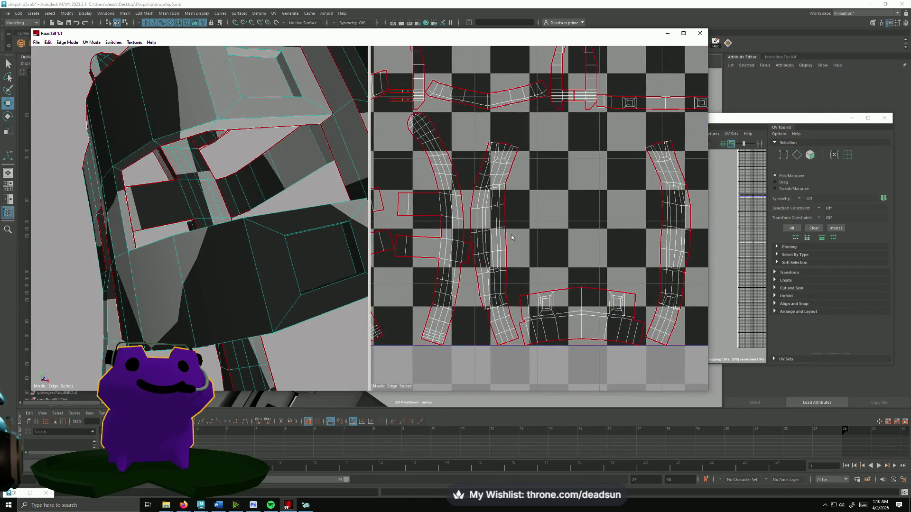
scroll(523, 201, "down", 3)
scroll(555, 231, "up", 3)
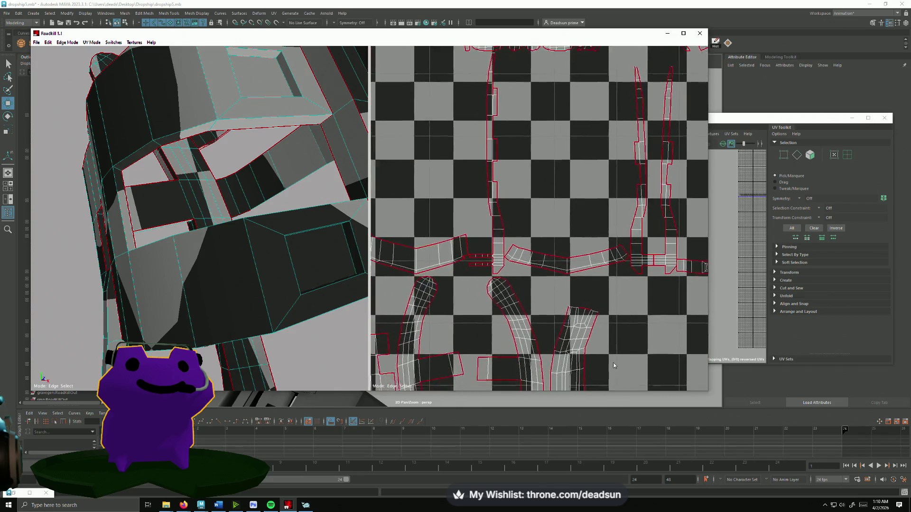
scroll(505, 219, "down", 4)
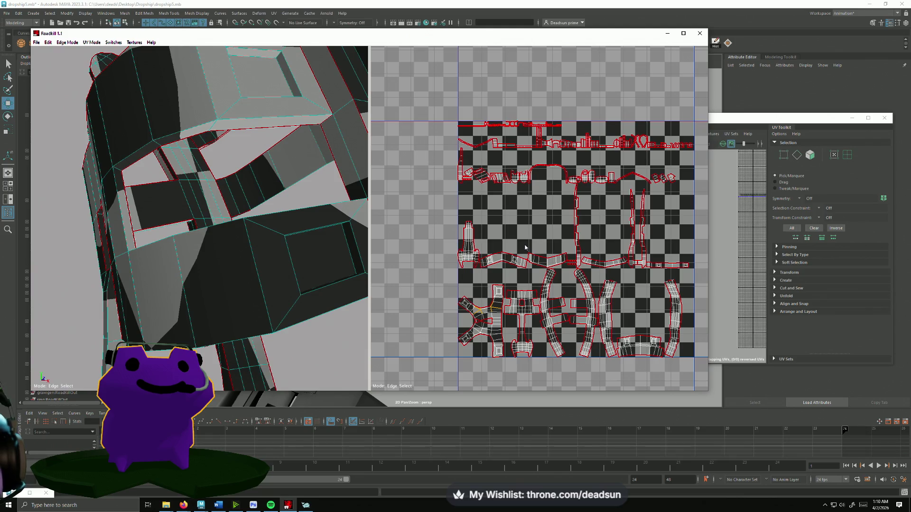
mouse_move(153, 259)
left_mouse_down("alt")
mouse_move(203, 258)
mouse_move(187, 231)
mouse_move(212, 181)
mouse_move(287, 236)
mouse_move(301, 198)
mouse_move(221, 203)
mouse_move(190, 269)
mouse_move(211, 280)
left_mouse_up("alt")
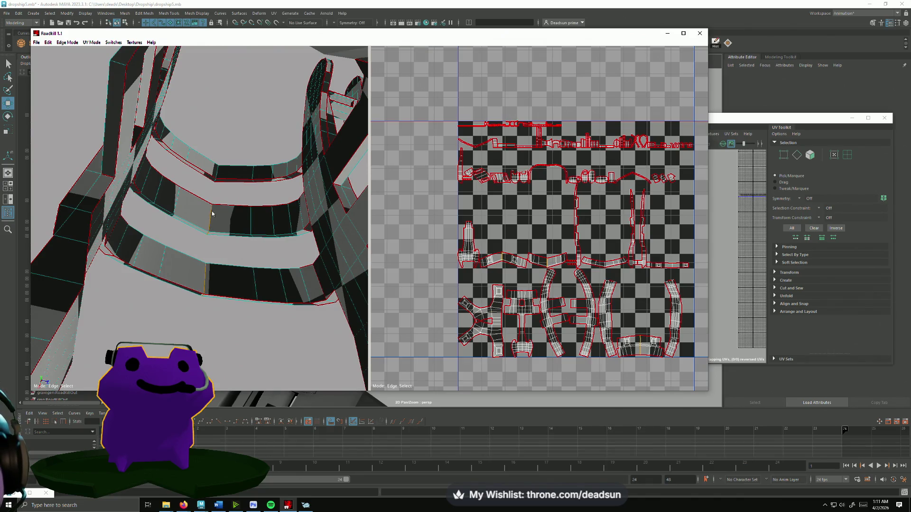
scroll(464, 212, "up", 6)
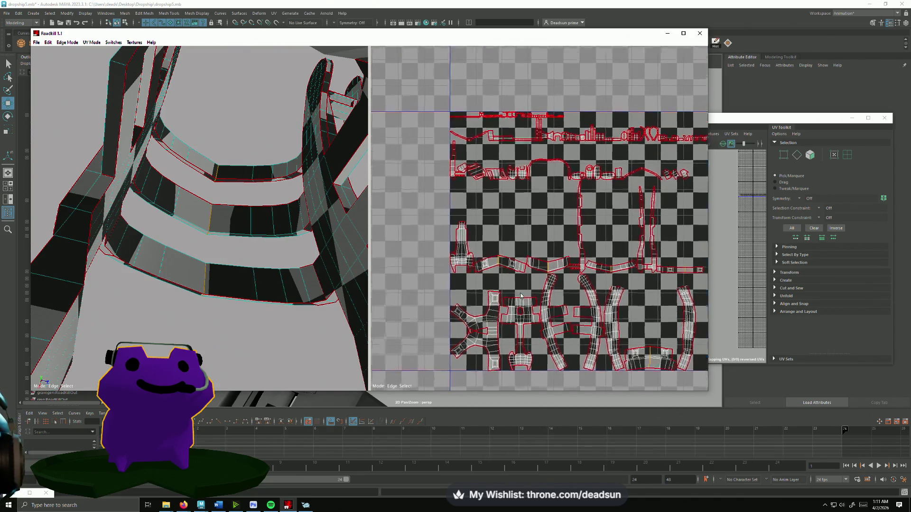
scroll(474, 219, "down", 2)
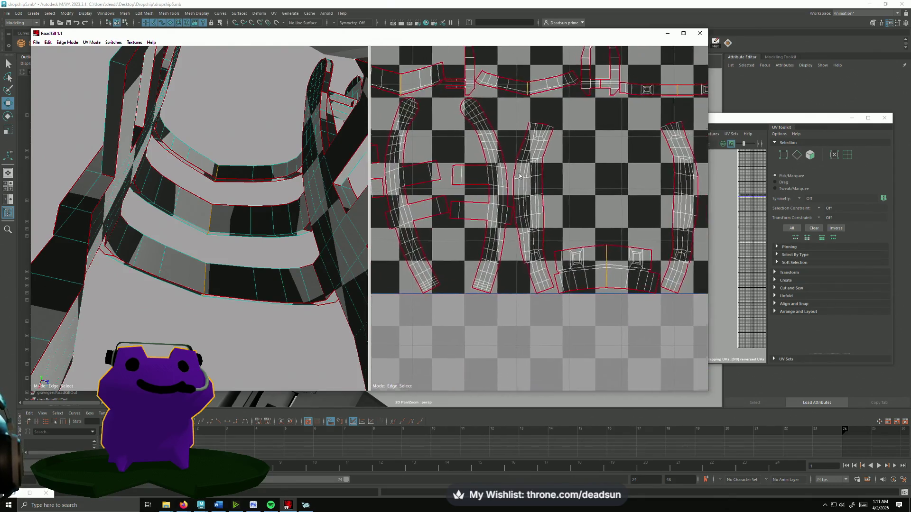
scroll(502, 242, "up", 2)
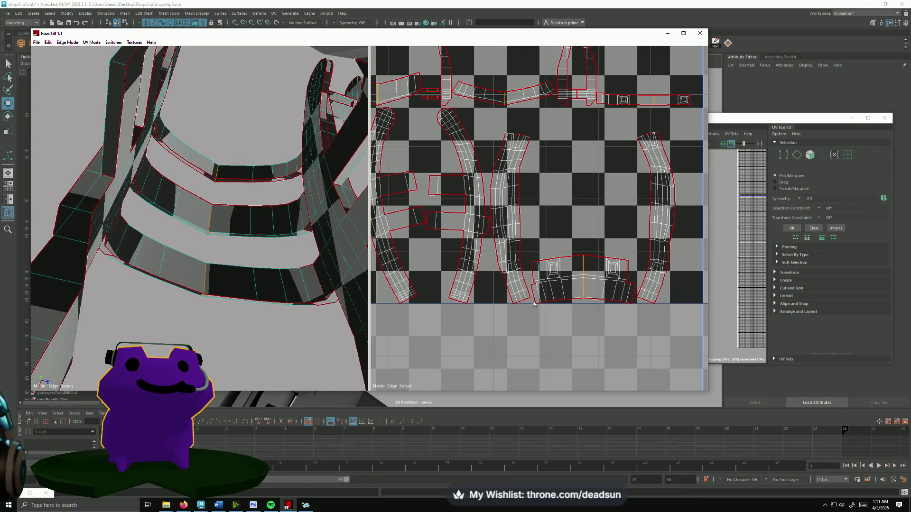
mouse_move(201, 287)
left_mouse_down("alt")
mouse_move(298, 325)
mouse_move(193, 316)
mouse_move(204, 301)
mouse_move(269, 283)
mouse_move(244, 285)
left_mouse_up("alt")
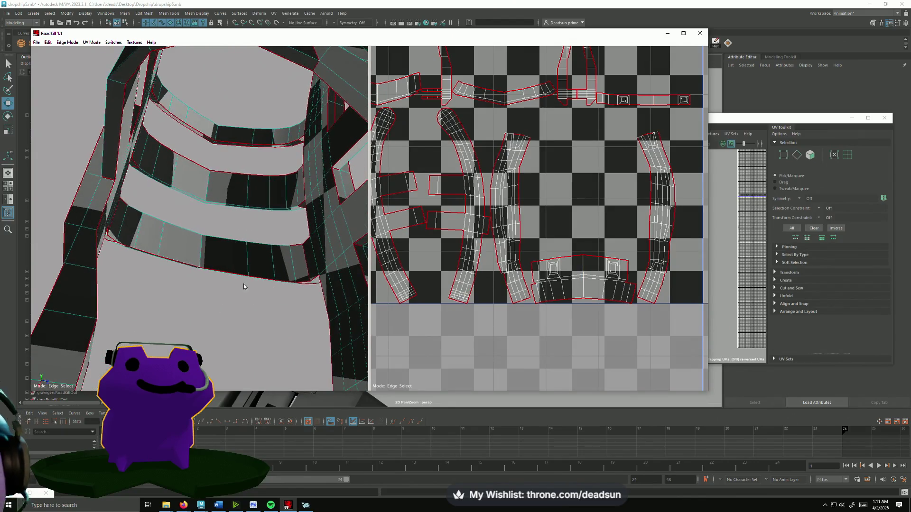
left_click(231, 273)
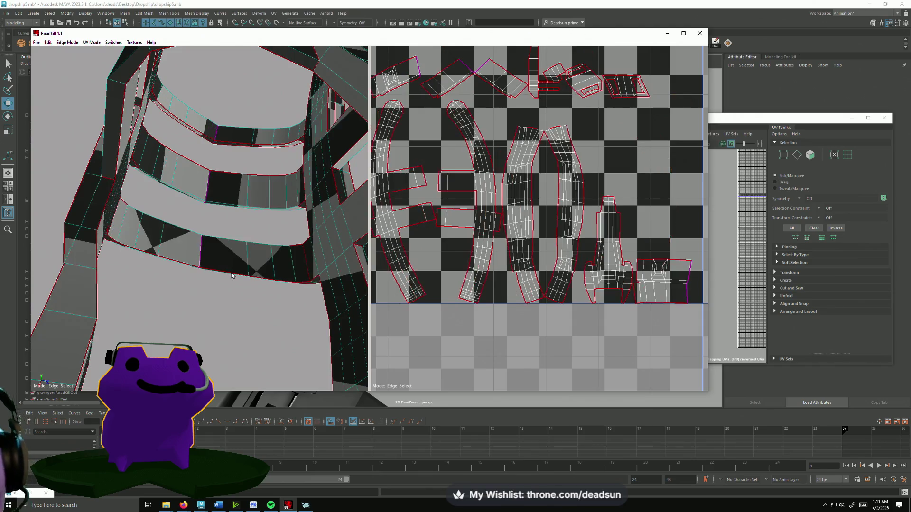
- Select an edge on the model, then re-unfold and repack all UV shells
left_click_drag(228, 266, 262, 246, "alt")
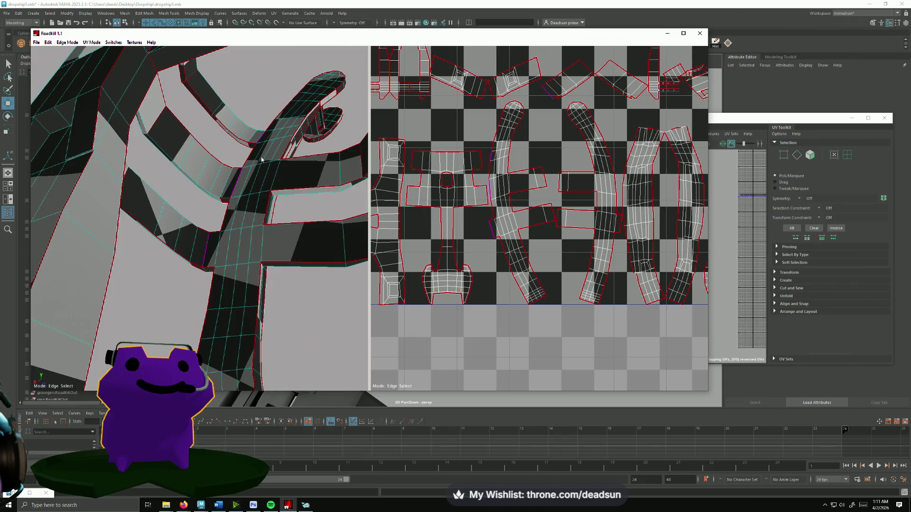
mouse_move(261, 159)
left_mouse_down("alt")
mouse_move(152, 206)
mouse_move(263, 252)
left_mouse_up("alt")
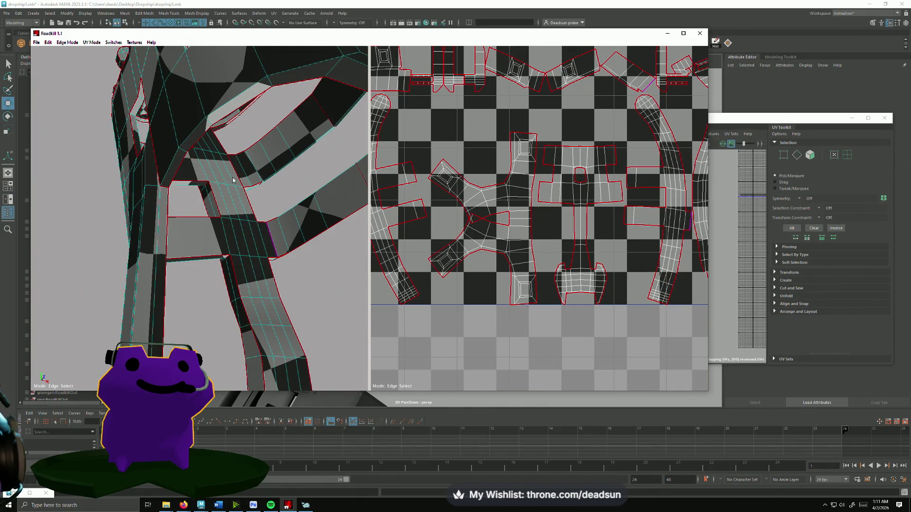
mouse_move(236, 175)
left_mouse_down("alt")
mouse_move(177, 135)
mouse_move(238, 144)
left_mouse_up("alt")
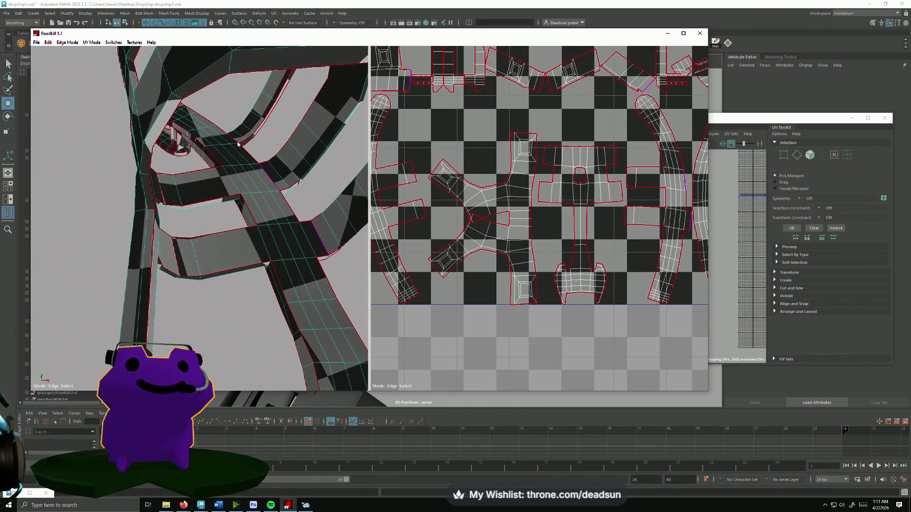
left_click(260, 172)
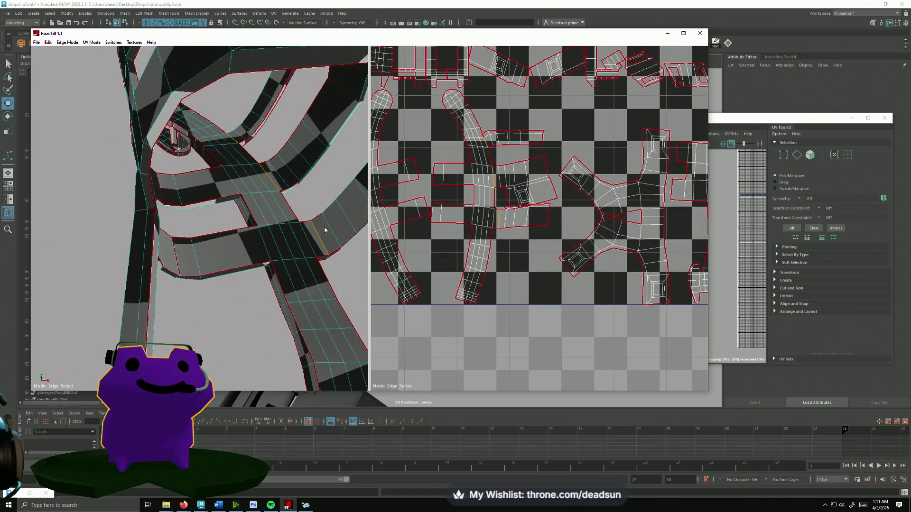
scroll(498, 254, "up", 5)
middle_click_drag(570, 262, 638, 288, "alt")
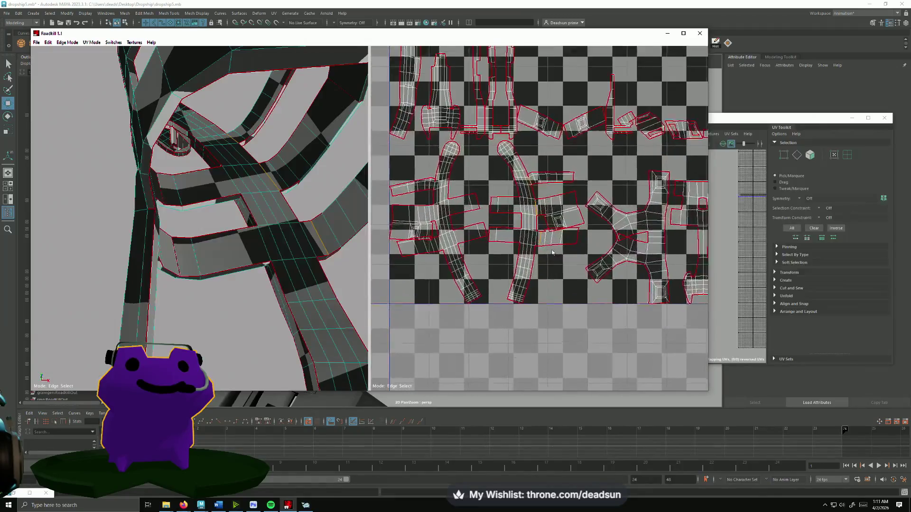
left_click(566, 239)
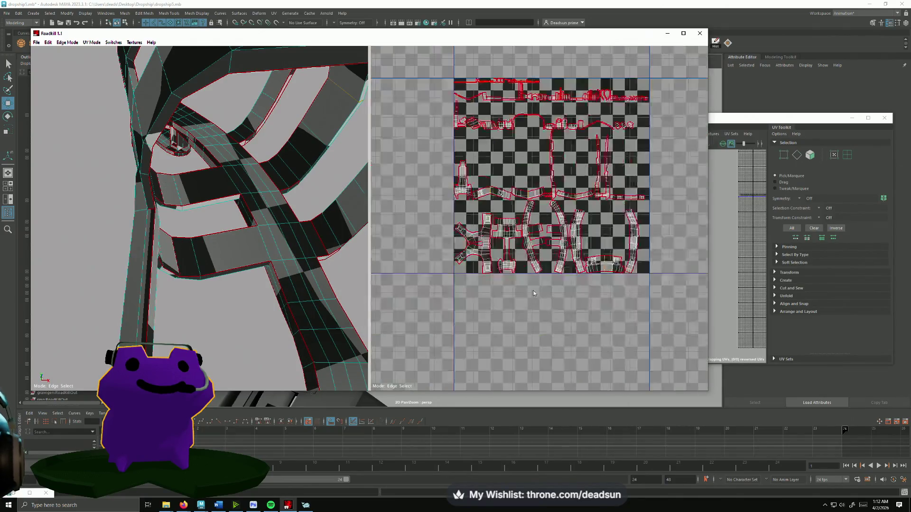
- Marquee-select the edges along the long vertical seam in the UV view
middle_click_drag(533, 296, 575, 301)
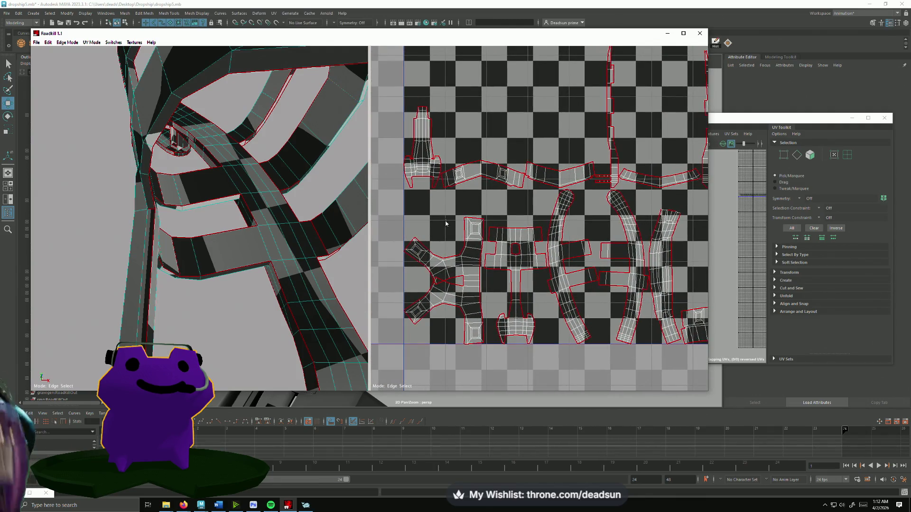
scroll(453, 141, "down", 5)
scroll(532, 189, "up", 8)
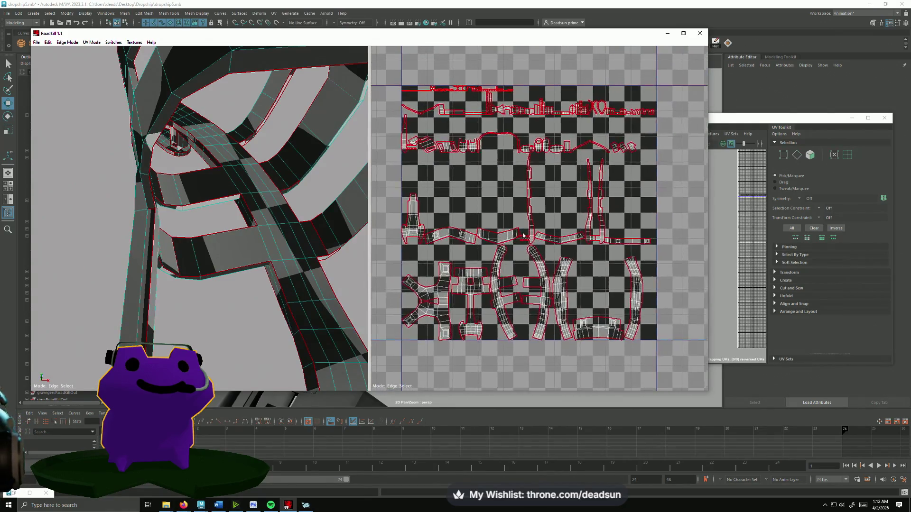
scroll(531, 189, "up", 3)
left_click_drag(504, 102, 526, 201)
scroll(271, 243, "down", 5)
mouse_move(271, 243)
left_mouse_down("alt")
mouse_move(98, 306)
mouse_move(218, 283)
left_mouse_up("alt")
scroll(531, 221, "up", 3)
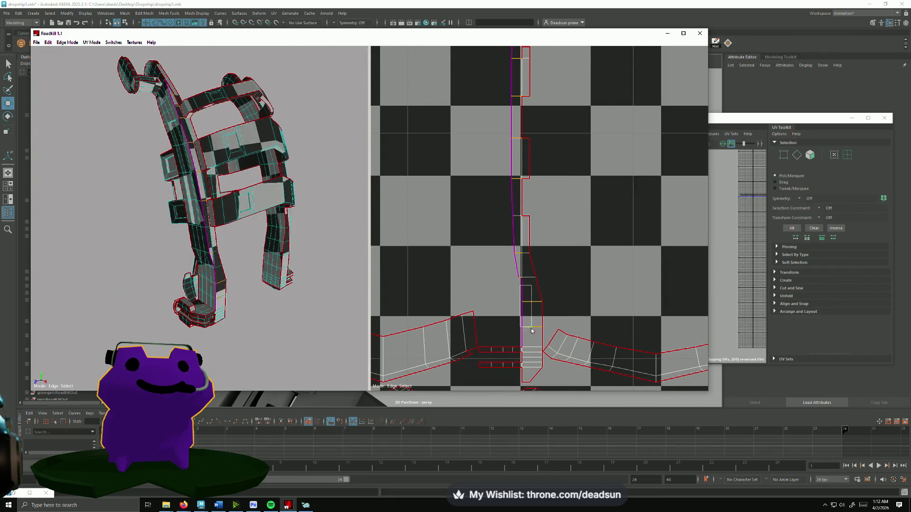
- Stretch the thin vertical UV strip's end further down and let the shells repack
scroll(531, 332, "down", 5)
scroll(528, 329, "up", 2)
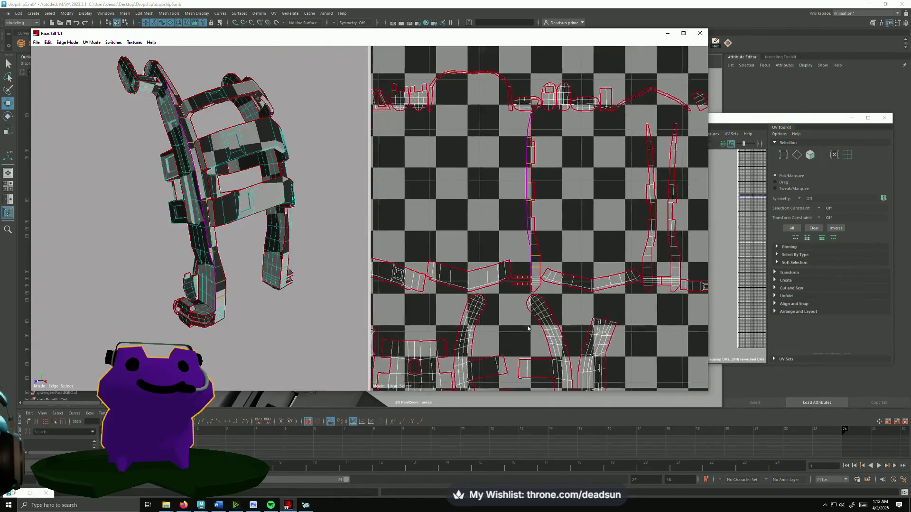
scroll(522, 270, "up", 1)
middle_click_drag(525, 258, 522, 240)
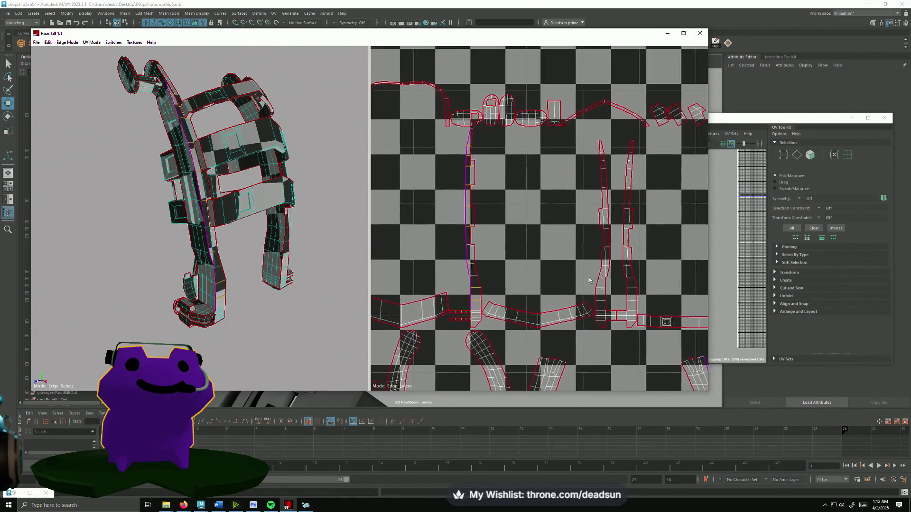
scroll(588, 192, "up", 3)
scroll(588, 192, "down", 2)
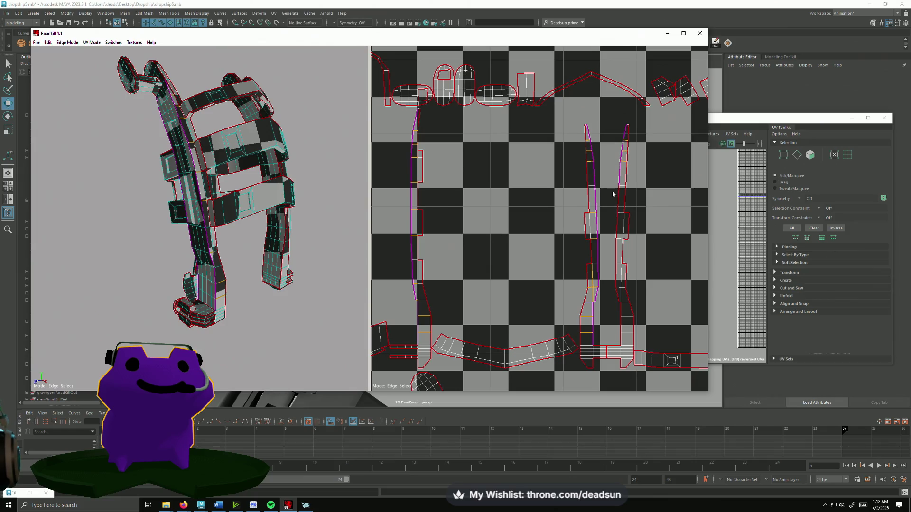
left_click_drag(614, 234, 615, 259)
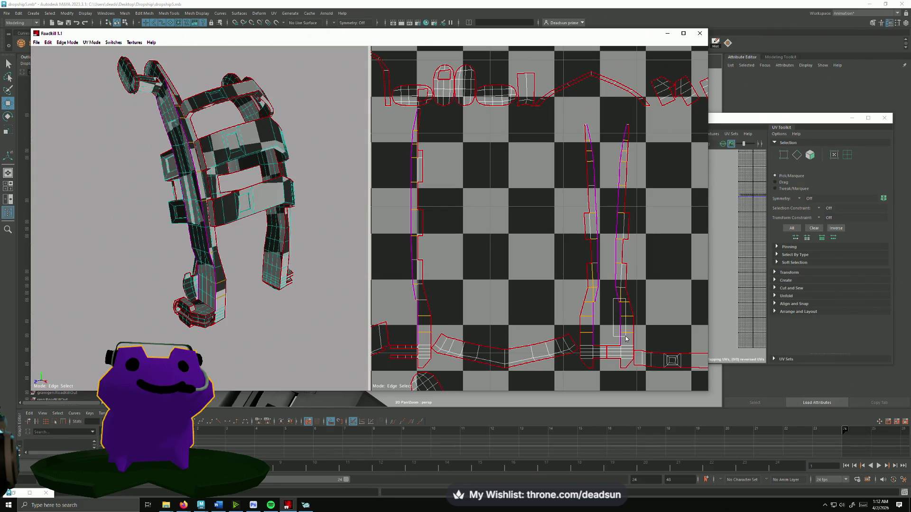
left_click_drag(627, 339, 616, 342)
- Deselect the orange edges and review the lower rows of repacked shells
scroll(616, 342, "down", 5)
scroll(532, 334, "up", 3)
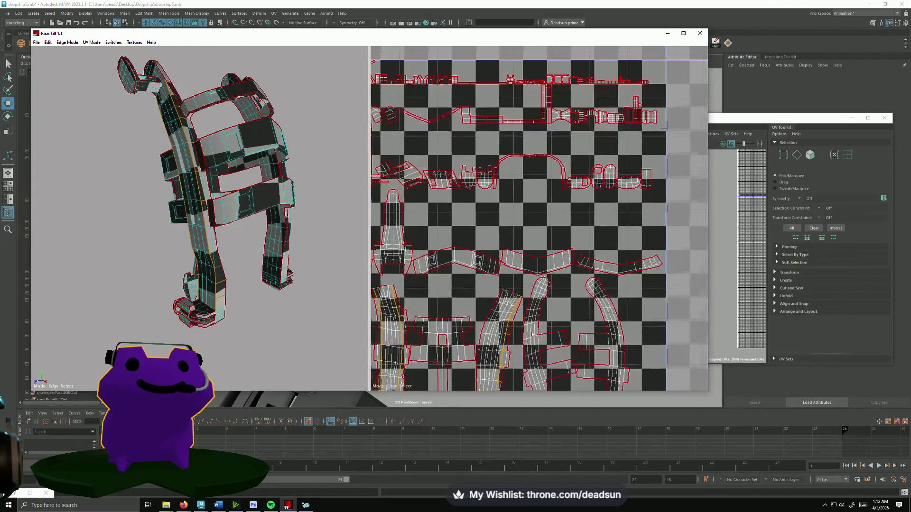
scroll(532, 334, "up", 5)
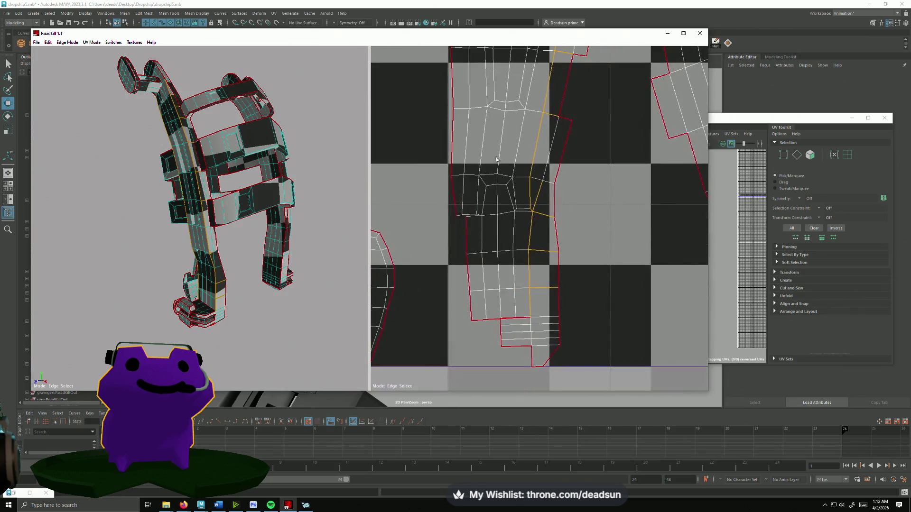
left_click(515, 322)
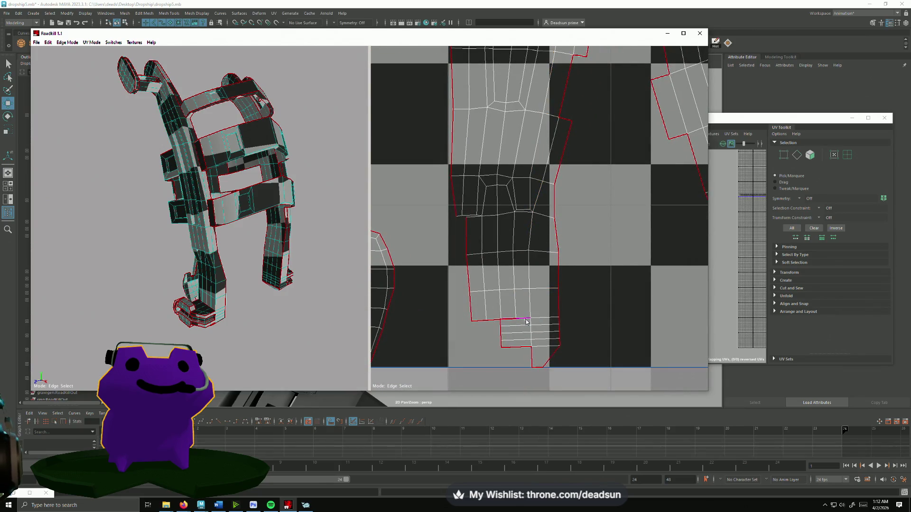
scroll(568, 331, "down", 5)
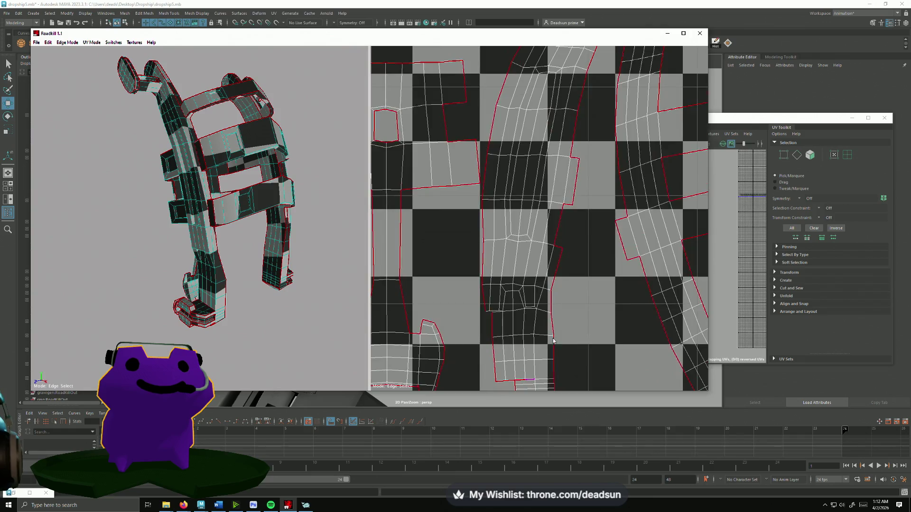
scroll(485, 192, "up", 5)
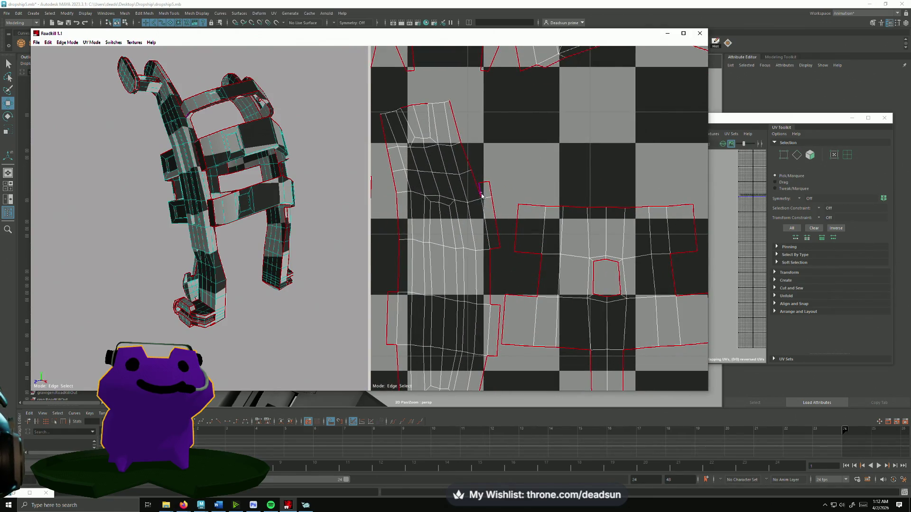
scroll(481, 195, "down", 6)
scroll(494, 277, "up", 4)
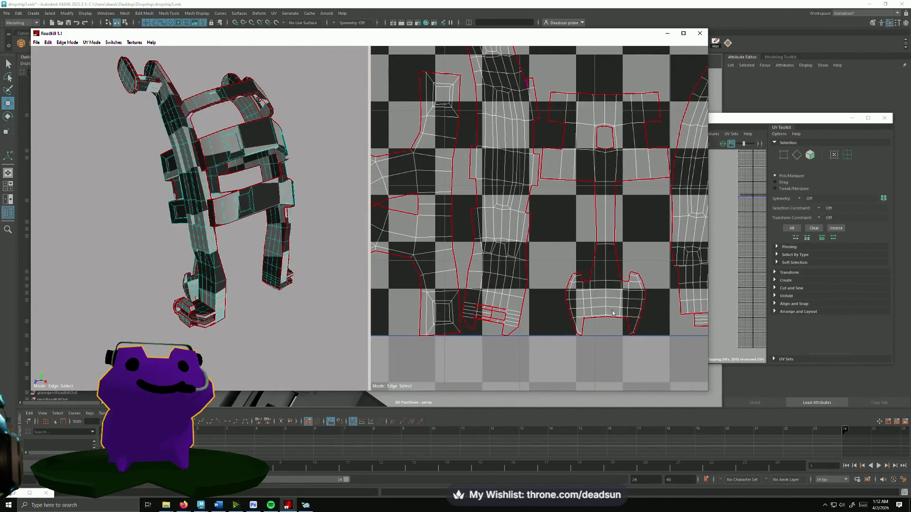
scroll(613, 313, "down", 4)
scroll(599, 314, "up", 3)
scroll(544, 309, "down", 2)
mouse_move(478, 354)
middle_mouse_down()
mouse_move(439, 338)
mouse_move(487, 388)
middle_mouse_up()
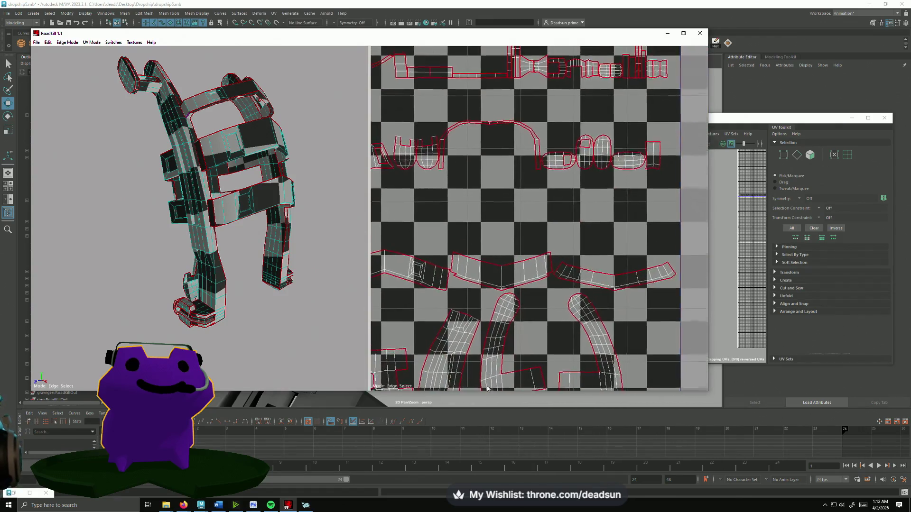
- Orbit the dropship mesh to inspect it from several sides
scroll(522, 361, "down", 2)
scroll(591, 310, "up", 2)
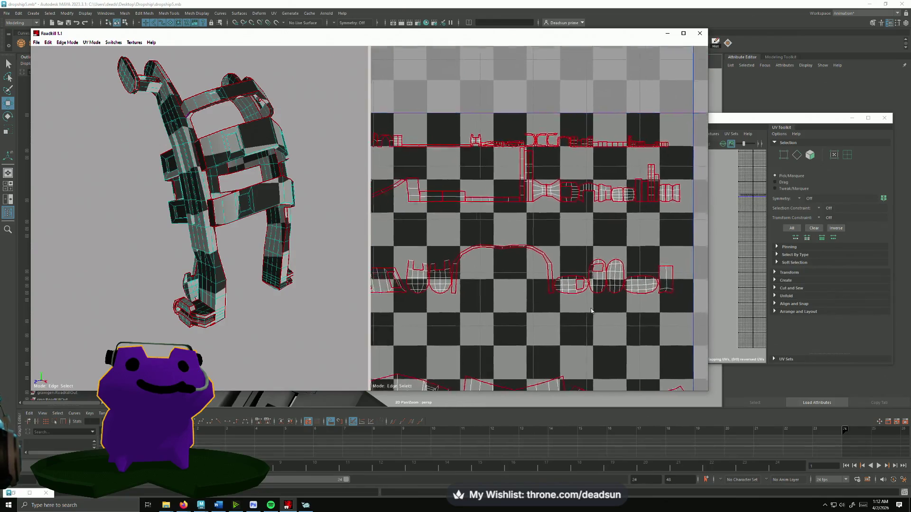
scroll(591, 308, "up", 5)
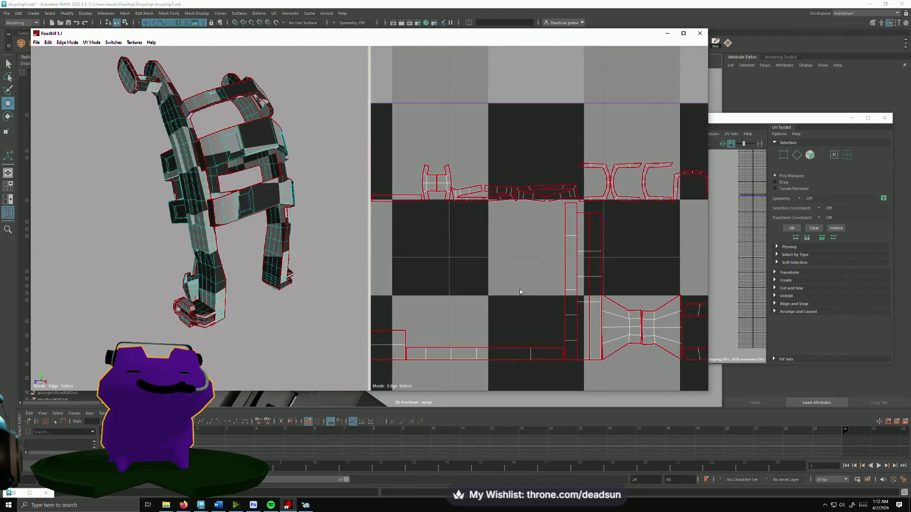
scroll(498, 213, "up", 2)
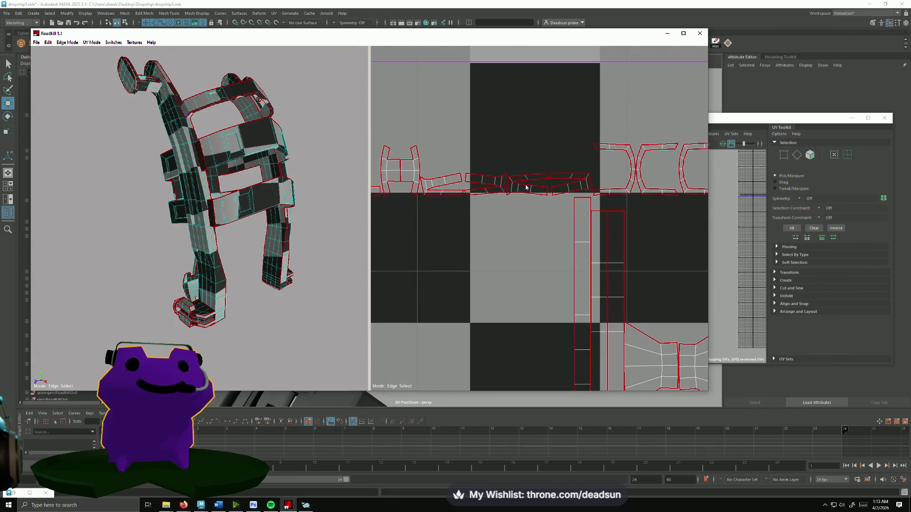
scroll(405, 165, "down", 4)
mouse_move(235, 199)
left_mouse_down("alt")
mouse_move(266, 189)
mouse_move(285, 237)
mouse_move(262, 237)
mouse_move(280, 253)
mouse_move(174, 240)
left_mouse_up("alt")
scroll(294, 260, "up", 5)
mouse_move(219, 180)
left_mouse_down("alt")
mouse_move(223, 172)
mouse_move(237, 200)
mouse_move(213, 251)
mouse_move(276, 260)
left_mouse_up("alt")
mouse_move(225, 278)
left_mouse_down("alt")
mouse_move(266, 247)
mouse_move(419, 222)
mouse_move(455, 278)
mouse_move(287, 268)
mouse_move(287, 242)
left_mouse_up("alt")
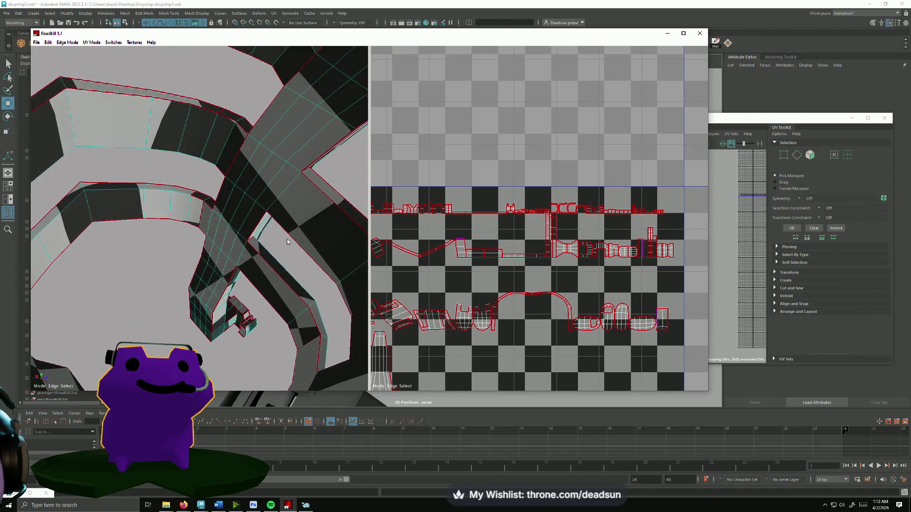
- Mark seams on neighbouring mesh edges and along the strip's upper-left edges
left_click(204, 216)
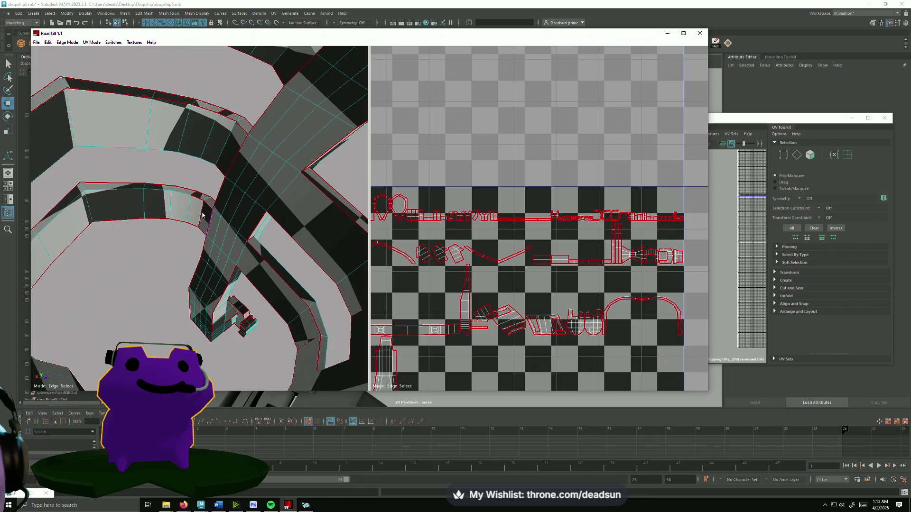
mouse_move(209, 240)
left_mouse_down("alt")
mouse_move(237, 322)
mouse_move(255, 289)
left_mouse_up("alt")
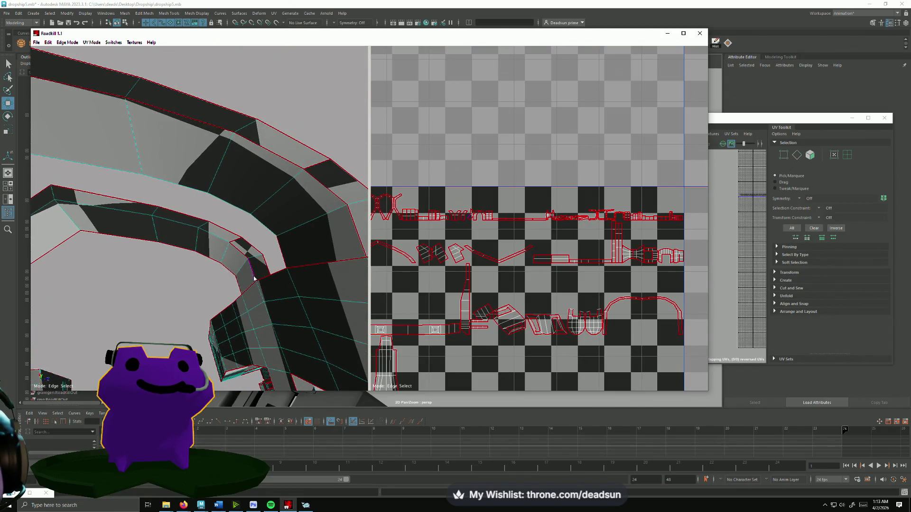
left_click(253, 277)
left_click(235, 242)
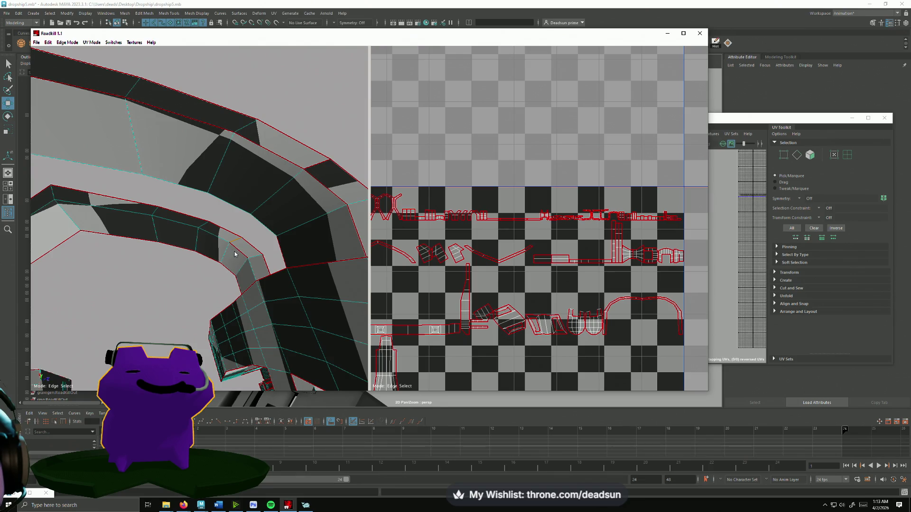
left_click_drag(210, 304, 132, 245, "alt")
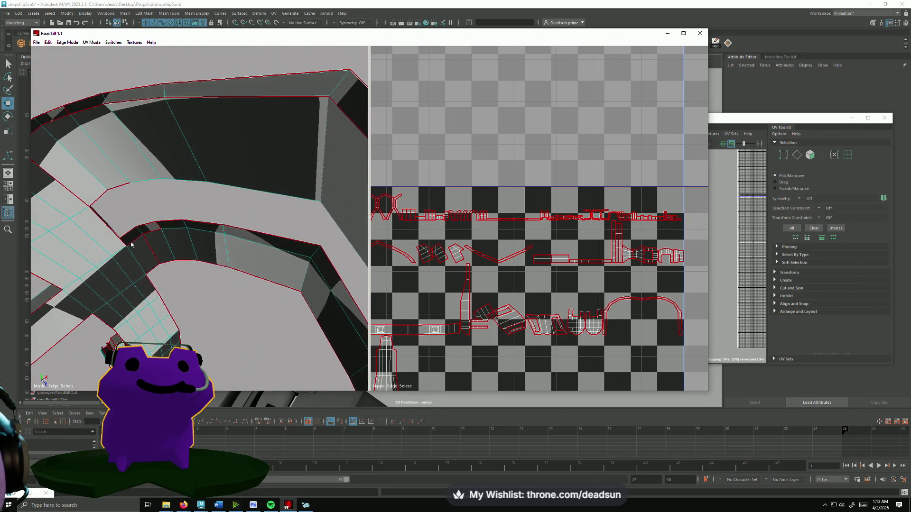
left_click(135, 266)
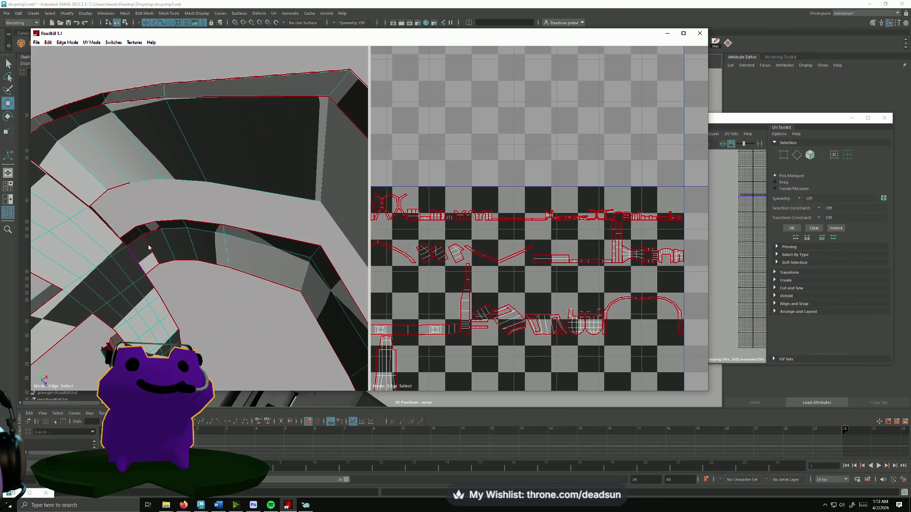
left_click(148, 247)
left_click(142, 238)
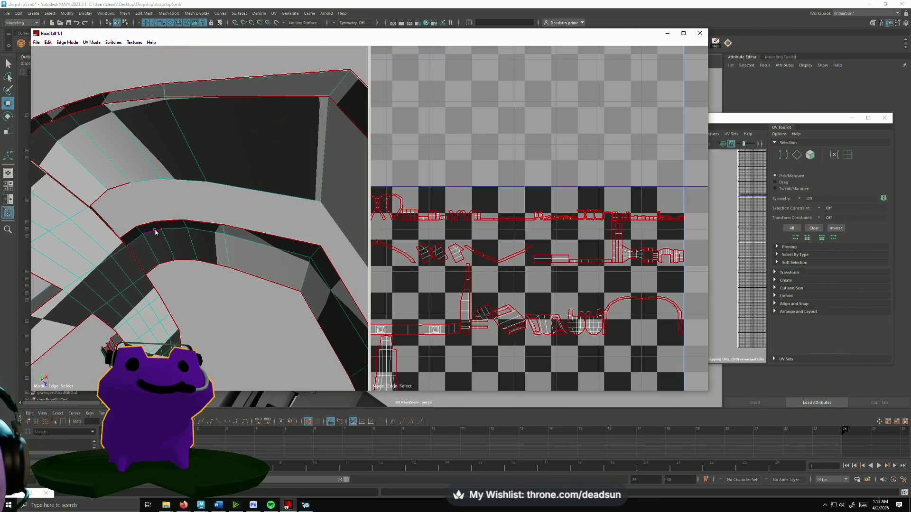
- Add and adjust seams along the long and short strip edges
left_click_drag(164, 260, 172, 205, "alt")
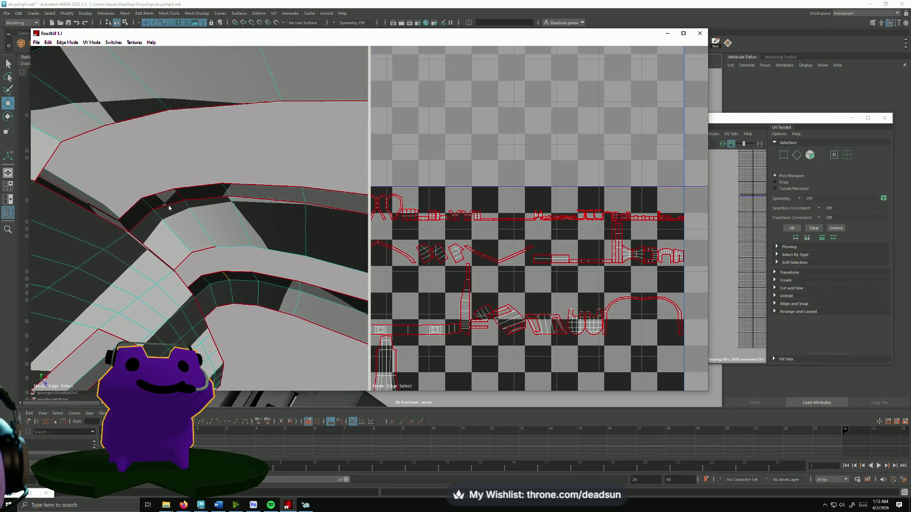
left_click(202, 254)
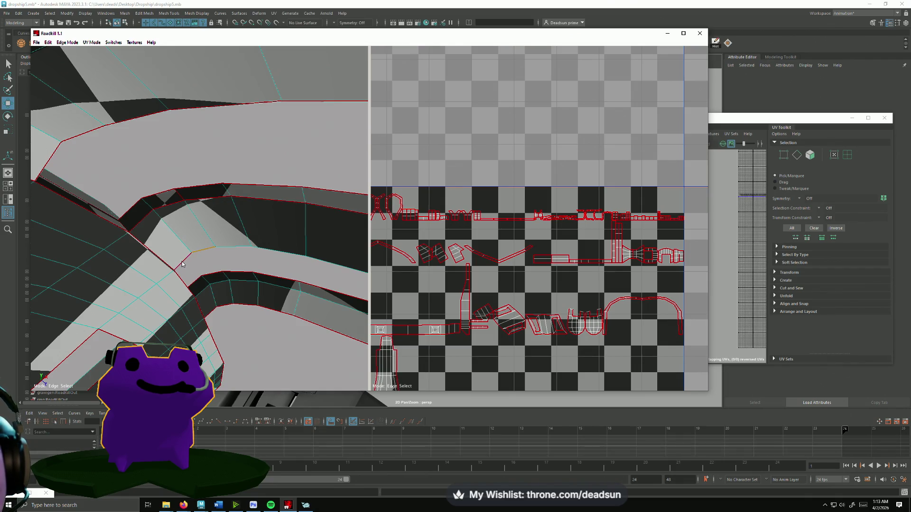
left_click(181, 264)
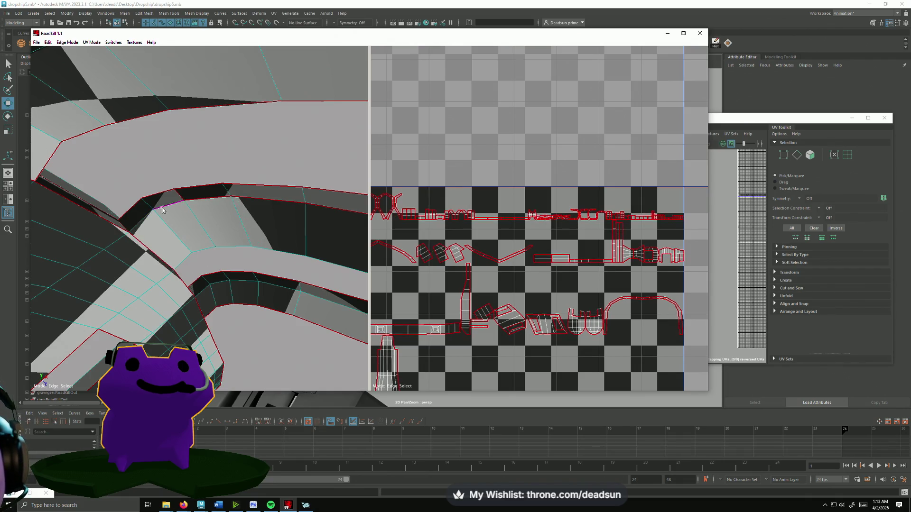
left_click(179, 199)
left_click(180, 196)
left_click(267, 201)
mouse_move(334, 211)
left_mouse_down("alt")
mouse_move(301, 287)
mouse_move(248, 246)
mouse_move(264, 218)
left_mouse_up("alt")
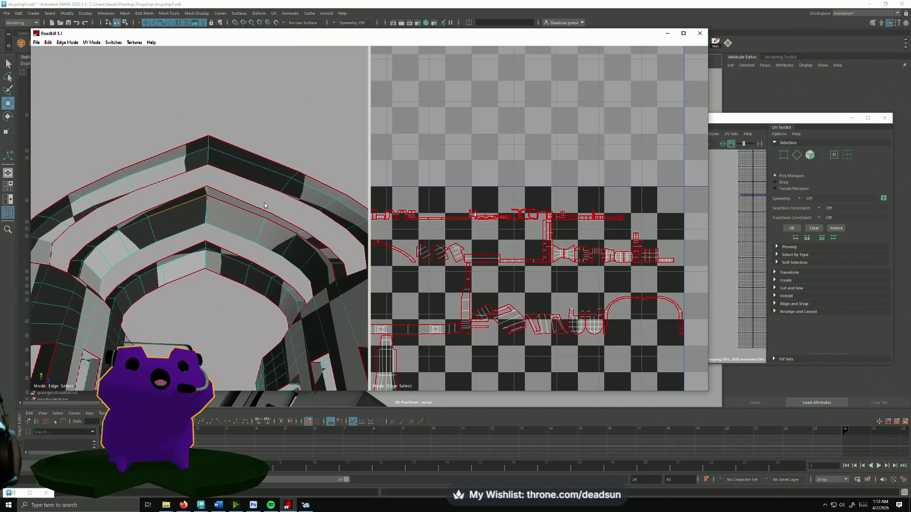
- Mark an inner arch edge as a seam and frame the arch UV shells
left_click(251, 215)
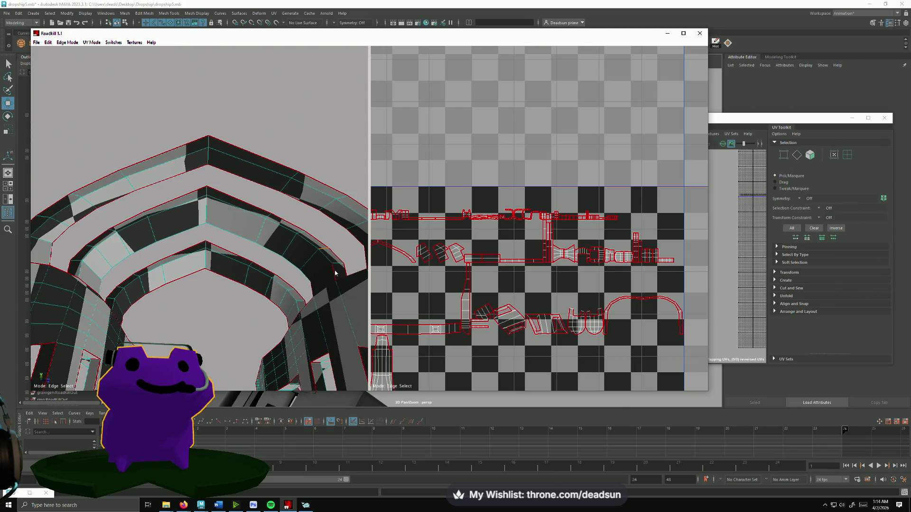
mouse_move(335, 274)
left_mouse_down("alt")
mouse_move(272, 319)
mouse_move(246, 286)
mouse_move(92, 295)
mouse_move(90, 271)
mouse_move(137, 279)
mouse_move(83, 255)
mouse_move(95, 365)
left_mouse_up("alt")
scroll(96, 366, "up", 6)
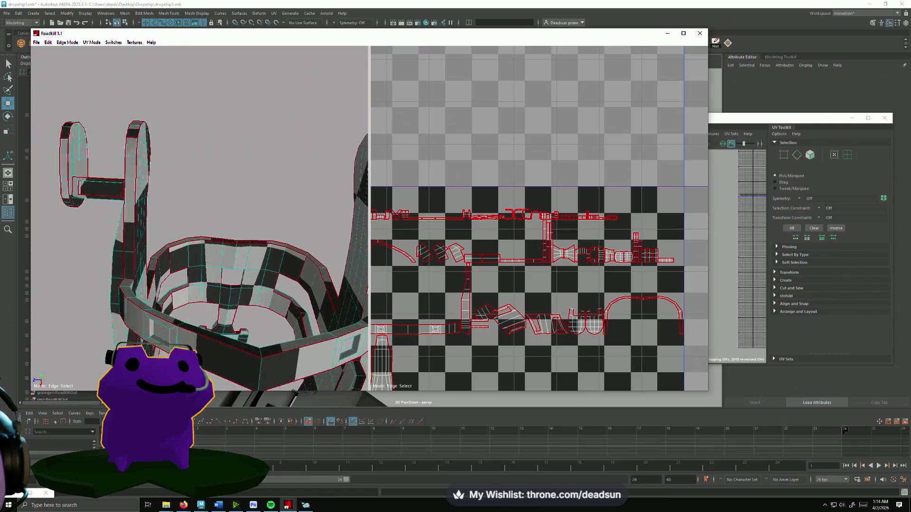
mouse_move(109, 323)
left_mouse_down("alt")
mouse_move(125, 281)
mouse_move(65, 256)
mouse_move(106, 259)
mouse_move(130, 293)
mouse_move(209, 256)
left_mouse_up("alt")
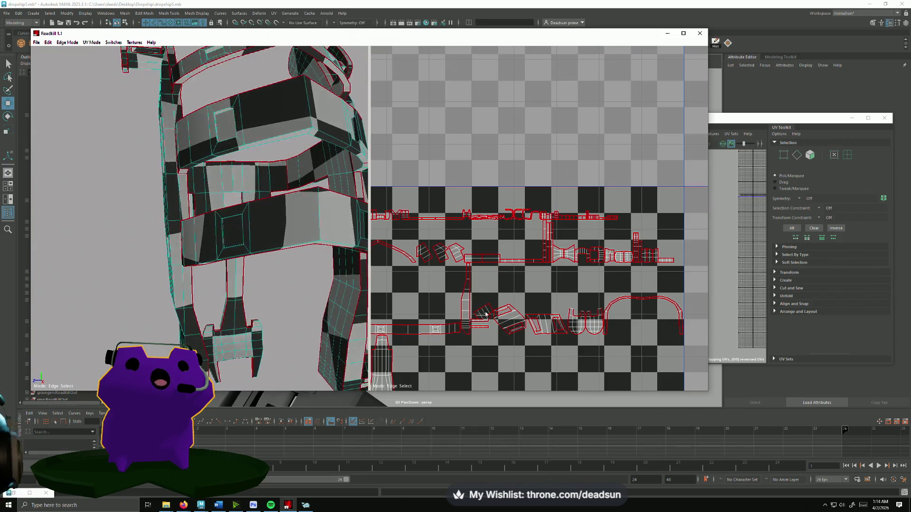
scroll(522, 238, "down", 5)
middle_click_drag(522, 265, 522, 161, "alt")
scroll(483, 289, "up", 5)
scroll(438, 288, "down", 2)
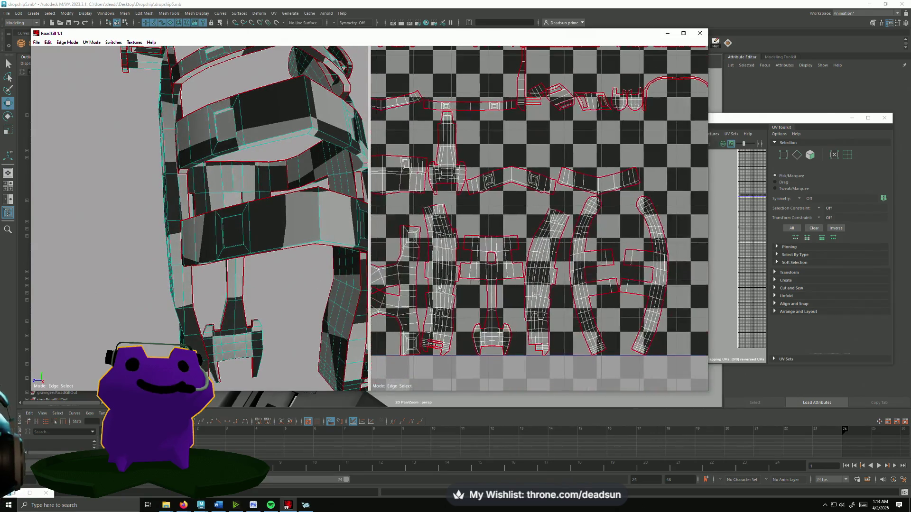
- Back in Maya, select the arm joint so only polySurface2593 stays selected
left_click(800, 362)
left_click_drag(418, 285, 431, 312, "alt")
right_click_drag(431, 311, 471, 313, "alt")
left_click(427, 242)
mouse_move(427, 242)
left_mouse_down("alt")
mouse_move(417, 346)
mouse_move(427, 345)
mouse_move(425, 360)
mouse_move(411, 222)
mouse_move(393, 364)
mouse_move(278, 311)
mouse_move(328, 354)
mouse_move(309, 276)
left_mouse_up("alt")
left_click(411, 221)
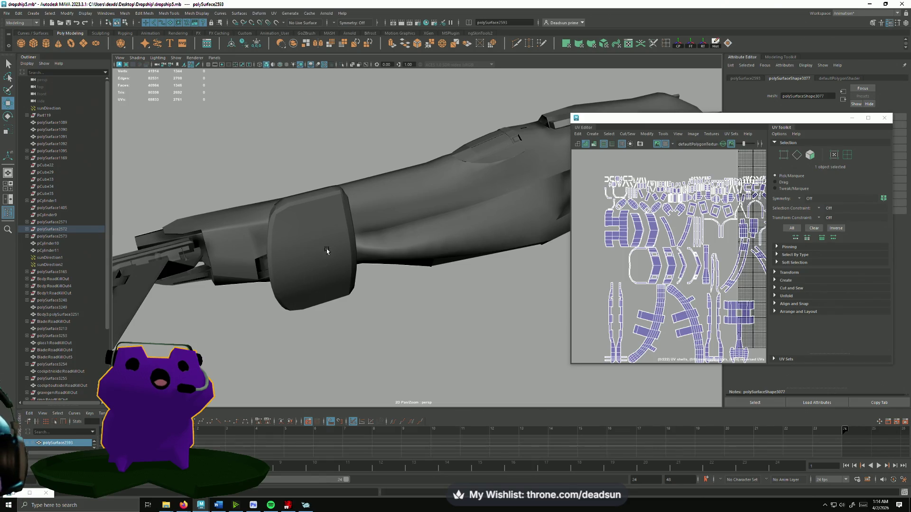
- Tumble the Maya view around the arm, then switch back to the Roadkill window
mouse_move(287, 337)
left_mouse_down("alt")
mouse_move(376, 341)
mouse_move(297, 349)
mouse_move(400, 363)
left_mouse_up("alt")
key("alt+Tab")
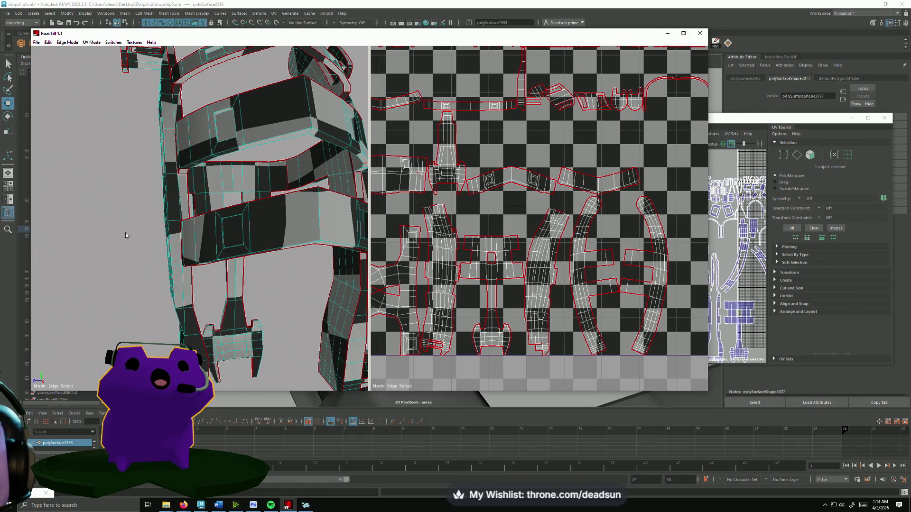
- Frame the model, orbit to the bracket and select its edge loop
key("f")
mouse_move(285, 275)
left_mouse_down("alt")
mouse_move(254, 296)
mouse_move(302, 240)
mouse_move(346, 267)
mouse_move(274, 328)
left_mouse_up("alt")
left_click_drag(223, 328, 123, 262, "alt")
mouse_move(122, 262)
right_mouse_down("alt")
mouse_move(189, 318)
mouse_move(222, 276)
right_mouse_up("alt")
mouse_move(228, 273)
left_mouse_down("alt")
mouse_move(231, 207)
mouse_move(207, 268)
mouse_move(195, 262)
left_mouse_up("alt")
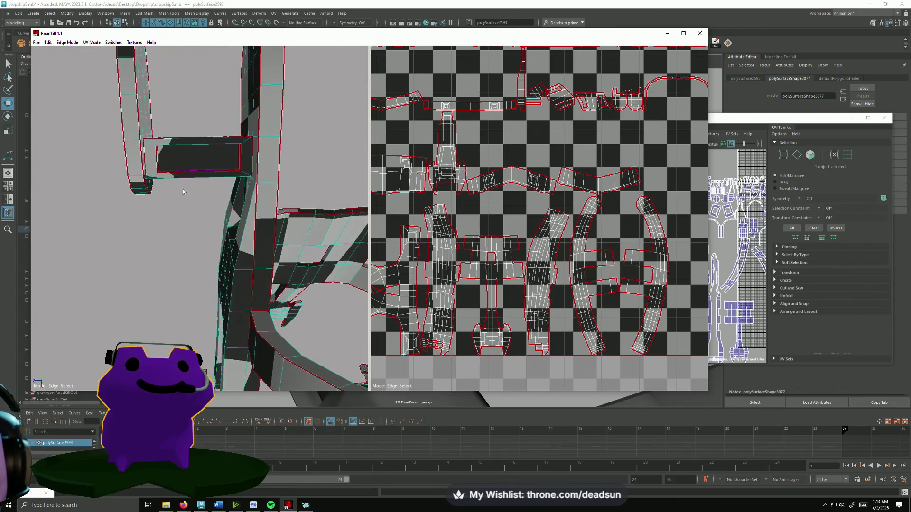
left_click_drag(161, 144, 184, 138, "alt")
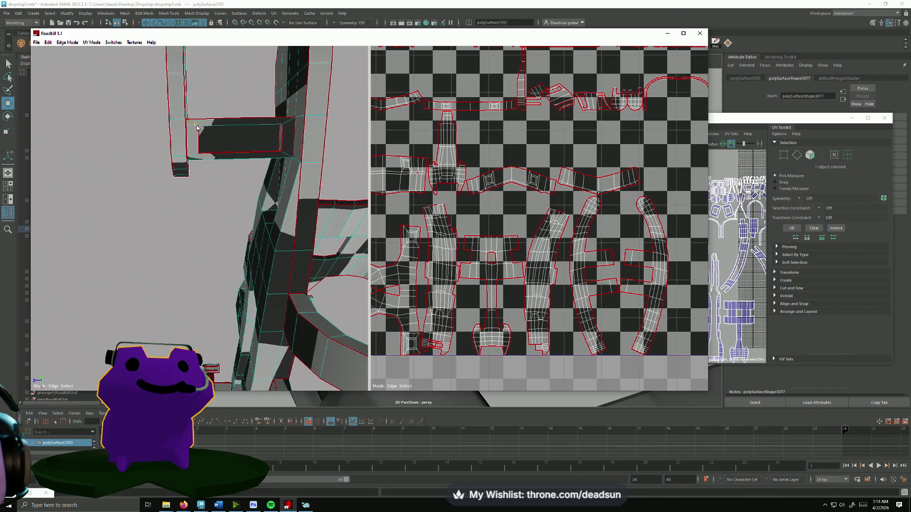
left_click(217, 157)
- Reselect the bracket inset loop, swapping its bottom edge for the right vertical edge
left_click_drag(218, 157, 165, 139, "alt")
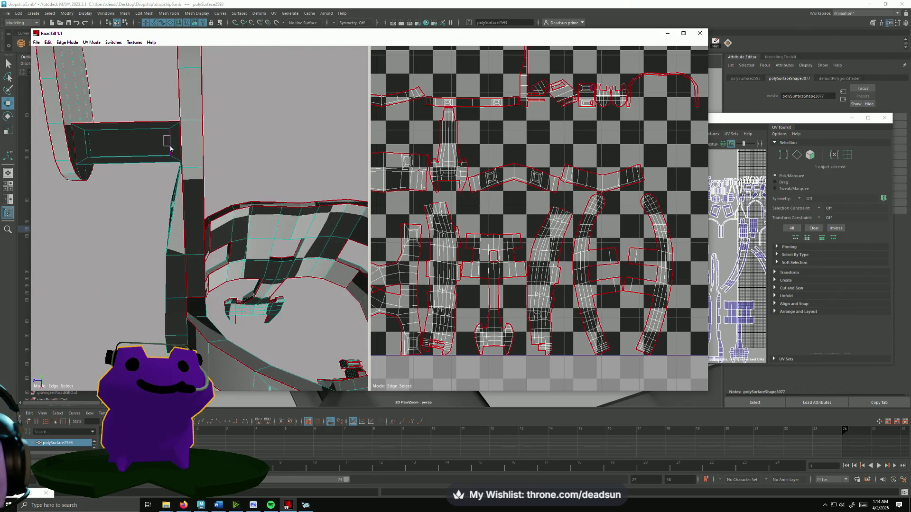
mouse_move(170, 183)
left_mouse_down("alt")
mouse_move(203, 141)
mouse_move(234, 145)
mouse_move(190, 175)
mouse_move(46, 189)
mouse_move(71, 188)
left_mouse_up("alt")
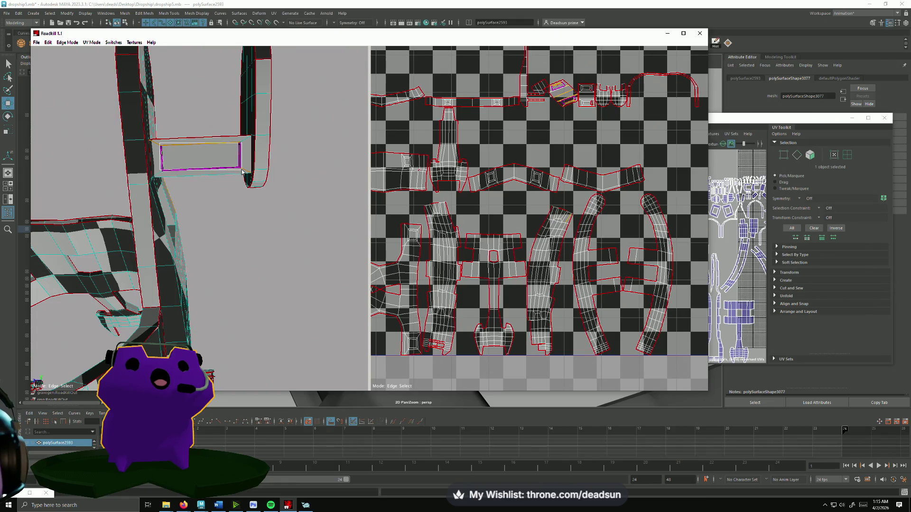
mouse_move(226, 175)
left_mouse_down("alt")
mouse_move(212, 157)
mouse_move(217, 188)
mouse_move(228, 178)
left_mouse_up("alt")
left_click(217, 170)
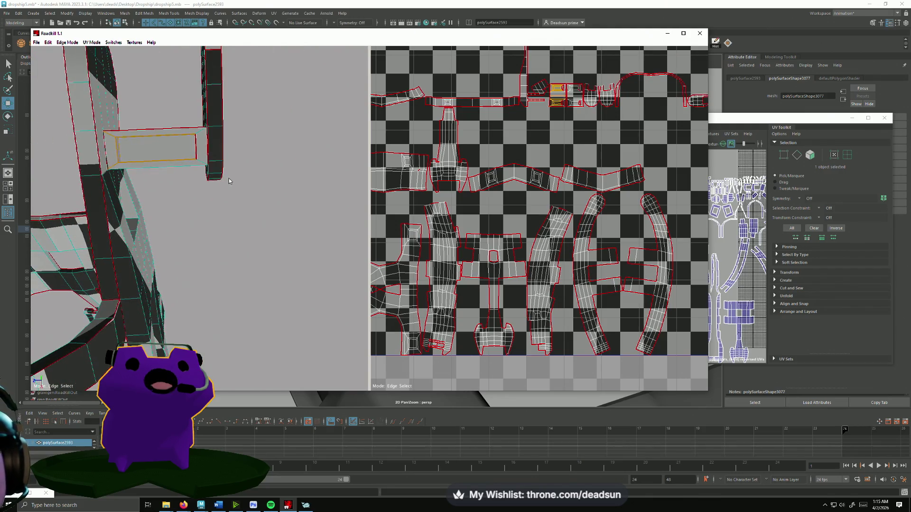
left_click(198, 156)
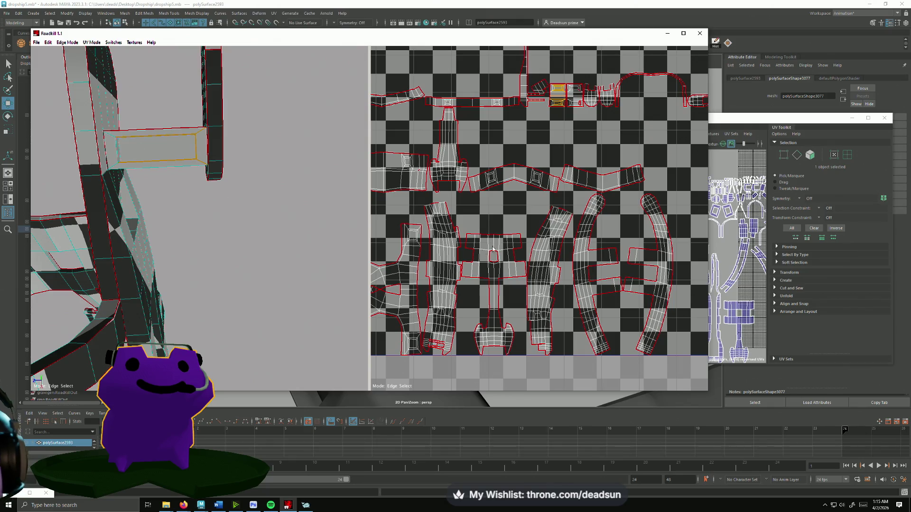
scroll(493, 249, "up", 3)
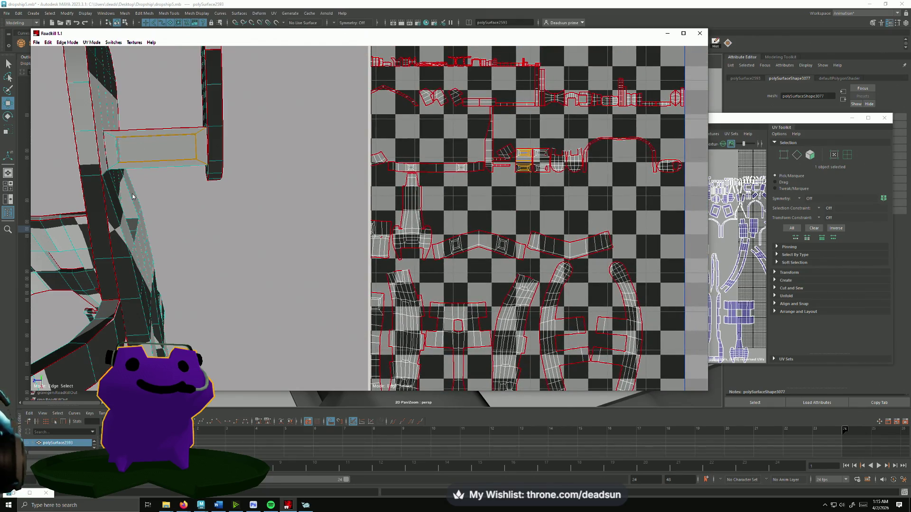
left_click_drag(184, 191, 189, 152, "alt")
left_click(190, 152)
mouse_move(214, 224)
left_mouse_down("alt")
mouse_move(200, 192)
mouse_move(216, 266)
mouse_move(306, 237)
left_mouse_up("alt")
scroll(216, 284, "down", 5)
scroll(240, 277, "up", 6)
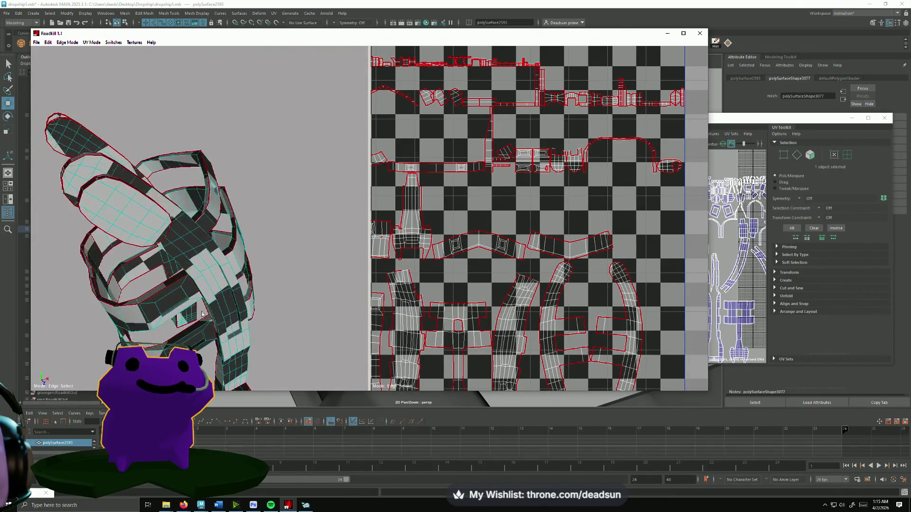
mouse_move(227, 305)
left_mouse_down("alt")
mouse_move(269, 267)
mouse_move(263, 234)
mouse_move(43, 326)
mouse_move(42, 349)
mouse_move(61, 323)
mouse_move(64, 262)
mouse_move(89, 191)
mouse_move(78, 167)
mouse_move(170, 275)
mouse_move(163, 284)
mouse_move(124, 279)
mouse_move(59, 300)
left_mouse_up("alt")
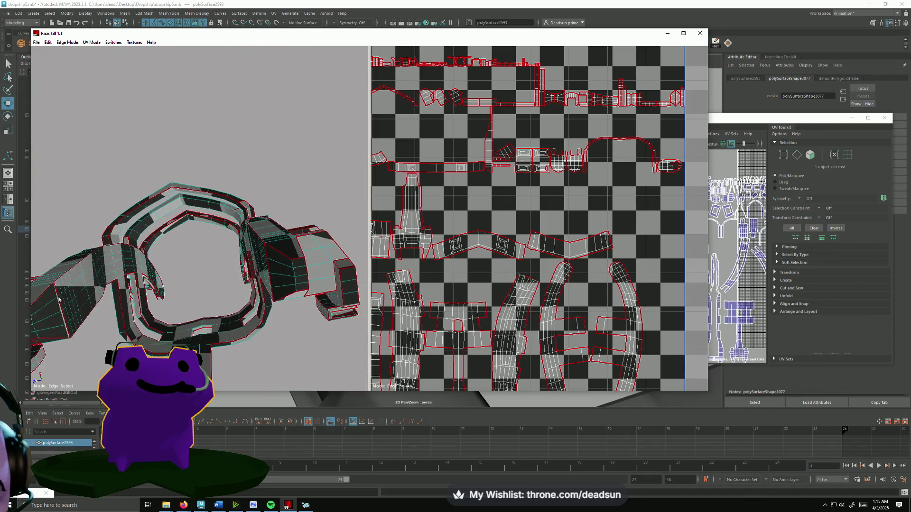
middle_click_drag(450, 261, 515, 154, "alt")
mouse_move(247, 303)
left_mouse_down("alt")
mouse_move(320, 373)
mouse_move(524, 301)
left_mouse_up("alt")
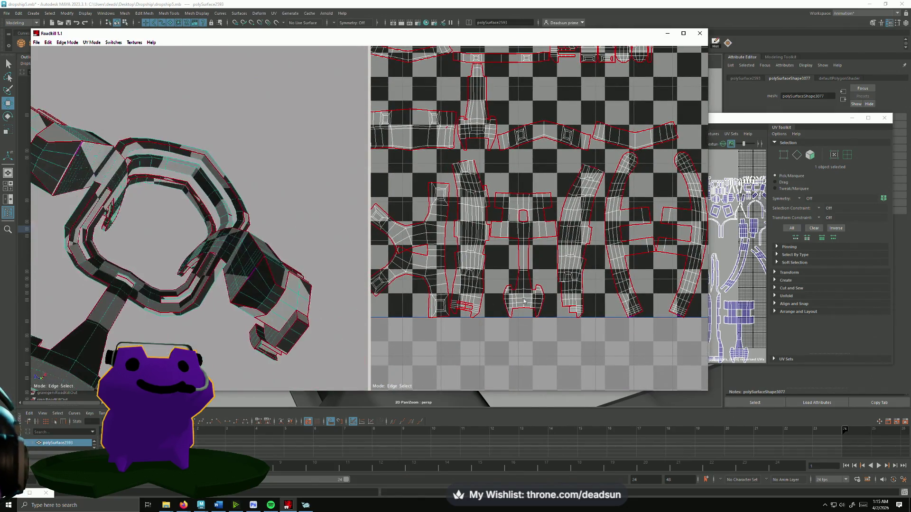
scroll(585, 290, "down", 2)
scroll(588, 291, "up", 6)
middle_click_drag(588, 291, 576, 278, "alt")
scroll(575, 279, "down", 5)
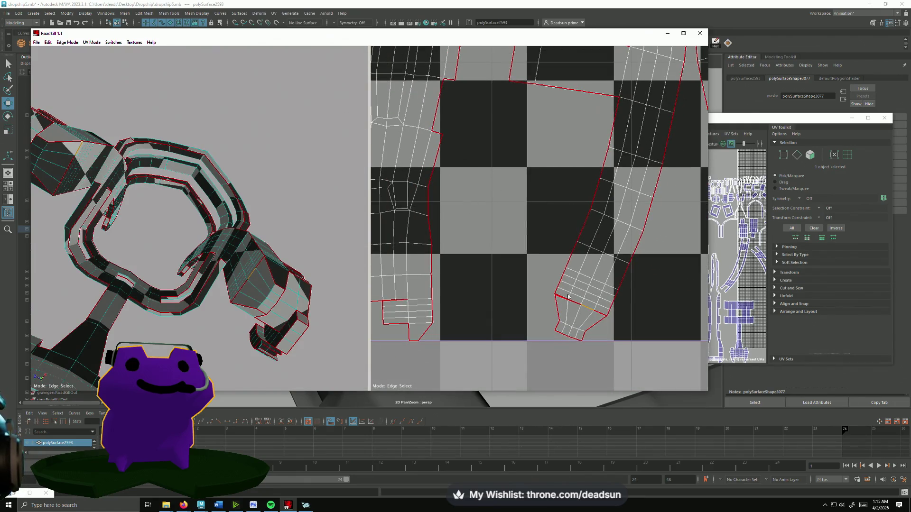
mouse_move(599, 314)
middle_mouse_down("alt")
mouse_move(595, 300)
mouse_move(491, 270)
middle_mouse_up("alt")
scroll(520, 290, "down", 8)
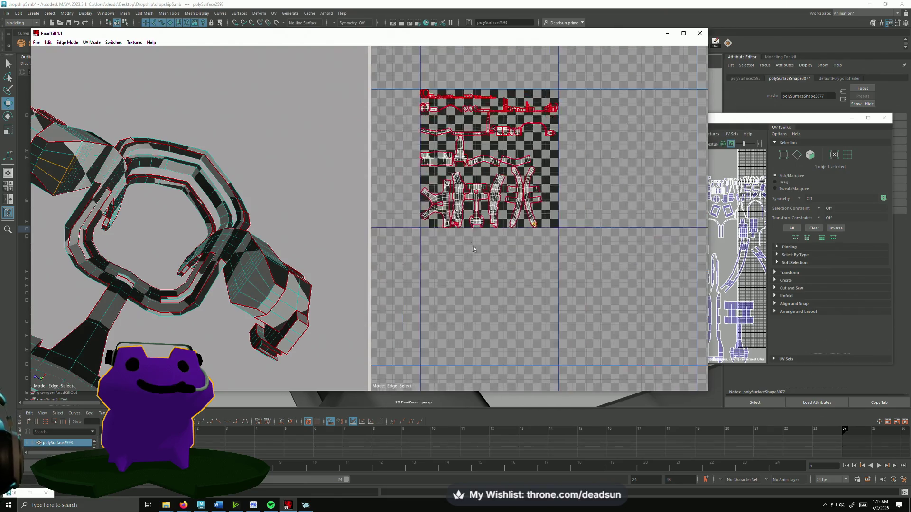
scroll(475, 246, "up", 2)
scroll(522, 342, "up", 5)
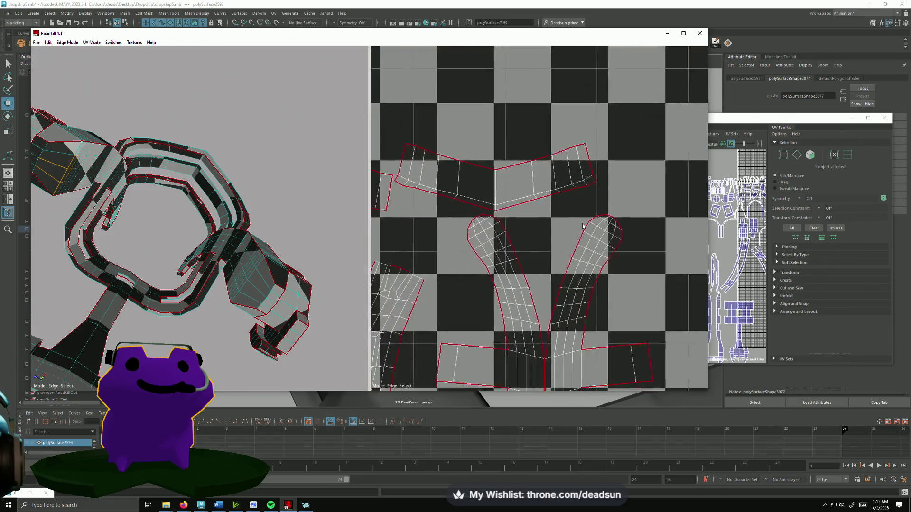
scroll(465, 294, "down", 2)
middle_click_drag(459, 282, 489, 243, "alt")
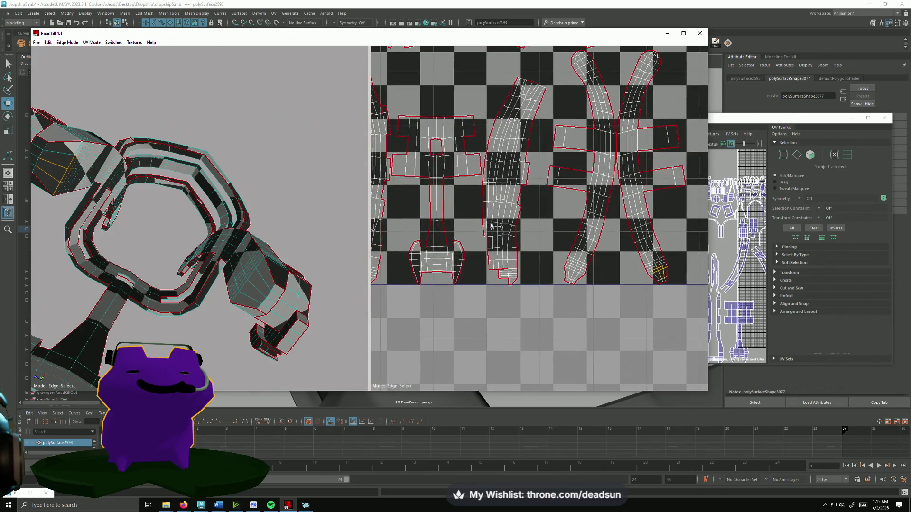
scroll(489, 244, "up", 3)
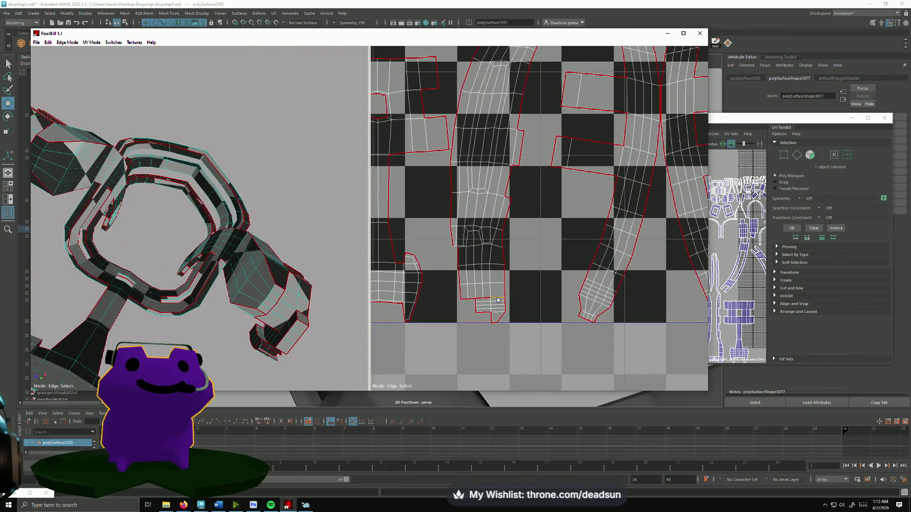
mouse_move(550, 280)
middle_mouse_down("alt")
mouse_move(514, 368)
mouse_move(537, 258)
mouse_move(559, 284)
mouse_move(571, 260)
mouse_move(531, 275)
middle_mouse_up("alt")
scroll(544, 264, "down", 3)
scroll(520, 286, "up", 2)
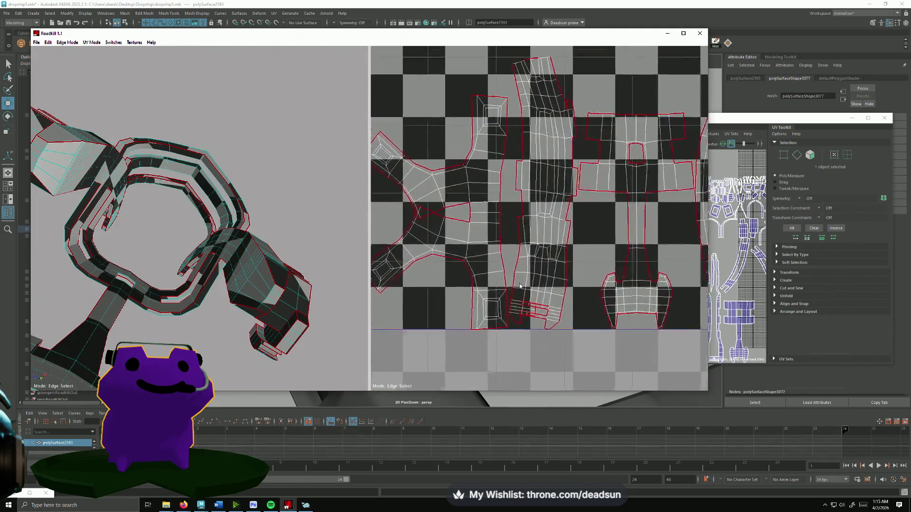
scroll(520, 285, "up", 5)
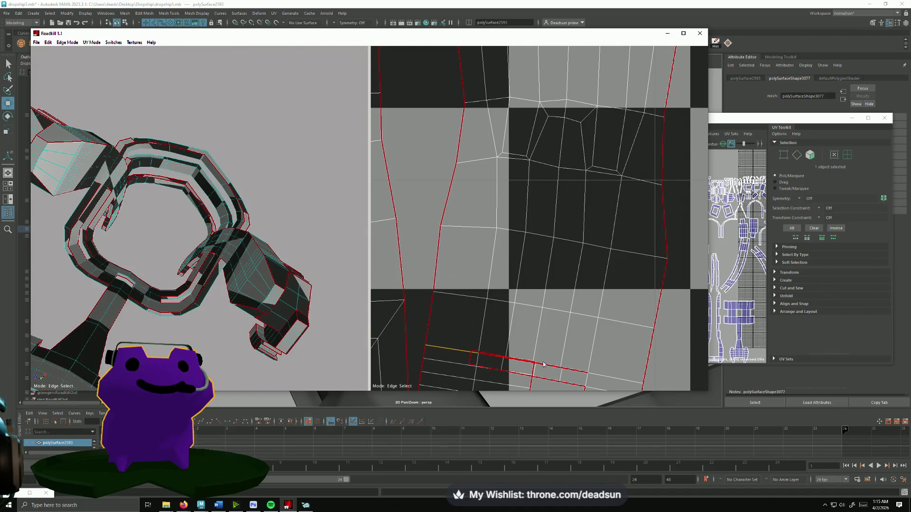
scroll(585, 354, "down", 6)
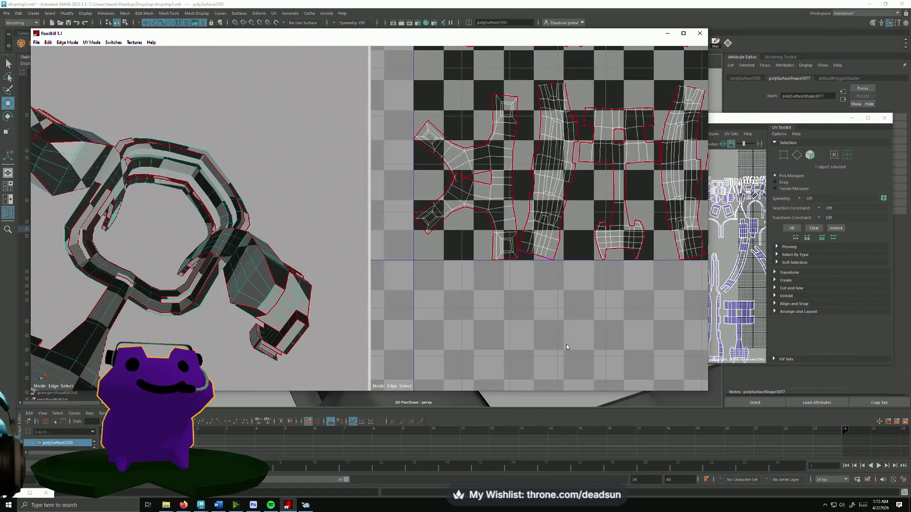
scroll(569, 344, "up", 1)
middle_click_drag(538, 354, 534, 364, "alt")
scroll(574, 357, "down", 2)
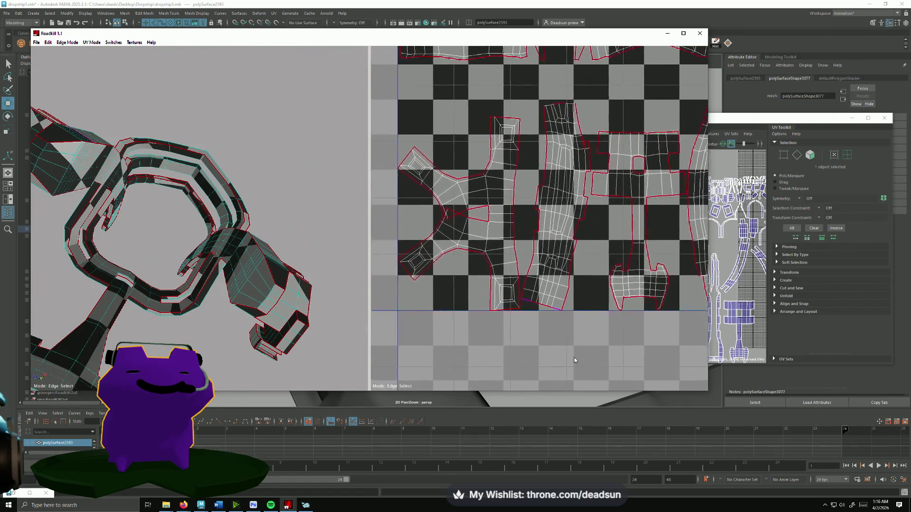
scroll(507, 283, "up", 2)
scroll(508, 283, "down", 5)
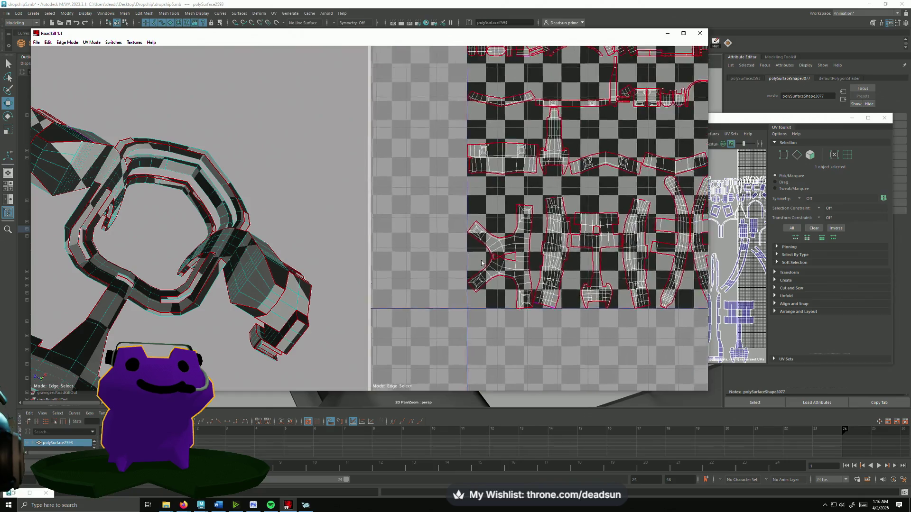
scroll(437, 211, "up", 5)
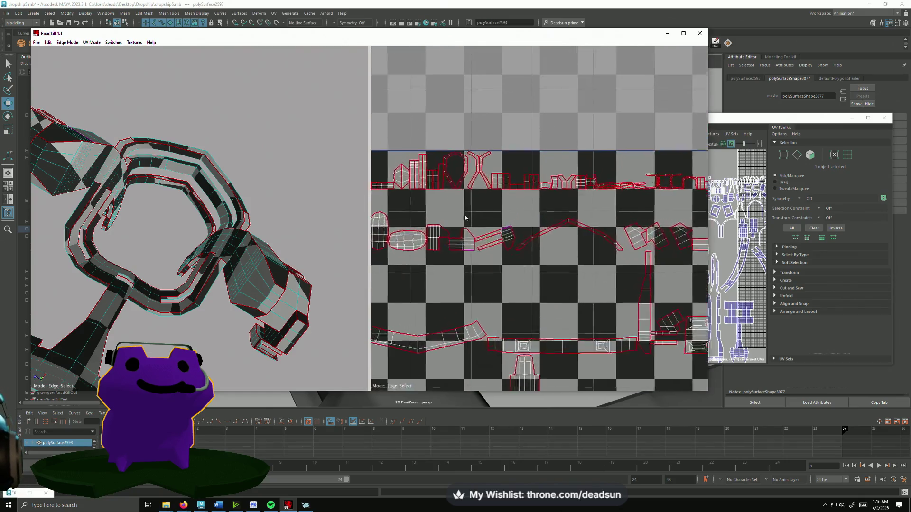
- Orbit to the strap and stitch its split UV shell back together
middle_click_drag(412, 207, 493, 217, "alt")
mouse_move(157, 223)
left_mouse_down("alt")
mouse_move(142, 231)
mouse_move(134, 283)
mouse_move(143, 287)
left_mouse_up("alt")
mouse_move(142, 287)
right_mouse_down("alt")
mouse_move(167, 293)
mouse_move(180, 246)
right_mouse_up("alt")
mouse_move(181, 246)
left_mouse_down("alt")
mouse_move(177, 214)
mouse_move(166, 211)
mouse_move(163, 231)
left_mouse_up("alt")
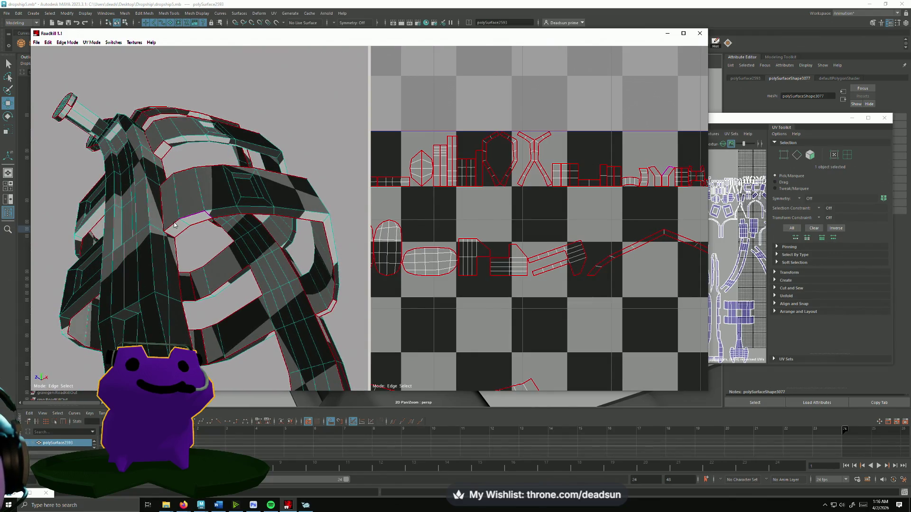
left_click(219, 298)
- View the strap from other sides and mark its edge loop as a seam
mouse_move(218, 298)
left_mouse_down("alt")
mouse_move(239, 269)
mouse_move(256, 281)
mouse_move(217, 239)
left_mouse_up("alt")
mouse_move(181, 166)
left_mouse_down("alt")
mouse_move(181, 223)
mouse_move(93, 215)
left_mouse_up("alt")
mouse_move(232, 214)
left_mouse_down("alt")
mouse_move(209, 264)
mouse_move(170, 229)
left_mouse_up("alt")
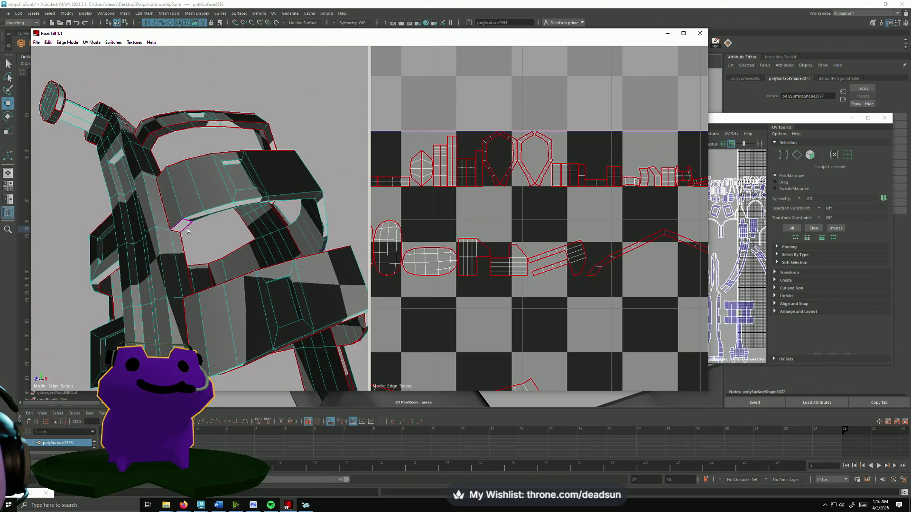
right_click_drag(230, 247, 230, 298, "alt")
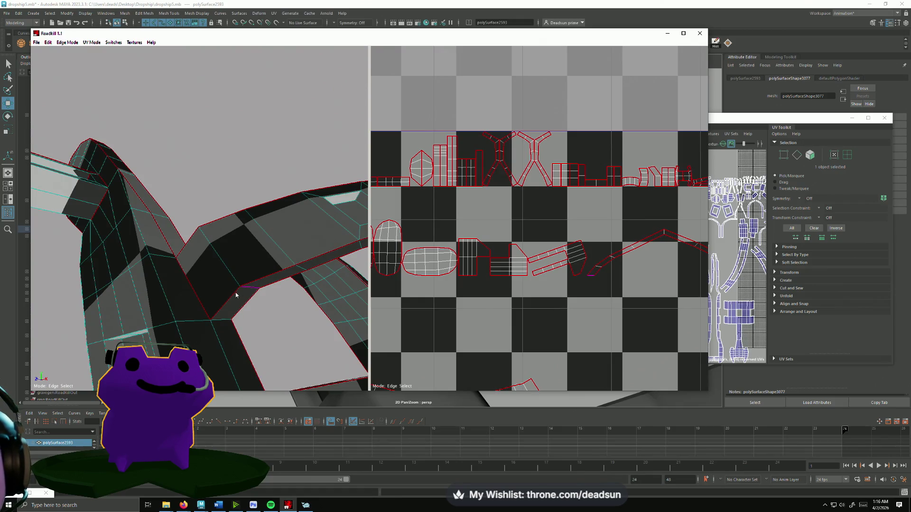
mouse_move(252, 285)
left_mouse_down("alt")
mouse_move(275, 284)
mouse_move(239, 282)
left_mouse_up("alt")
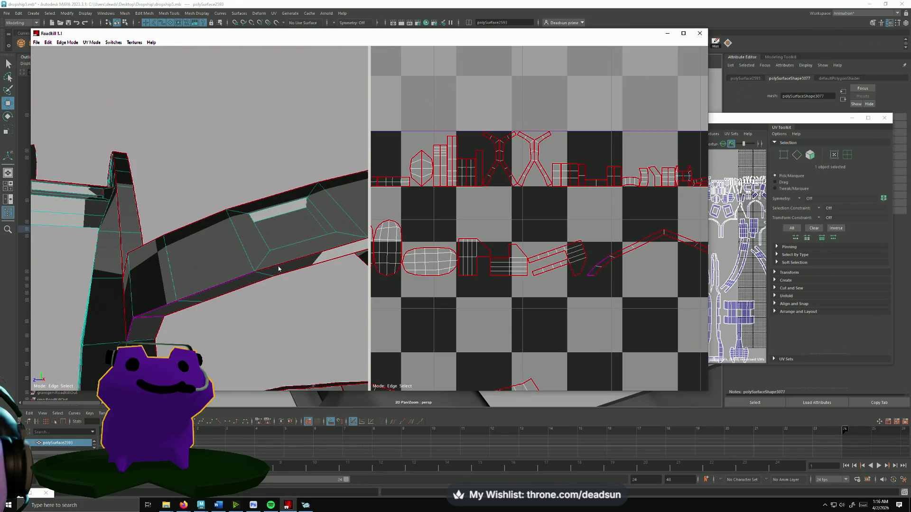
mouse_move(314, 278)
left_mouse_down("alt")
mouse_move(292, 289)
mouse_move(265, 284)
mouse_move(290, 286)
mouse_move(268, 270)
mouse_move(301, 281)
mouse_move(254, 275)
mouse_move(210, 317)
mouse_move(192, 309)
mouse_move(365, 296)
left_mouse_up("alt")
left_click(254, 262)
left_click(365, 296)
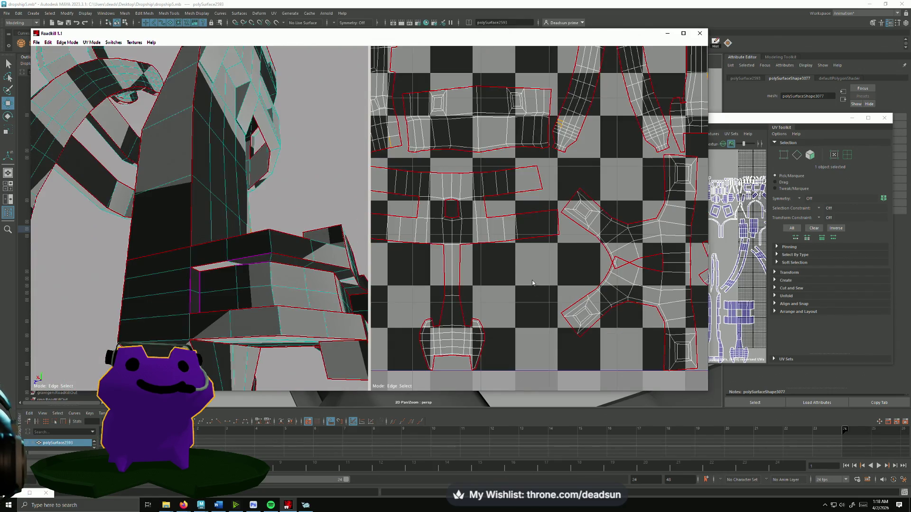
scroll(592, 240, "up", 3)
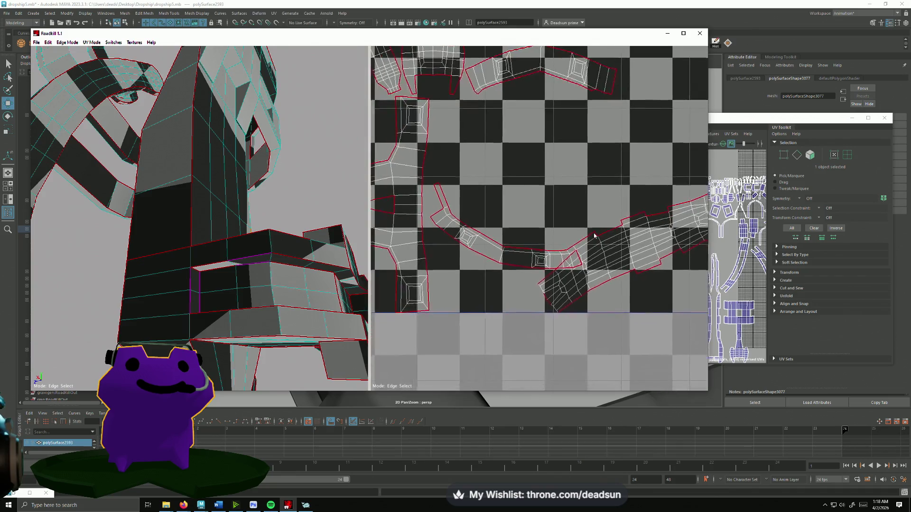
scroll(556, 259, "down", 5)
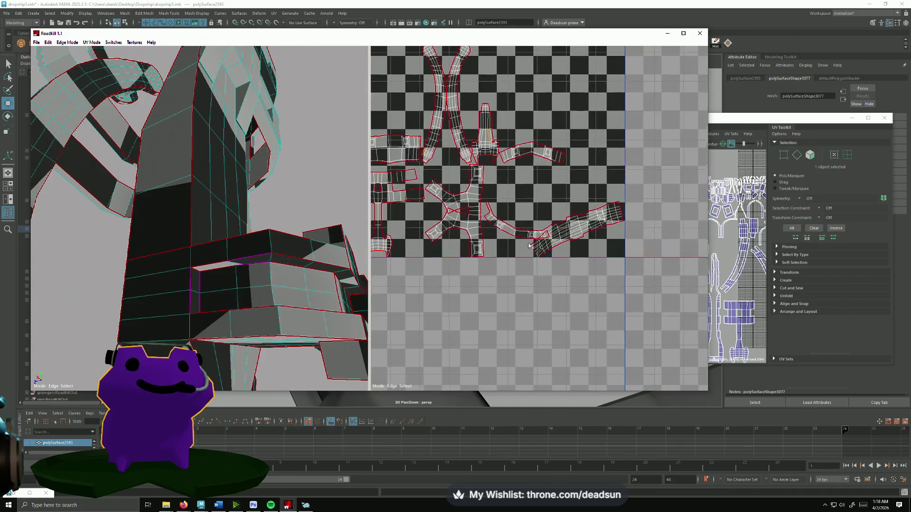
middle_click_drag(569, 232, 655, 231, "alt")
mouse_move(237, 303)
left_mouse_down("alt")
mouse_move(174, 310)
mouse_move(255, 327)
left_mouse_up("alt")
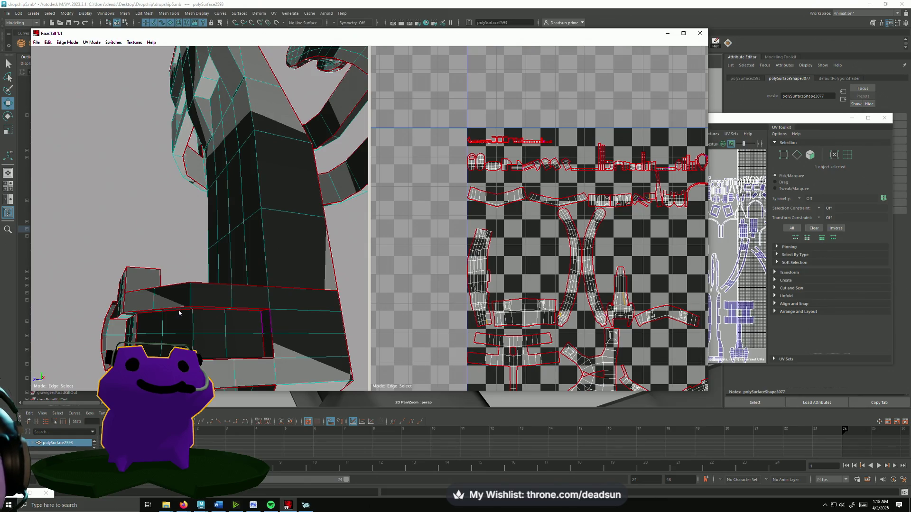
left_click_drag(154, 333, 245, 268, "alt")
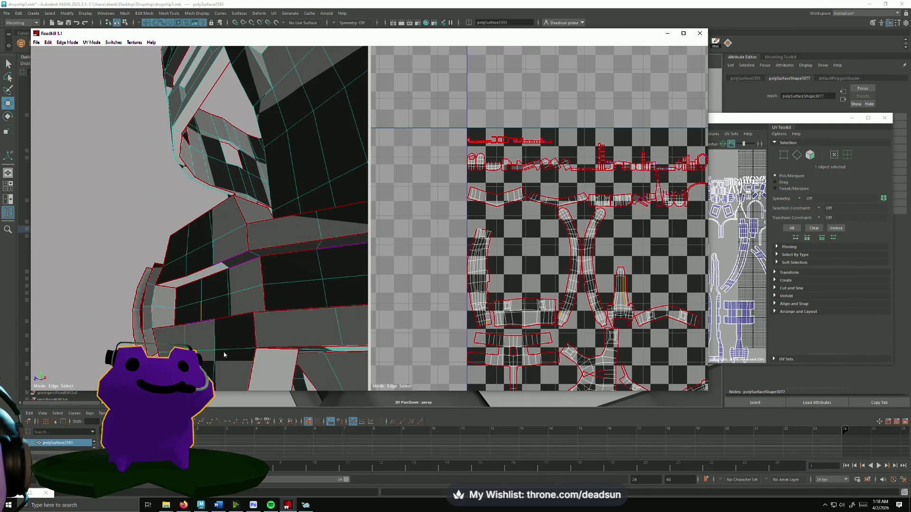
mouse_move(219, 357)
left_mouse_down("alt")
mouse_move(261, 370)
mouse_move(203, 363)
left_mouse_up("alt")
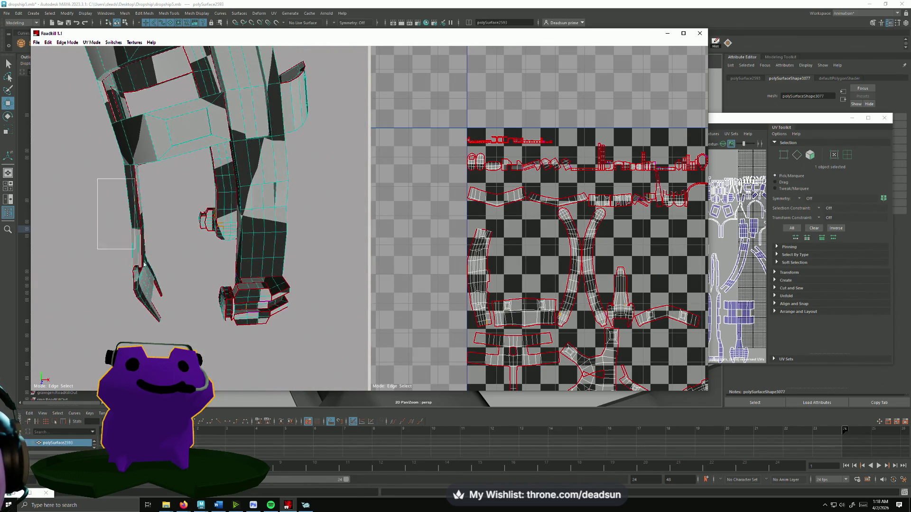
left_click_drag(192, 331, 214, 308, "alt")
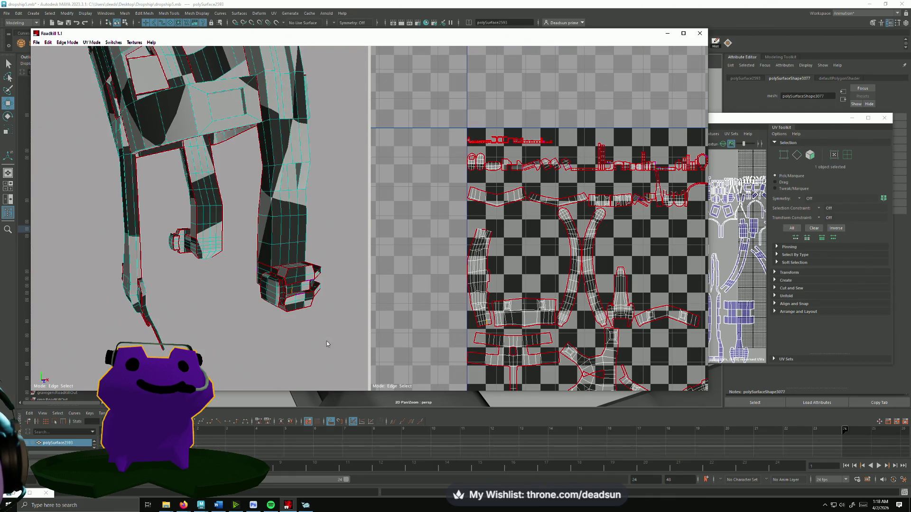
scroll(418, 182, "up", 5)
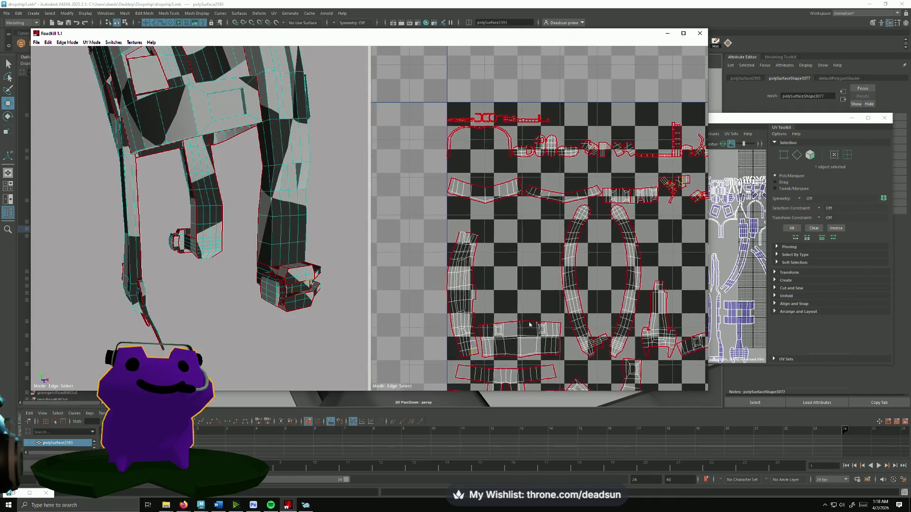
- Press L to repack all UV shells into the 0–1 tile
scroll(419, 181, "up", 5)
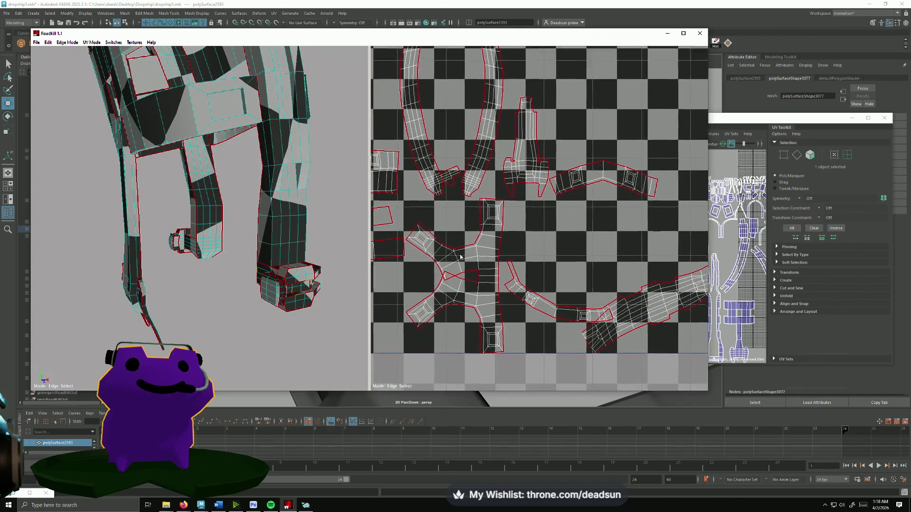
scroll(550, 253, "up", 4)
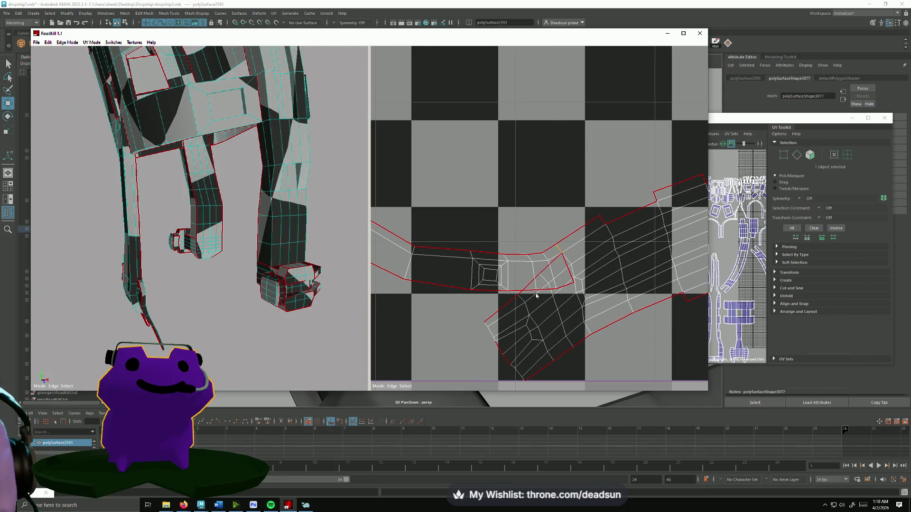
scroll(536, 295, "down", 6)
scroll(547, 369, "up", 3)
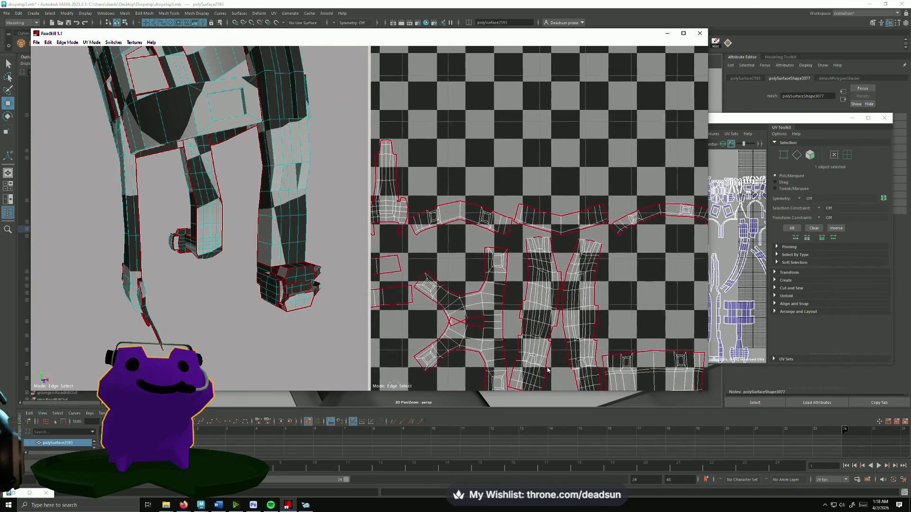
scroll(561, 293, "up", 2)
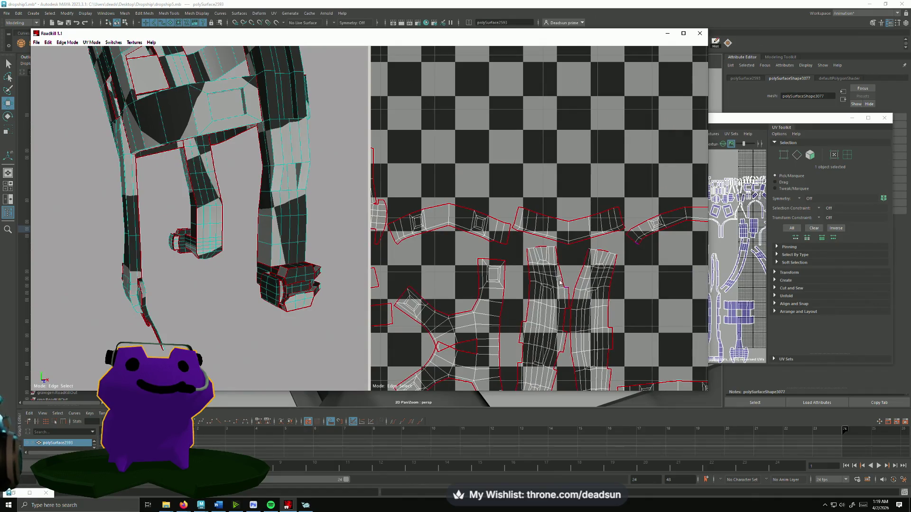
key("l")
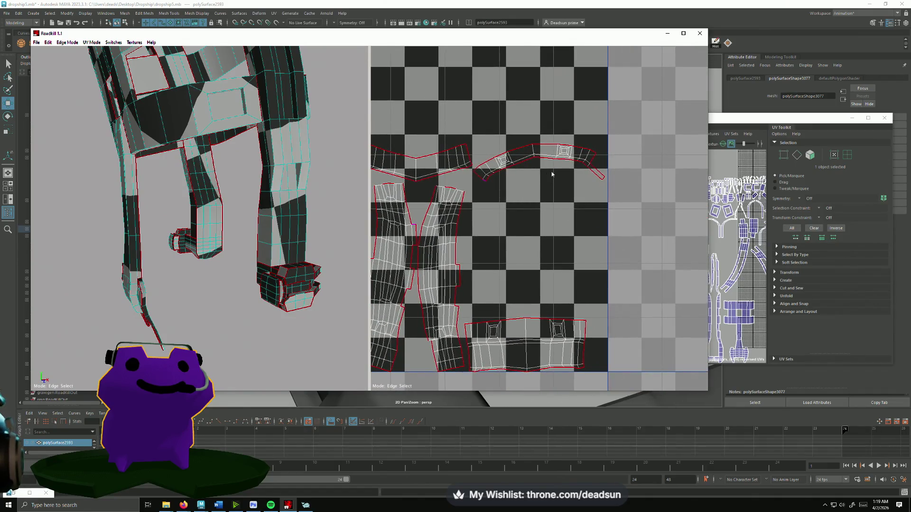
scroll(552, 174, "up", 3)
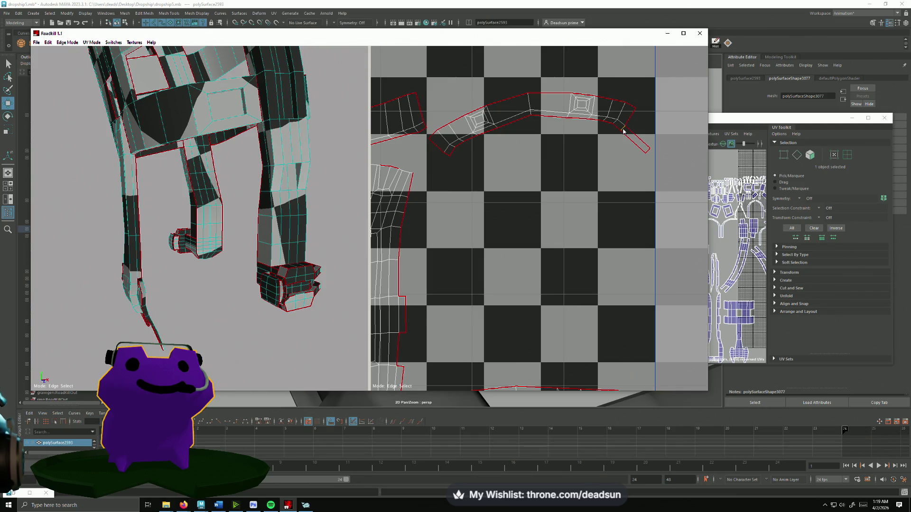
scroll(575, 184, "down", 6)
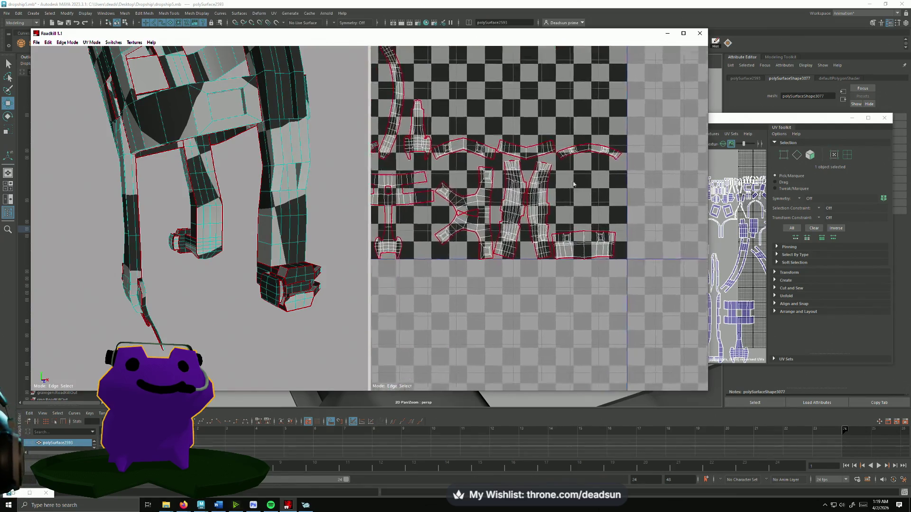
- Zoom around the tile to inspect the packed leg shells and the arched strip
middle_click_drag(575, 184, 538, 304)
scroll(455, 255, "up", 4)
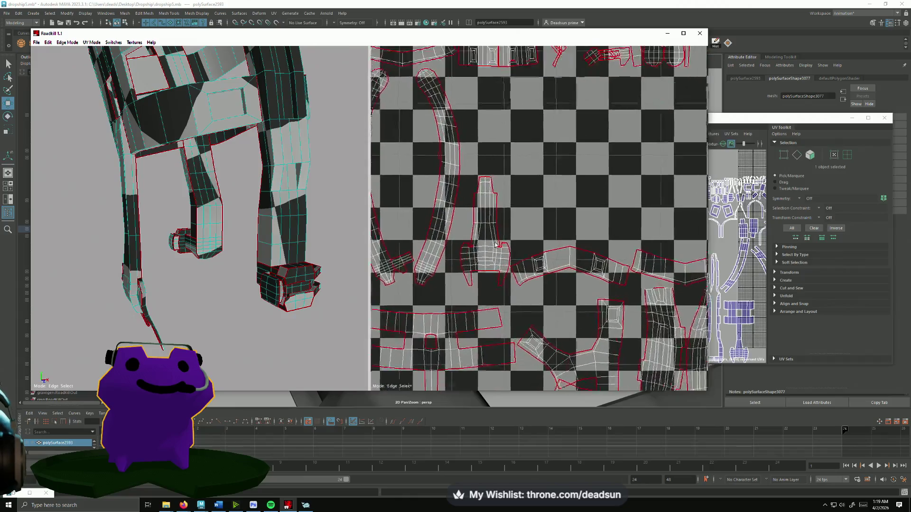
scroll(454, 255, "up", 4)
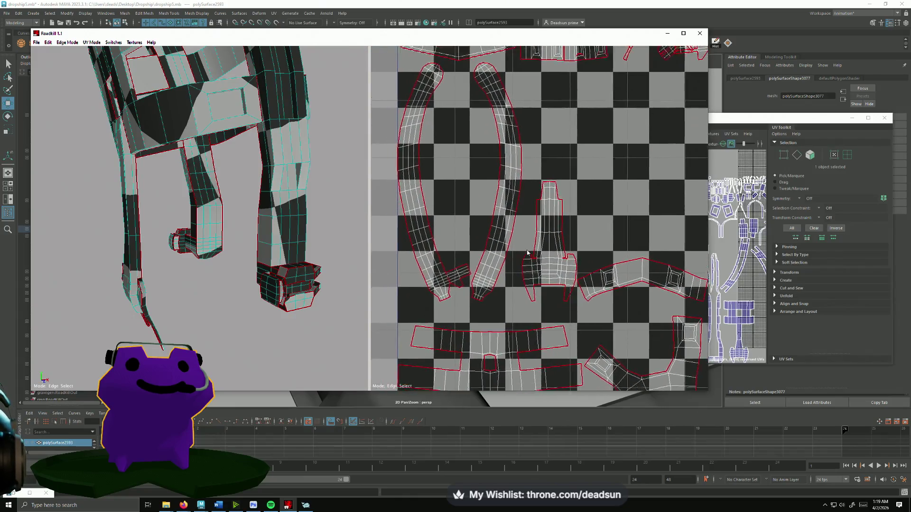
scroll(444, 254, "up", 6)
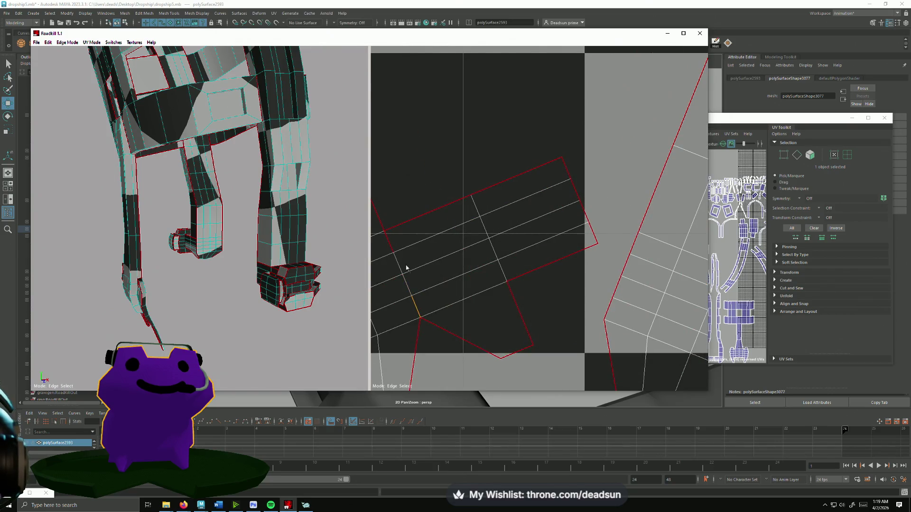
scroll(530, 229, "down", 10)
scroll(441, 317, "up", 3)
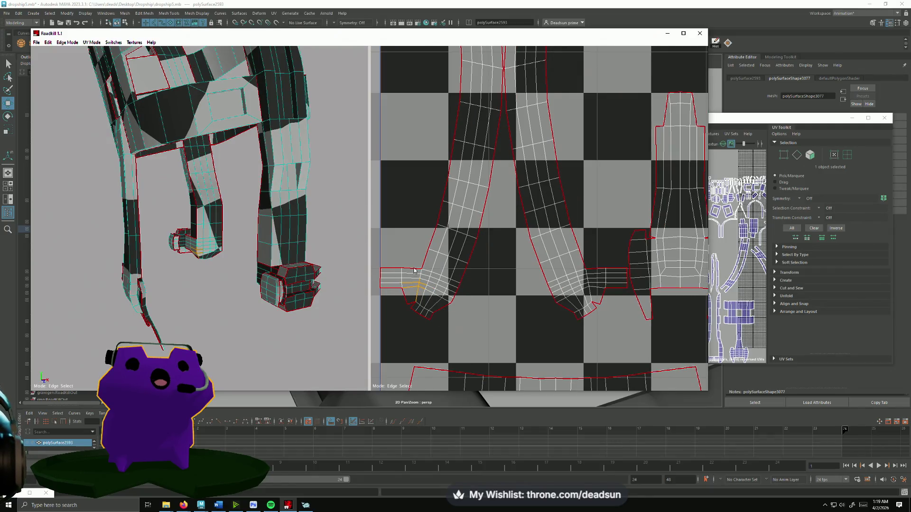
scroll(446, 294, "down", 5)
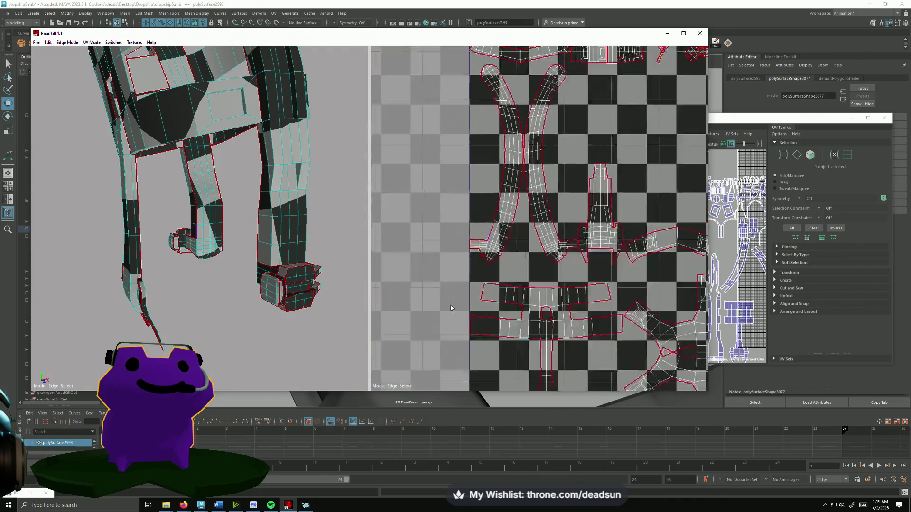
scroll(442, 298, "up", 4)
scroll(200, 293, "up", 2)
mouse_move(200, 292)
left_mouse_down("alt")
mouse_move(297, 289)
mouse_move(206, 291)
mouse_move(215, 294)
left_mouse_up("alt")
scroll(215, 297, "up", 5)
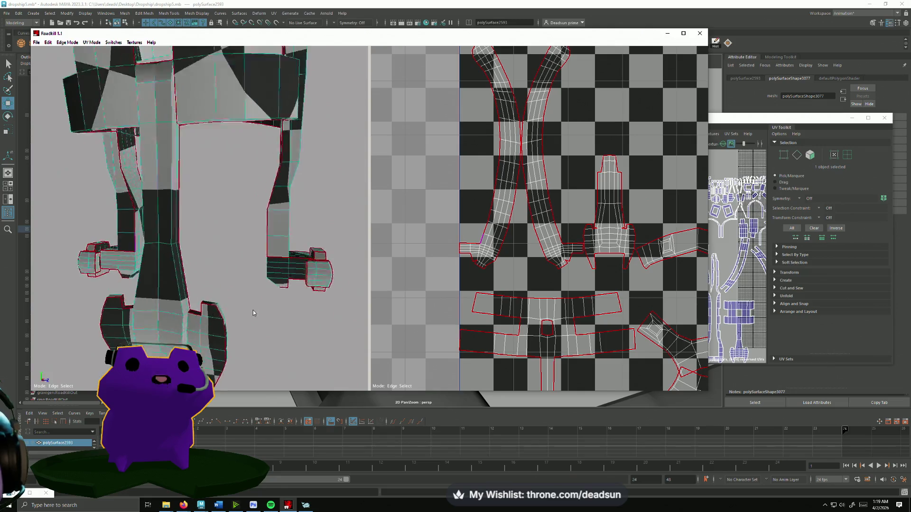
left_click_drag(287, 299, 210, 295, "alt")
mouse_move(321, 235)
left_mouse_down("alt")
mouse_move(315, 301)
mouse_move(276, 301)
left_mouse_up("alt")
mouse_move(262, 311)
left_mouse_down("alt")
mouse_move(152, 320)
mouse_move(163, 327)
mouse_move(192, 287)
mouse_move(205, 306)
left_mouse_up("alt")
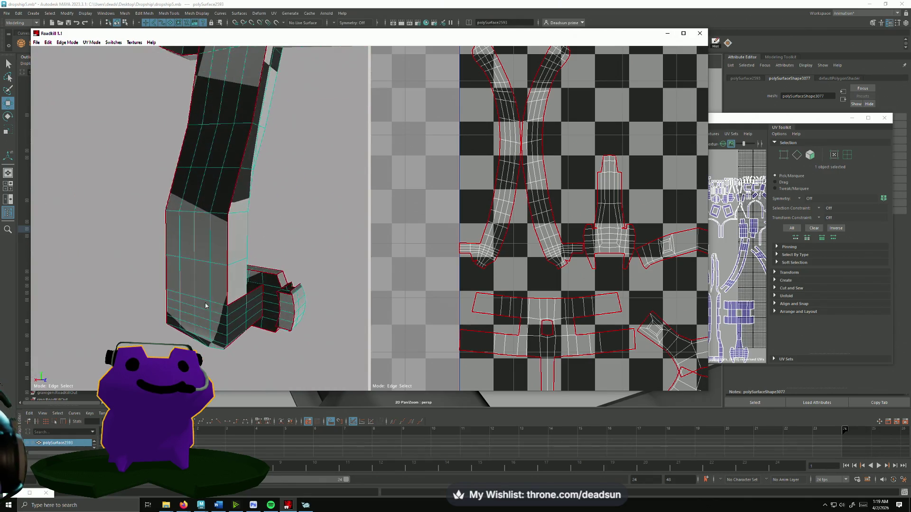
mouse_move(283, 293)
left_mouse_down("alt")
mouse_move(93, 300)
mouse_move(245, 295)
mouse_move(306, 261)
mouse_move(358, 276)
mouse_move(406, 254)
mouse_move(435, 276)
mouse_move(360, 261)
left_mouse_up("alt")
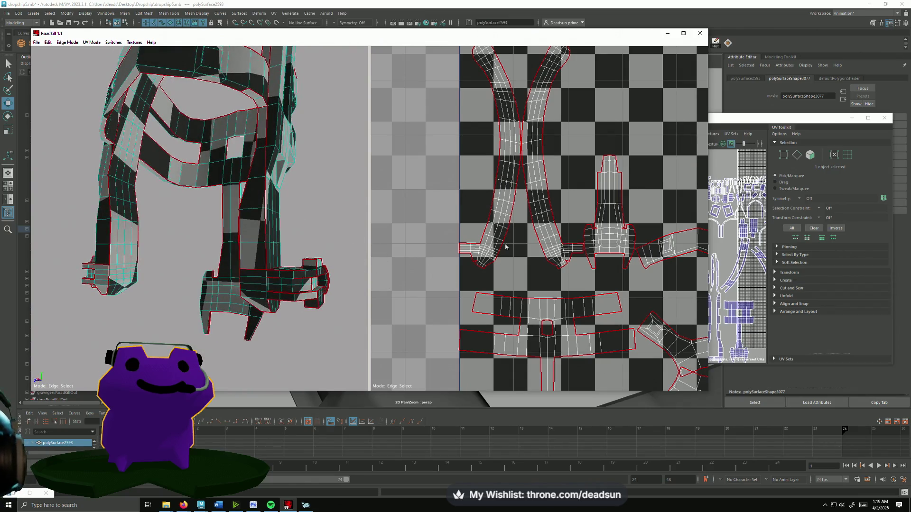
- Mark the first two hand edges as seams
scroll(506, 247, "up", 6)
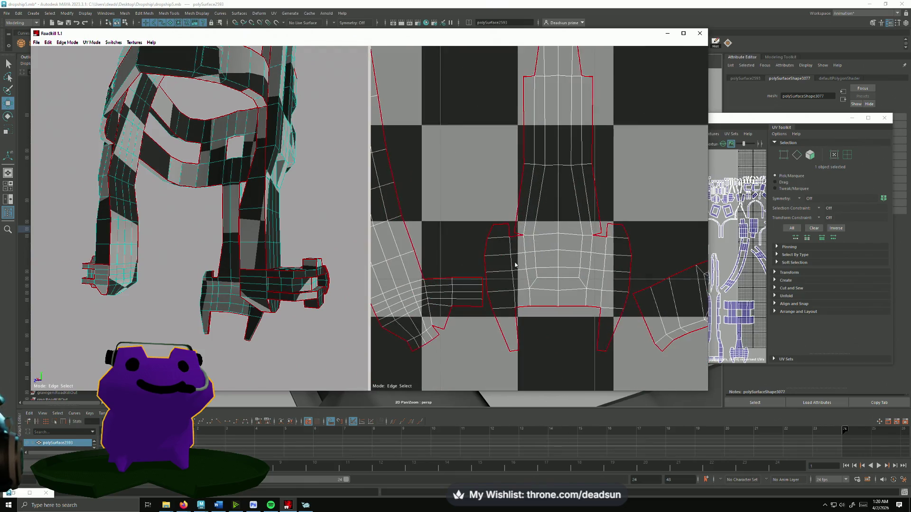
scroll(549, 257, "down", 10)
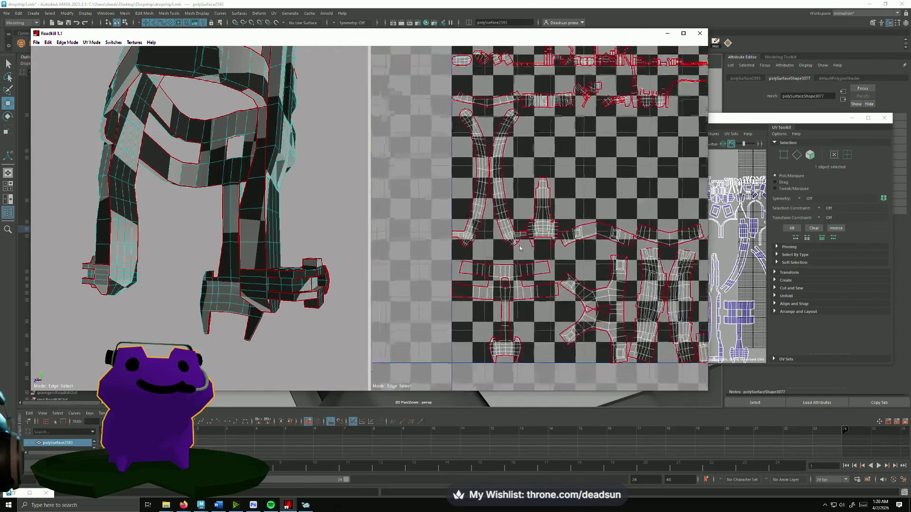
scroll(488, 229, "up", 3)
scroll(487, 229, "up", 8)
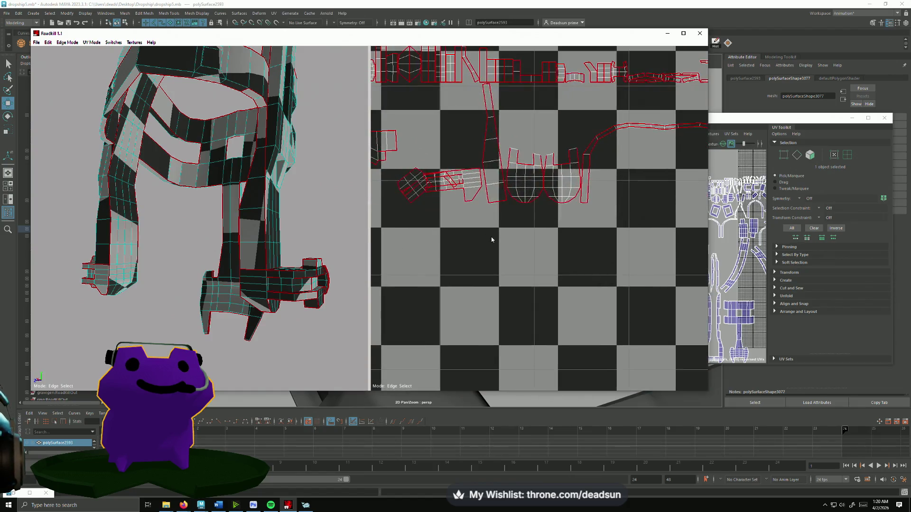
scroll(511, 216, "up", 2)
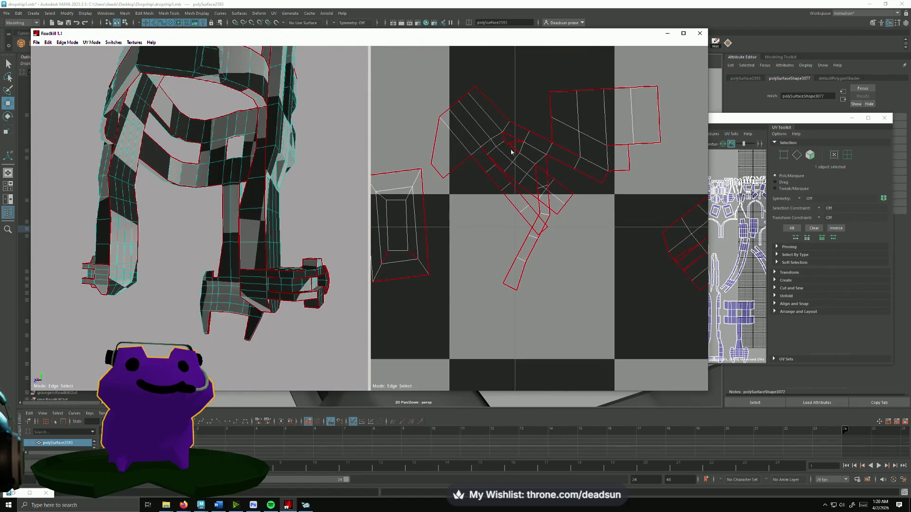
left_click(509, 149)
left_click(510, 177)
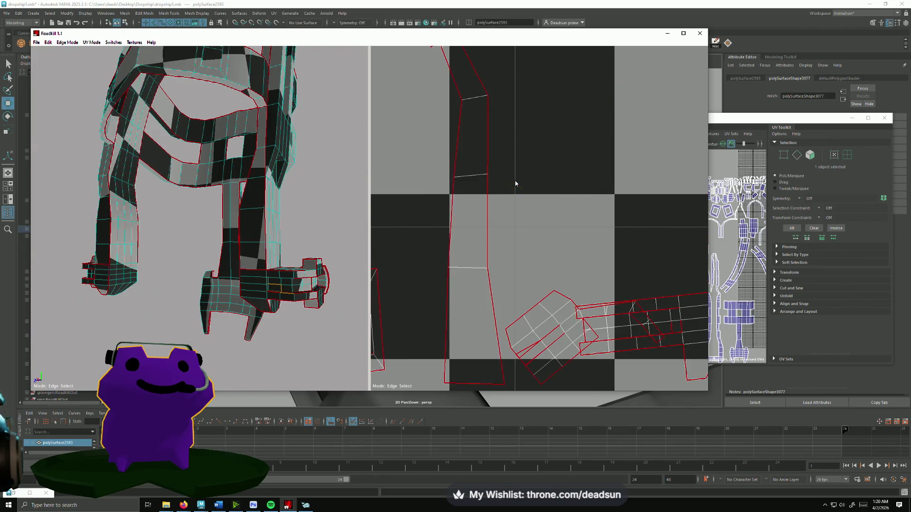
scroll(529, 292, "down", 3)
scroll(537, 298, "up", 2)
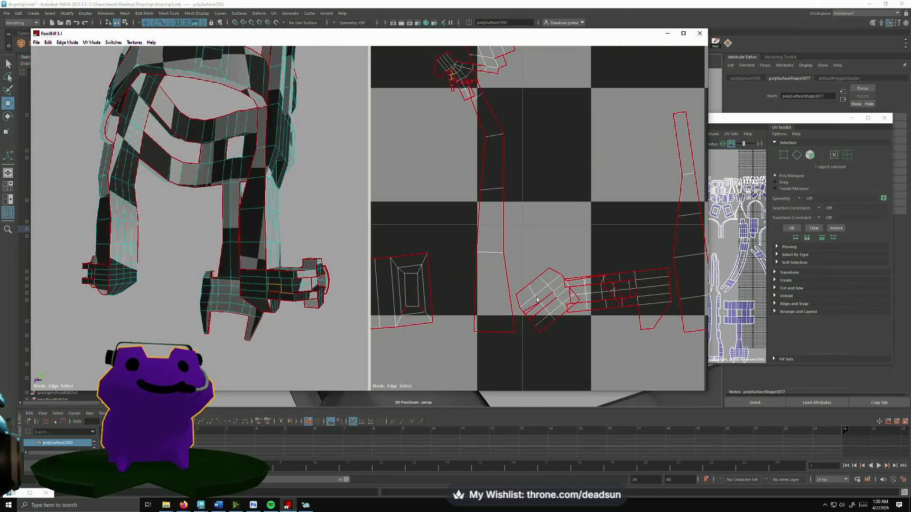
- Cut seam edges across the square shell and the hand's right side
left_click(550, 313)
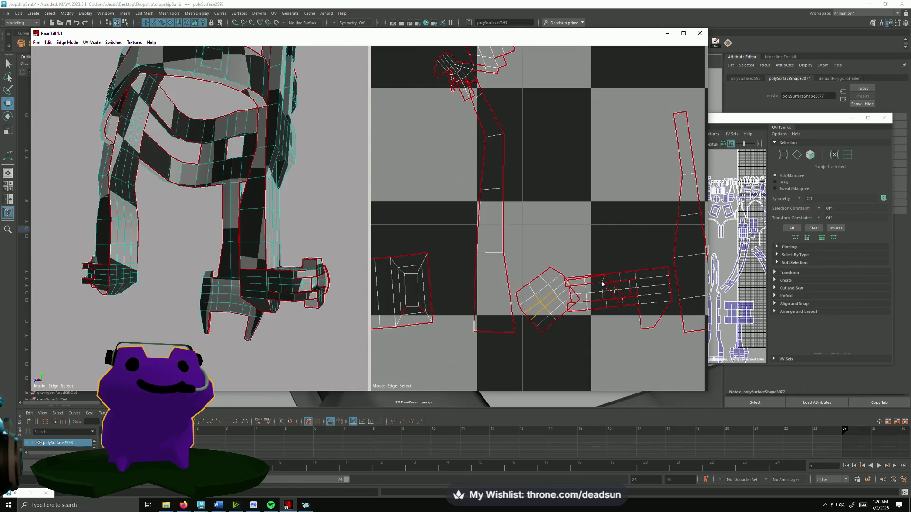
left_click(641, 298)
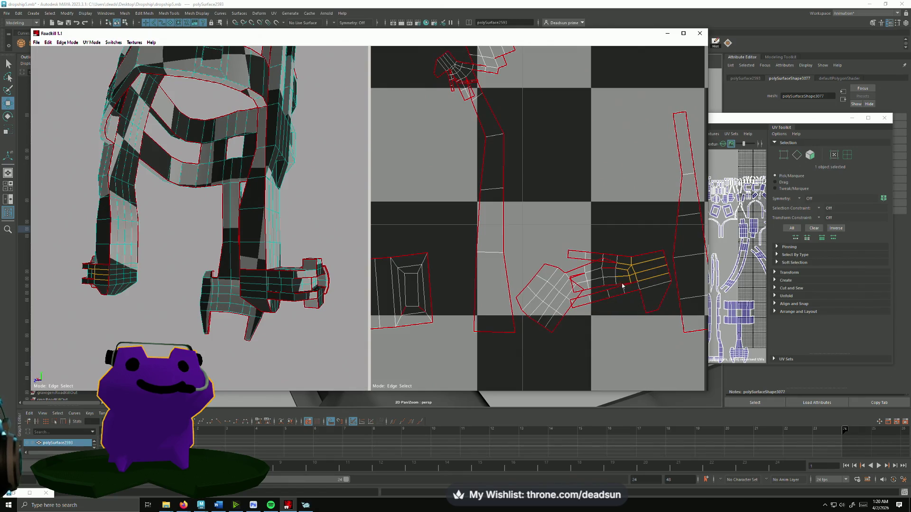
left_click(605, 276)
left_click(579, 275)
left_click(583, 295)
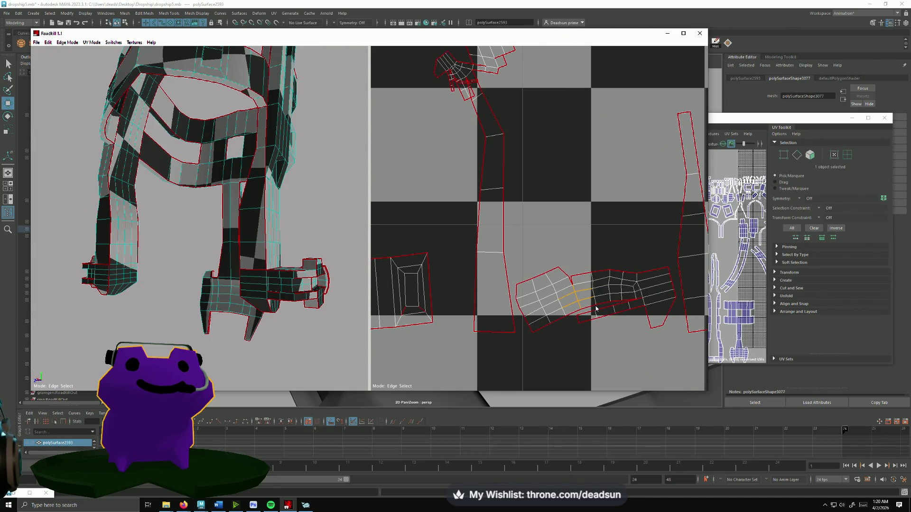
left_click(601, 315)
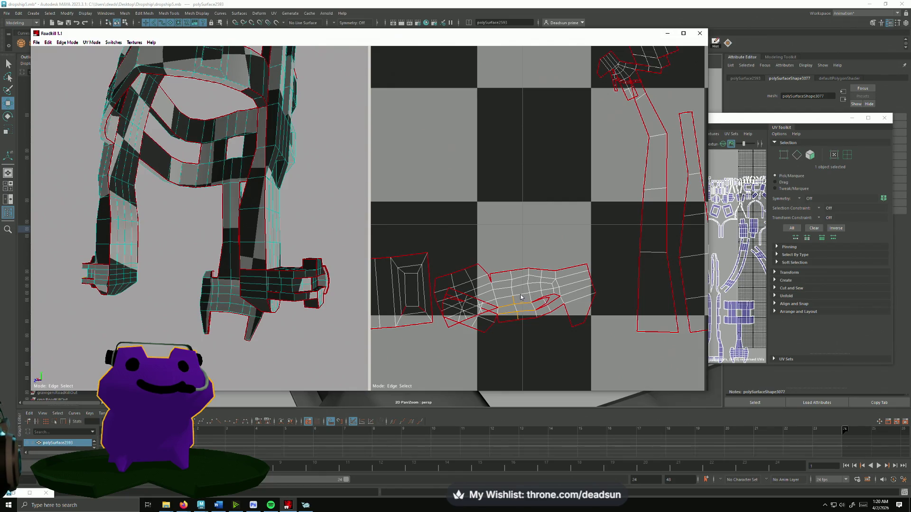
left_click(561, 303)
- Cut seams on the hand's left part and base so it unwraps upright
left_click(492, 282)
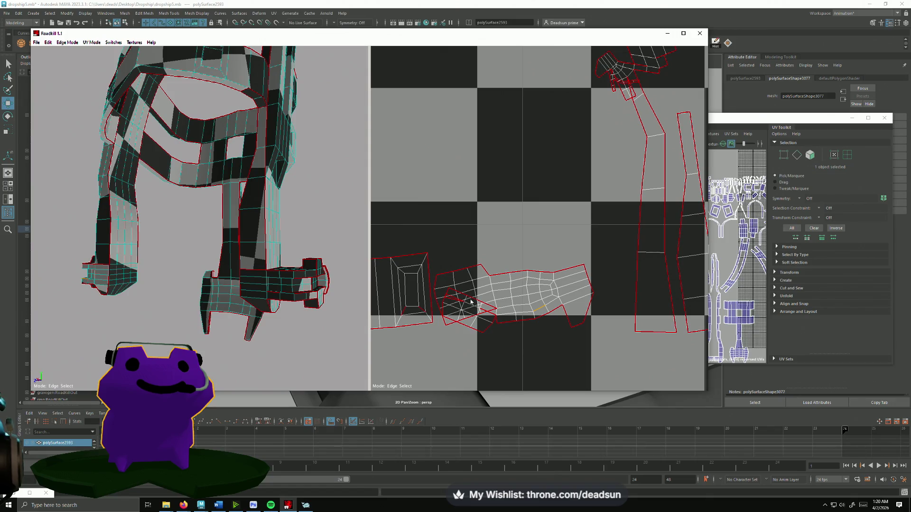
left_click(497, 322)
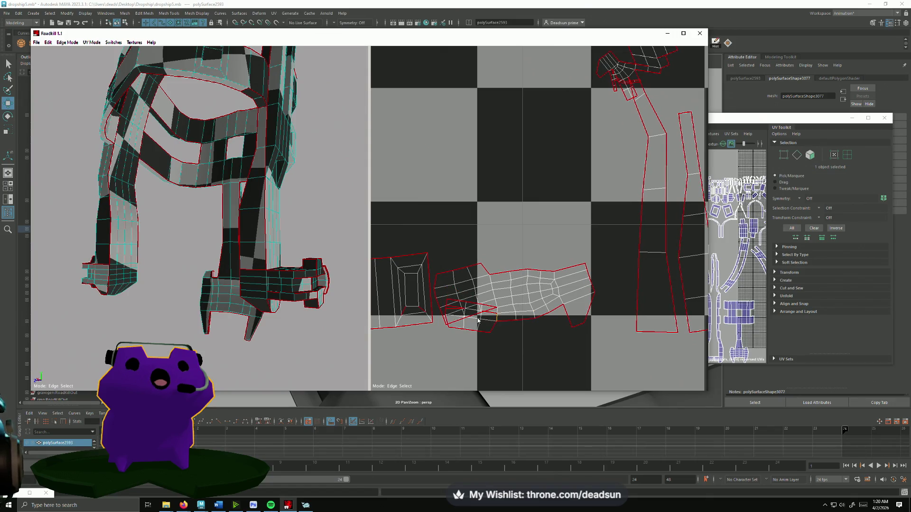
left_click(496, 311)
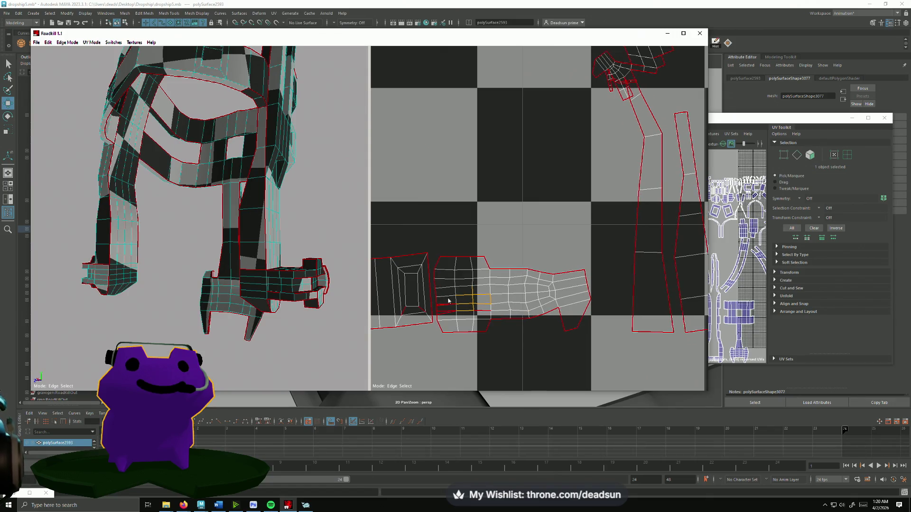
left_click(473, 314)
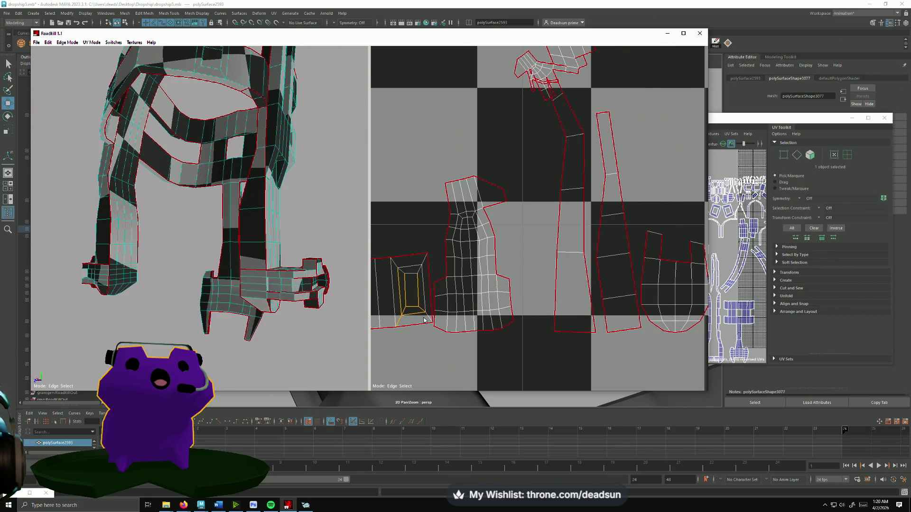
- Pan up to the upper shells and cut a seam on the top shell
scroll(424, 321, "down", 5)
scroll(500, 303, "up", 4)
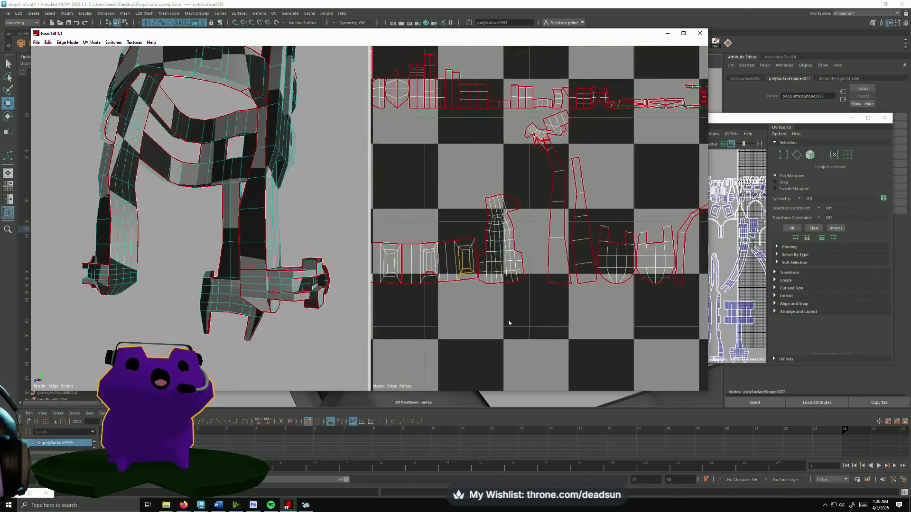
scroll(521, 240, "up", 10)
mouse_move(519, 213)
middle_mouse_down()
mouse_move(528, 271)
mouse_move(526, 386)
middle_mouse_up()
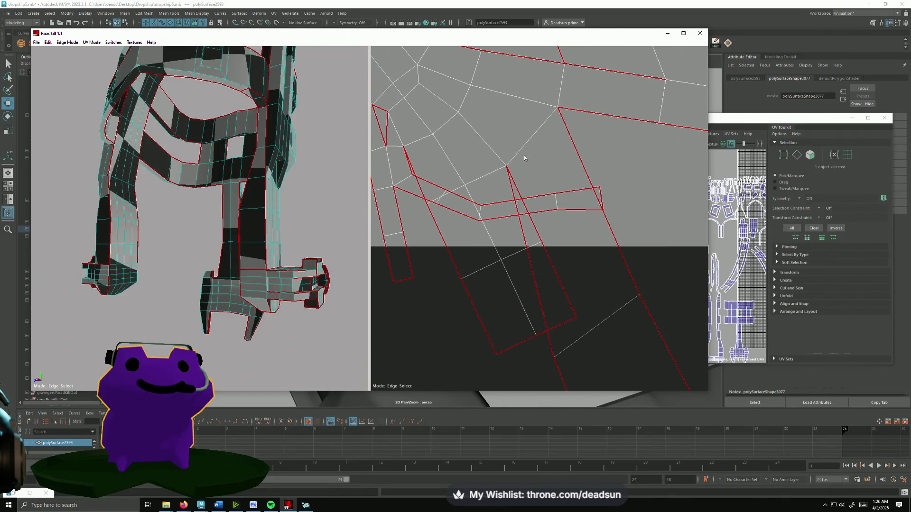
scroll(524, 157, "down", 5)
scroll(536, 195, "up", 3)
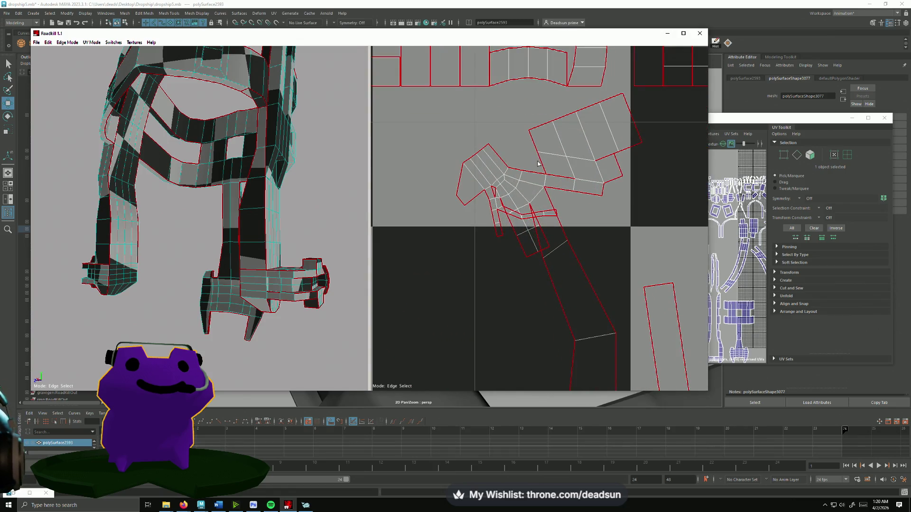
left_click(547, 173)
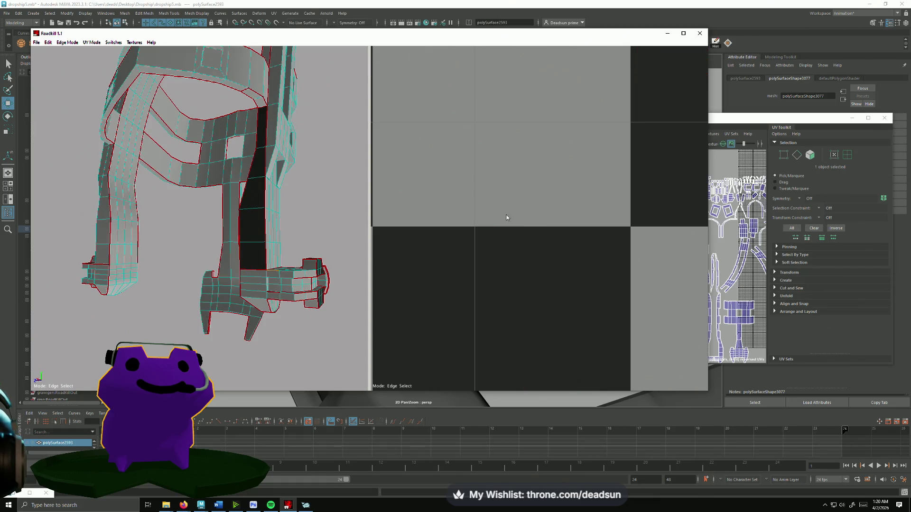
- Cut seams on the shoulder shell, splitting it and re-unfolding it
scroll(513, 204, "down", 5)
scroll(523, 245, "up", 8)
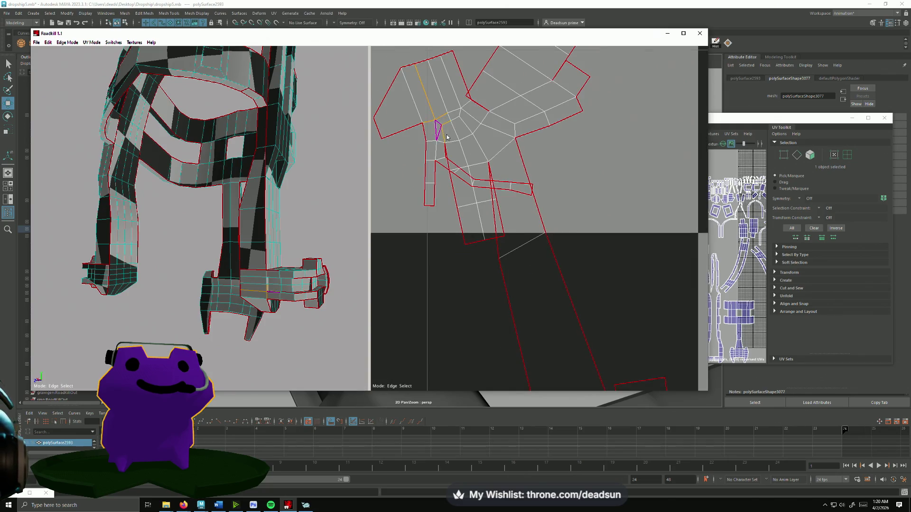
left_click(447, 137)
scroll(456, 248, "down", 5)
scroll(427, 195, "up", 3)
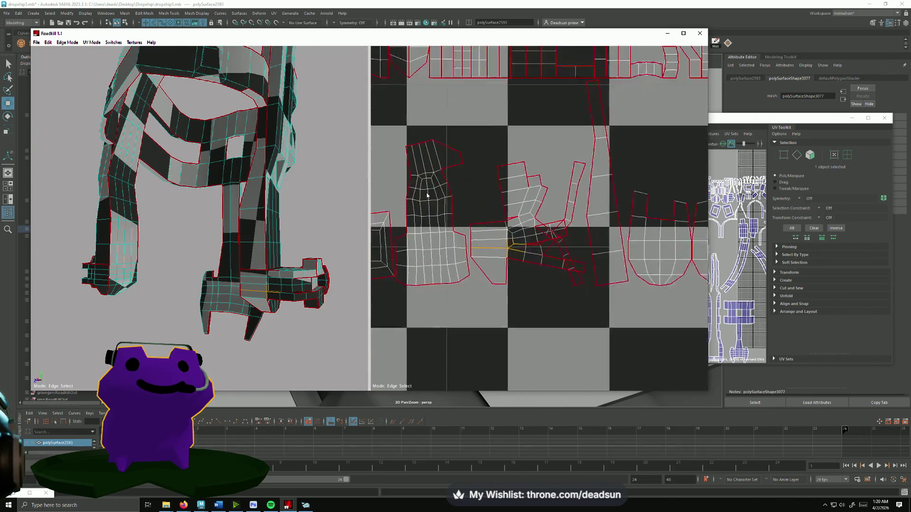
left_click(532, 243)
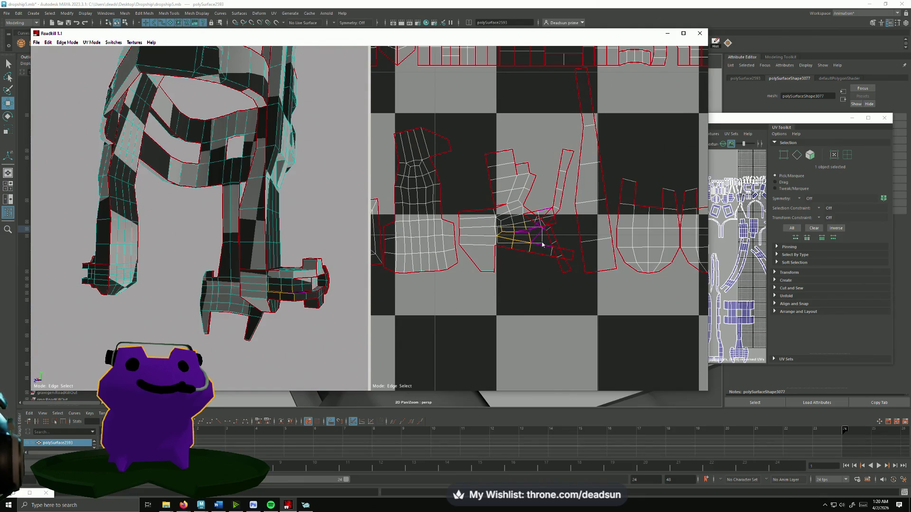
left_click(541, 244)
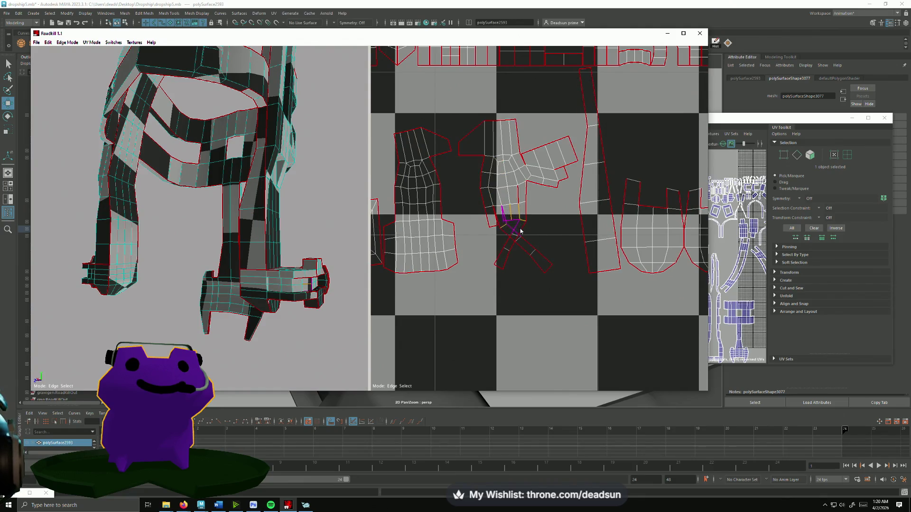
left_click(521, 231)
left_click(427, 249)
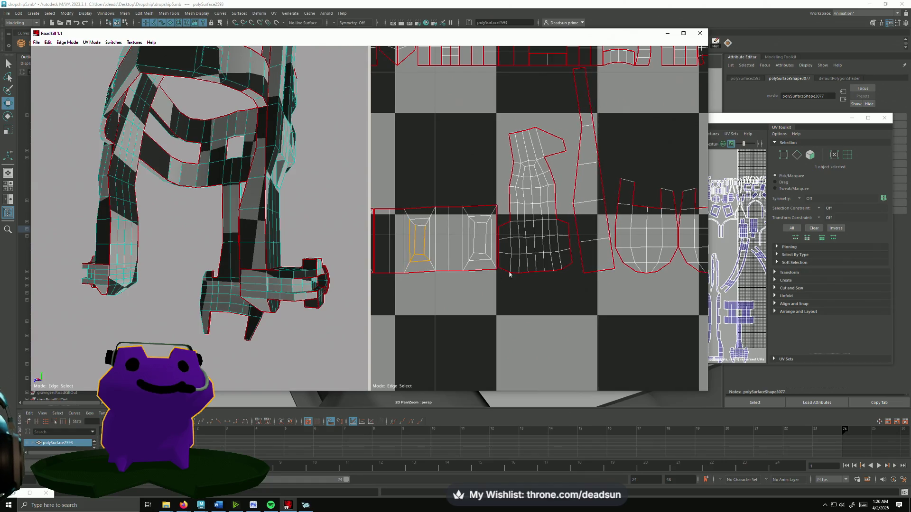
- Mark a column and a lower row of edges as seams on the lower shells
scroll(528, 265, "down", 3)
scroll(603, 219, "up", 10)
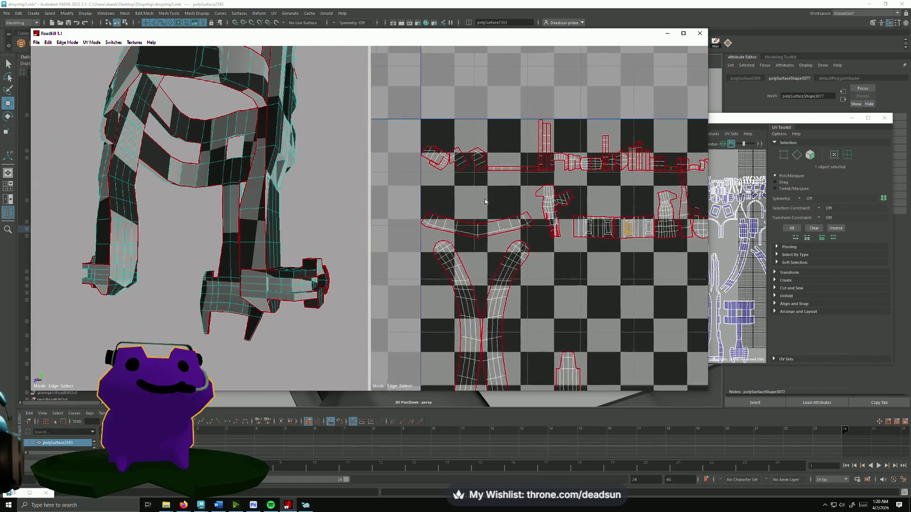
middle_click_drag(592, 190, 554, 187)
left_click(573, 193)
left_click_drag(642, 295, 641, 297)
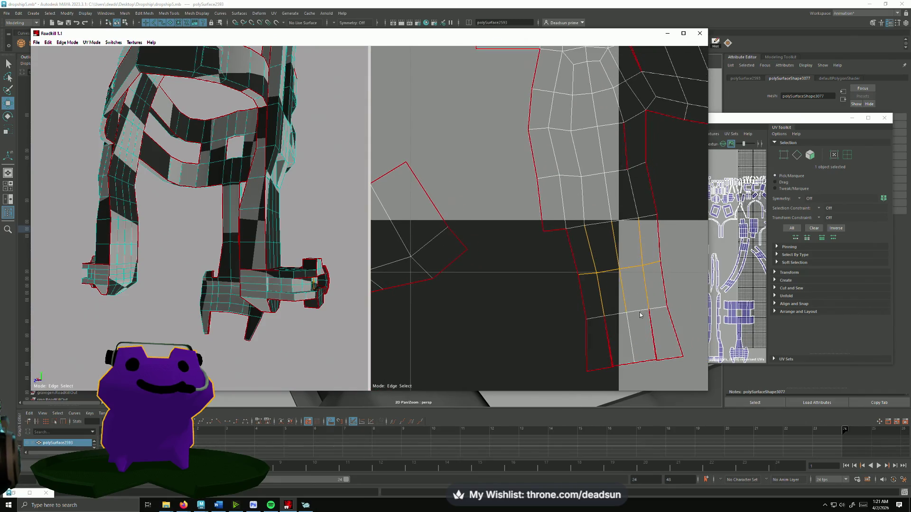
left_click_drag(605, 335, 649, 307)
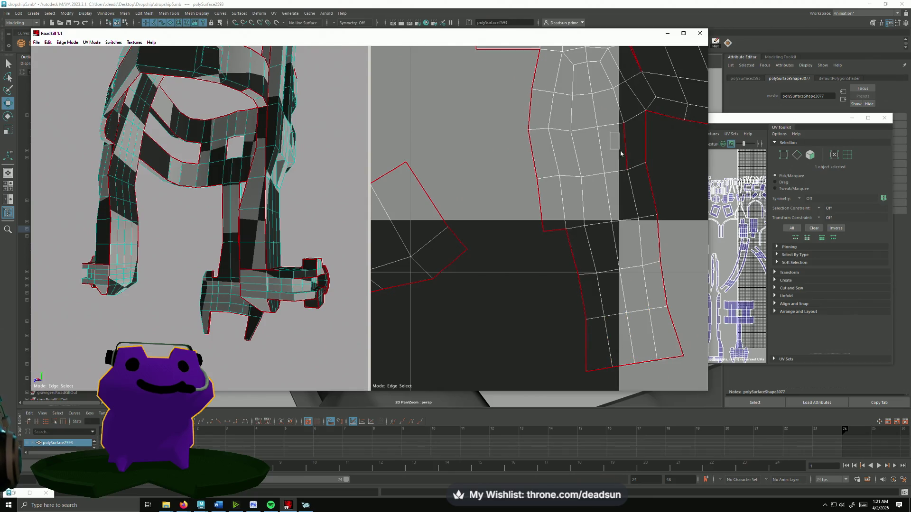
left_click_drag(653, 76, 655, 78)
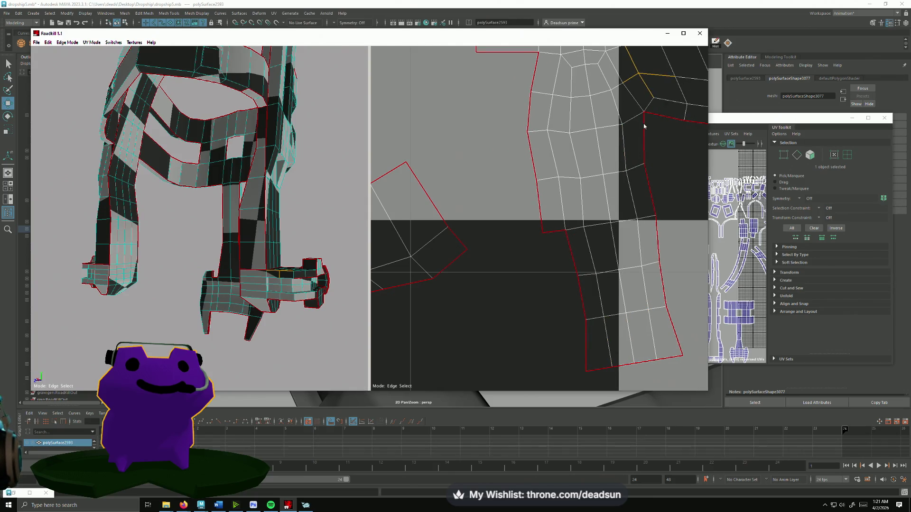
left_click(651, 147)
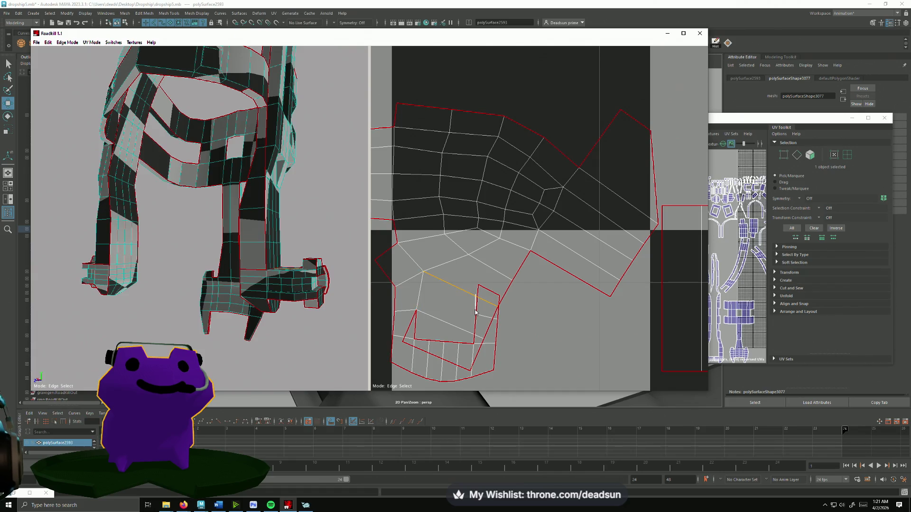
left_click(413, 336)
scroll(530, 341, "down", 5)
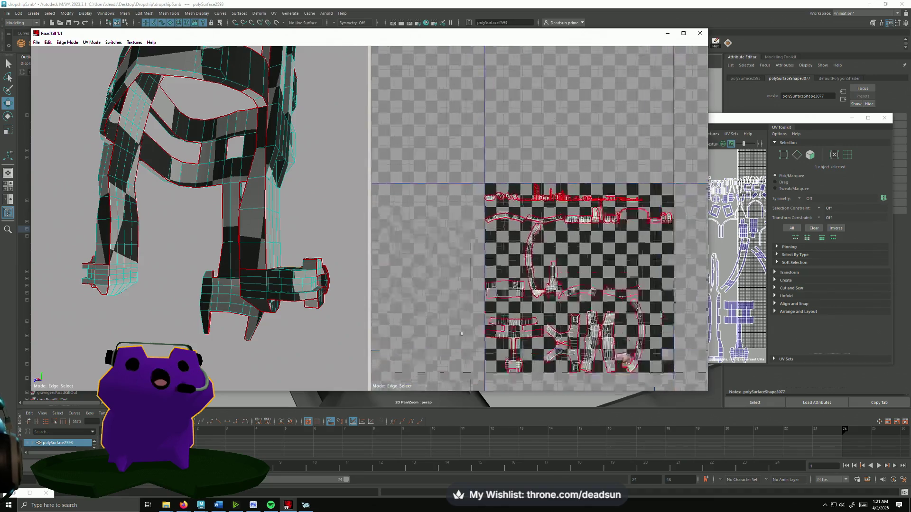
scroll(569, 294, "up", 2)
scroll(572, 269, "down", 1)
scroll(571, 269, "up", 6)
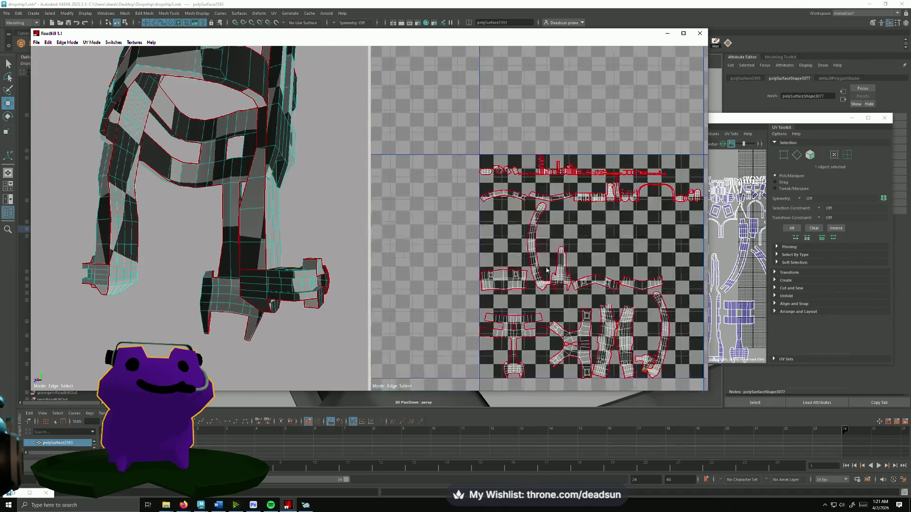
scroll(534, 231, "down", 3)
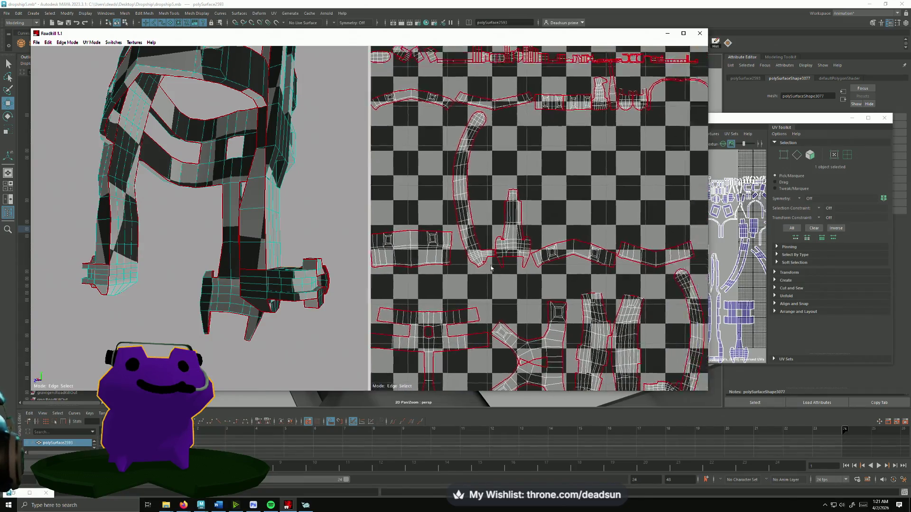
scroll(480, 252, "down", 2)
scroll(480, 269, "up", 5)
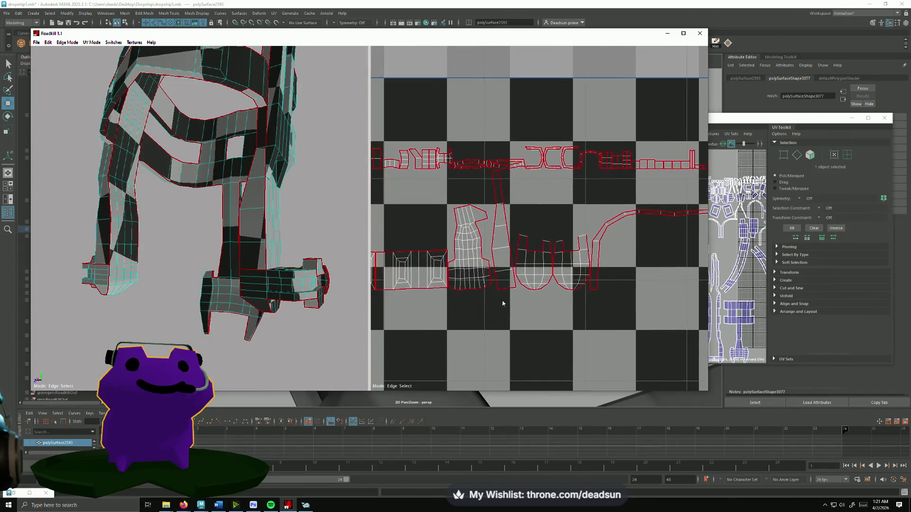
scroll(507, 309, "up", 3)
mouse_move(512, 287)
middle_mouse_down()
mouse_move(643, 215)
mouse_move(714, 239)
middle_mouse_up()
scroll(580, 260, "down", 5)
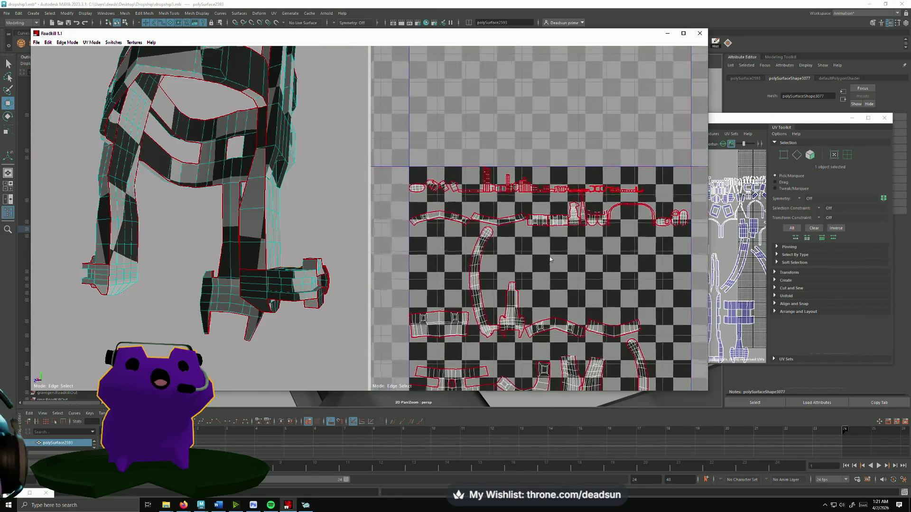
key("f")
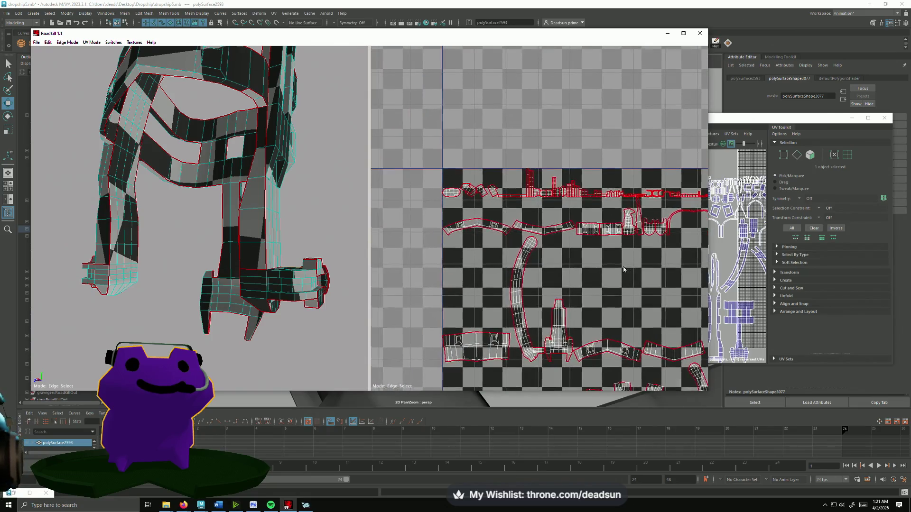
left_click(36, 43)
left_click(42, 59)
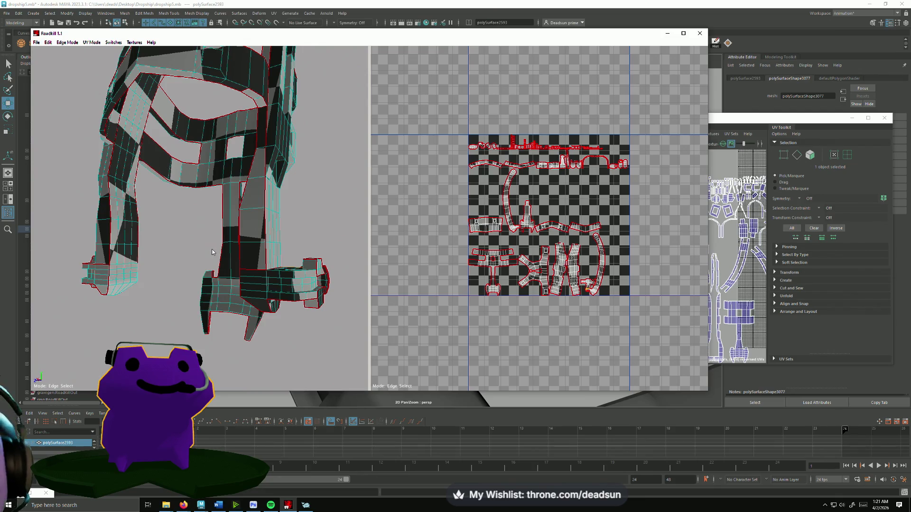
mouse_move(259, 241)
left_mouse_down("alt")
mouse_move(284, 301)
mouse_move(371, 306)
left_mouse_up("alt")
scroll(251, 309, "up", 10)
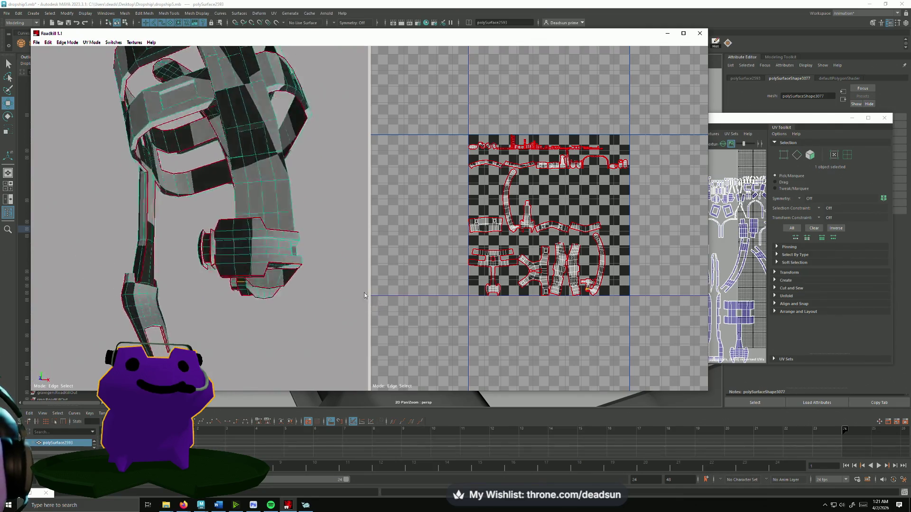
mouse_move(254, 326)
left_mouse_down("alt")
mouse_move(107, 327)
mouse_move(139, 337)
mouse_move(208, 306)
mouse_move(204, 316)
mouse_move(165, 175)
left_mouse_up("alt")
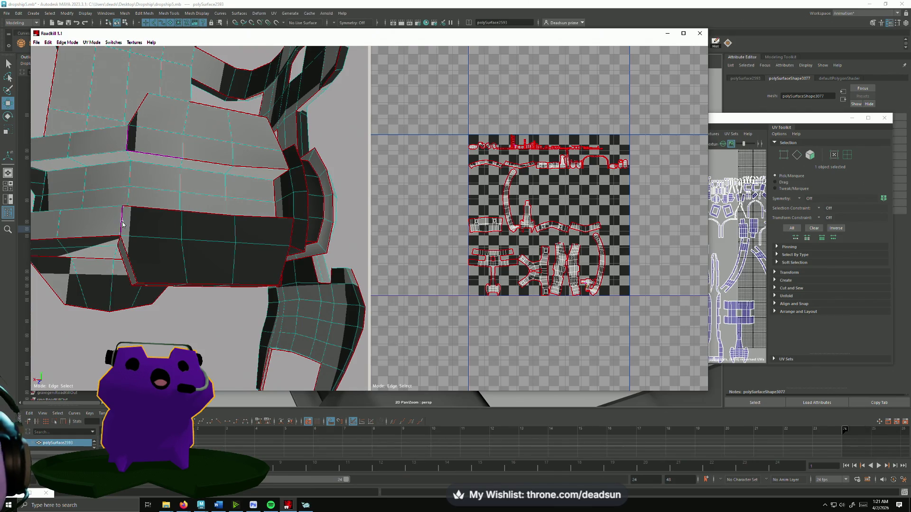
scroll(144, 212, "down", 5)
- Orbit toward the leg and pan the UV view to bring the small shell into view
middle_click_drag(399, 284, 447, 292)
mouse_move(166, 282)
left_mouse_down("alt")
mouse_move(332, 299)
mouse_move(273, 282)
left_mouse_up("alt")
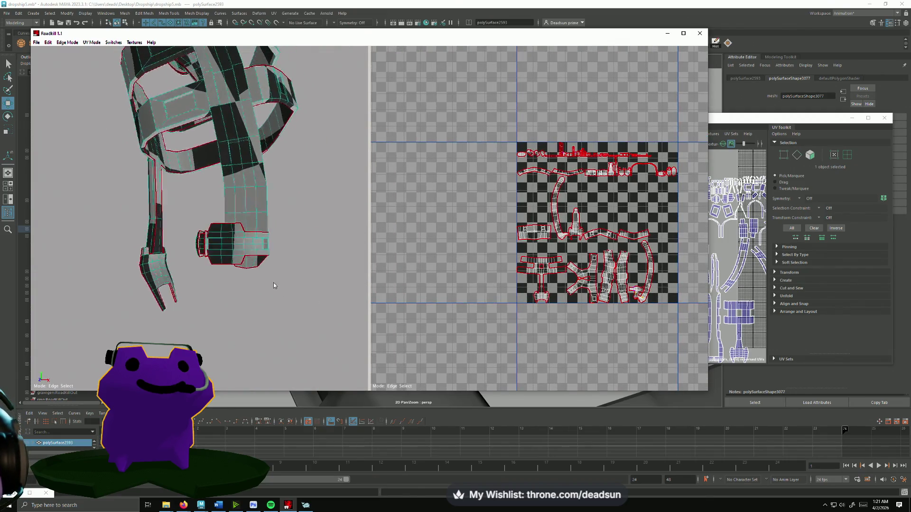
scroll(273, 282, "up", 4)
middle_click_drag(547, 266, 527, 256)
scroll(526, 256, "up", 3)
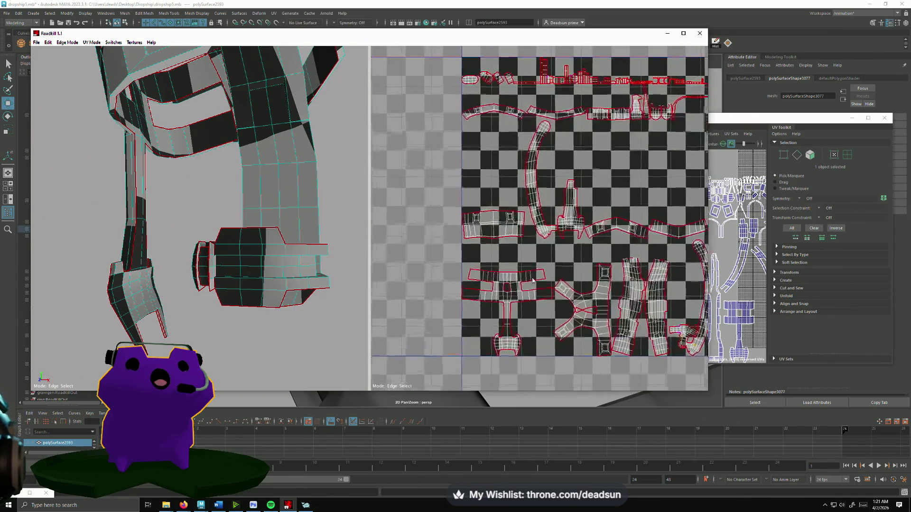
scroll(587, 196, "up", 2)
scroll(587, 196, "down", 3)
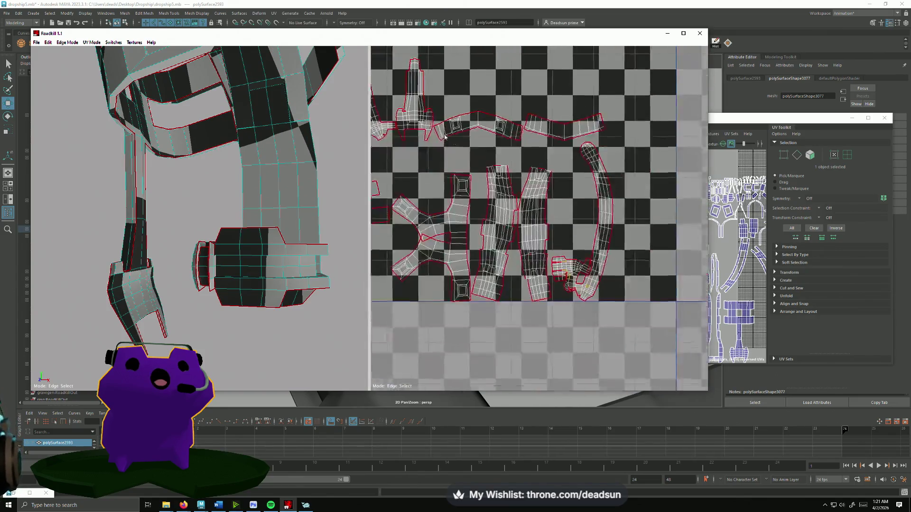
scroll(483, 209, "up", 6)
middle_click_drag(483, 209, 579, 220)
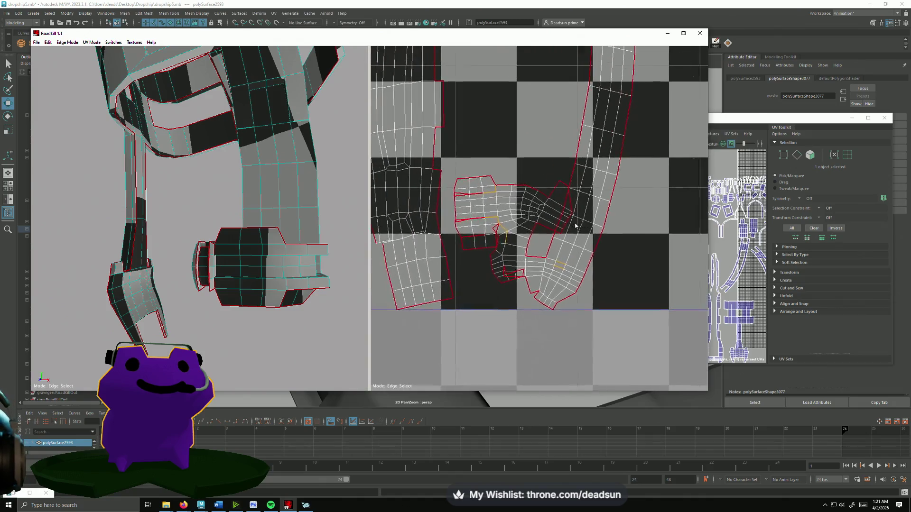
- Mark seam edges along the small lower-left leg shell
left_click_drag(477, 208, 484, 237)
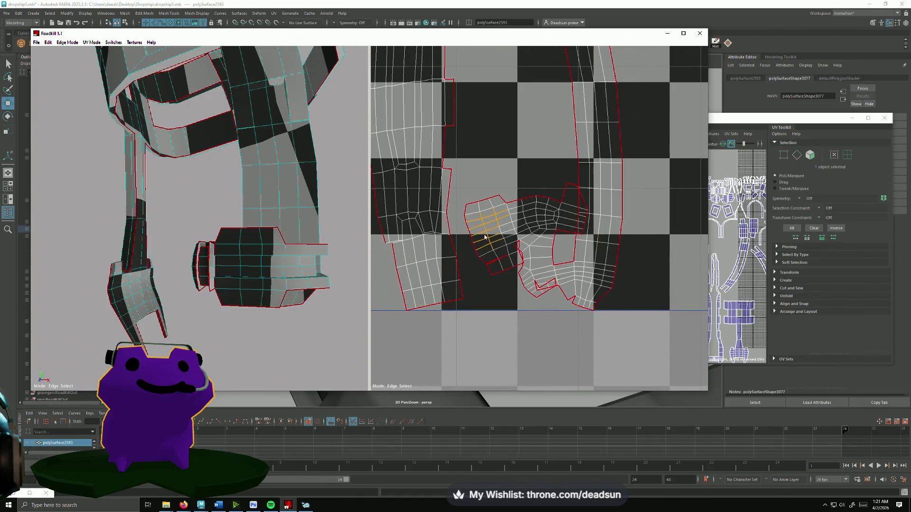
left_click(519, 250)
left_click(508, 275)
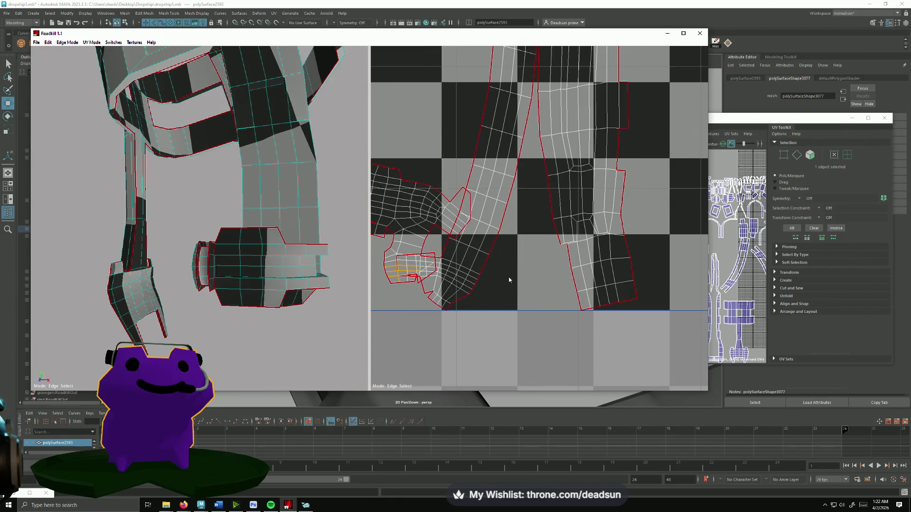
left_click_drag(401, 257, 407, 272)
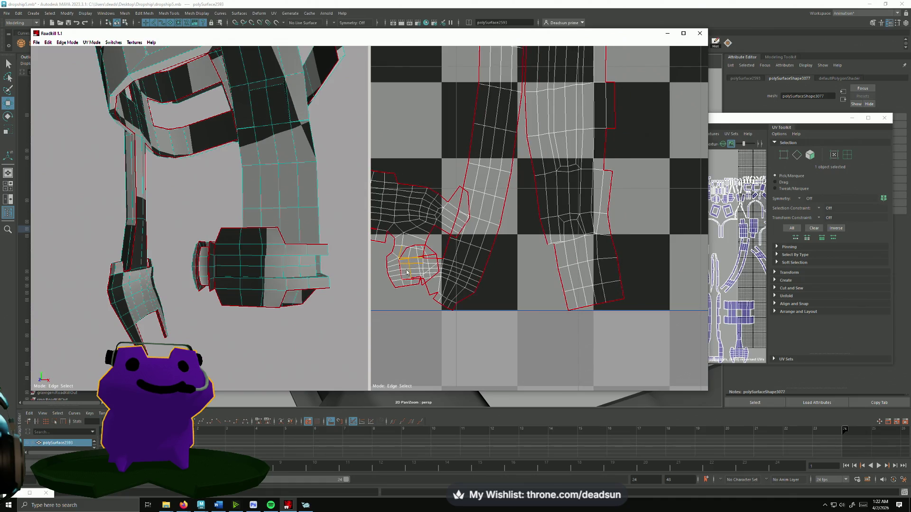
left_click(420, 281)
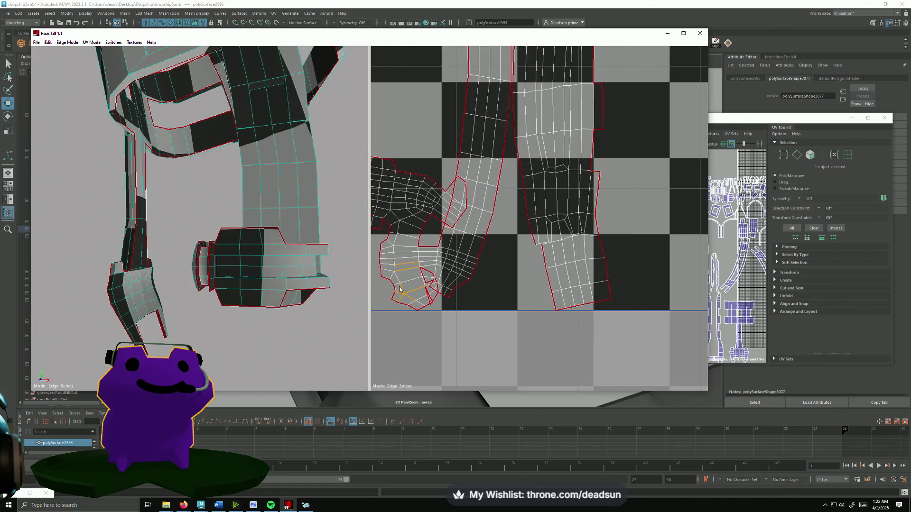
left_click(425, 272)
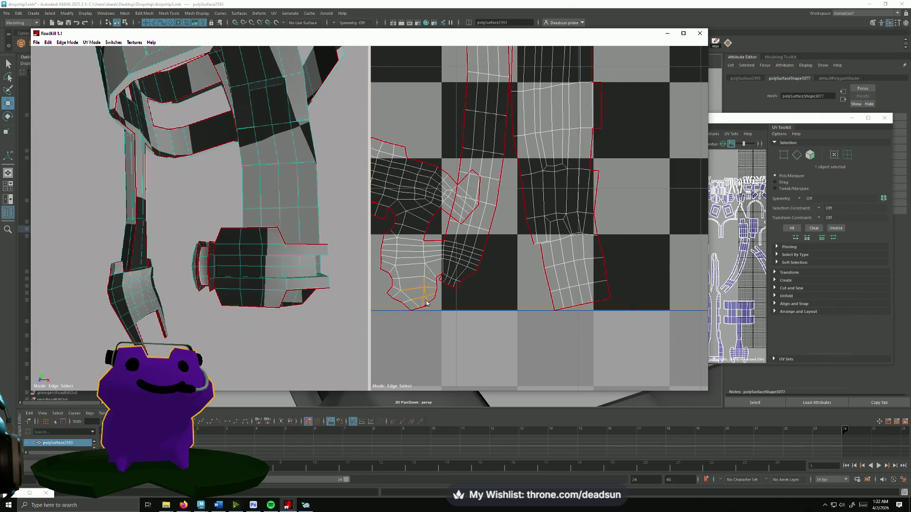
left_click(426, 303)
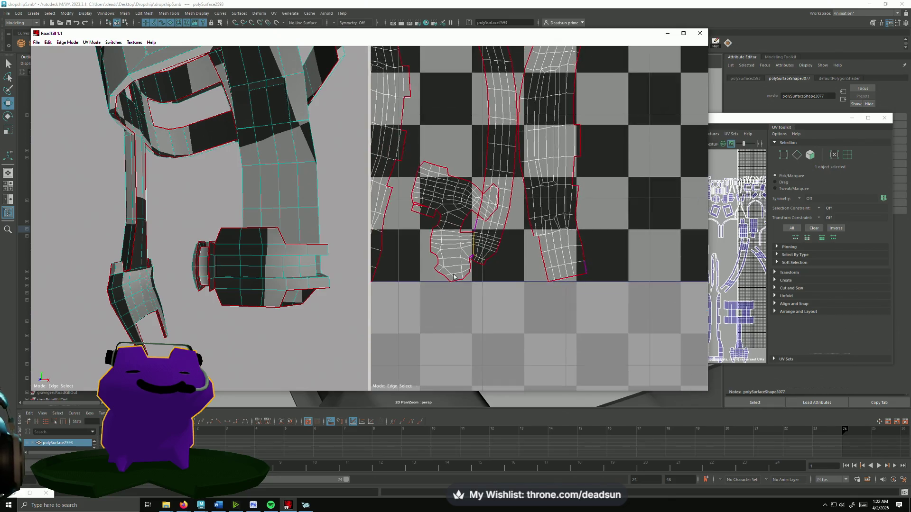
- Run Unwrap/Pack to re-unwrap and repack all shells into the 0–1 tile
scroll(455, 241, "up", 2)
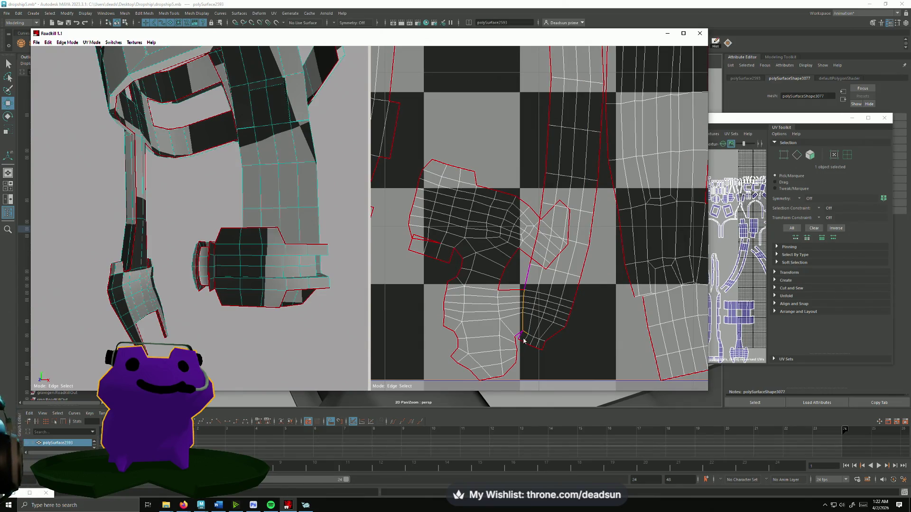
left_click(450, 328)
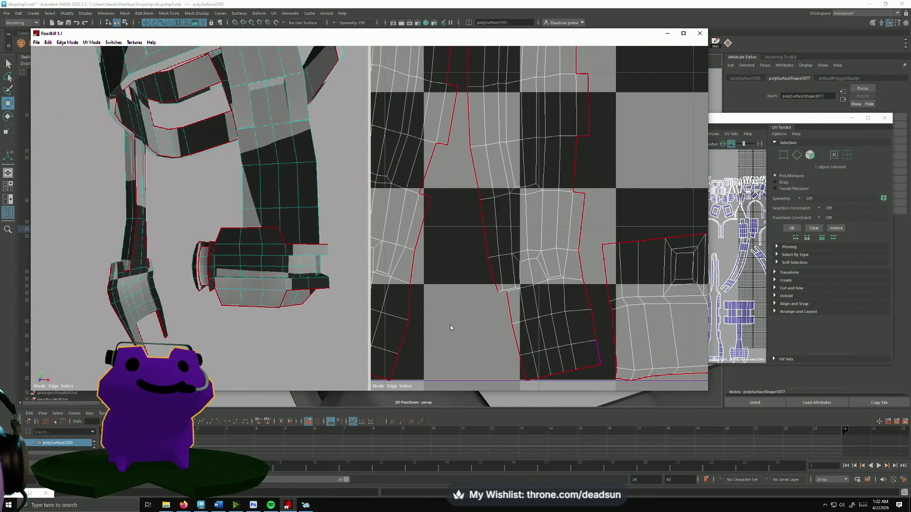
scroll(481, 291, "up", 3)
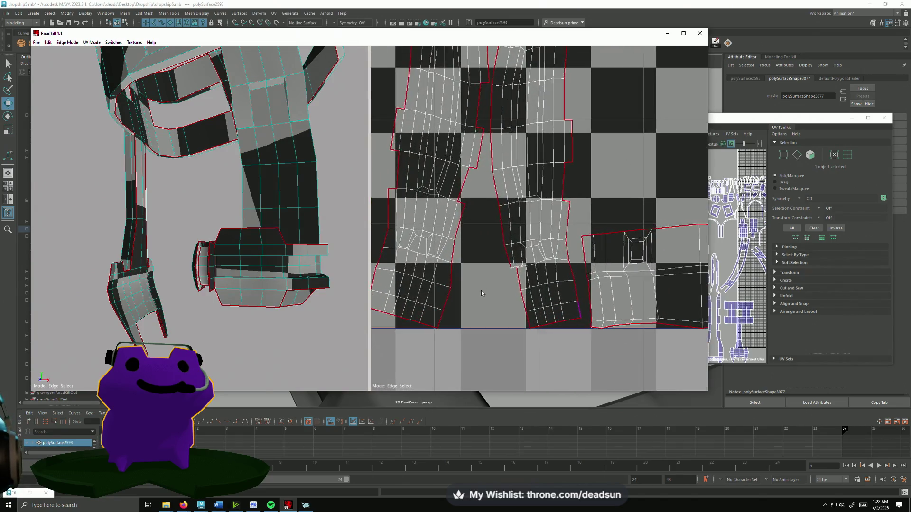
scroll(535, 322, "down", 3)
scroll(521, 294, "up", 3)
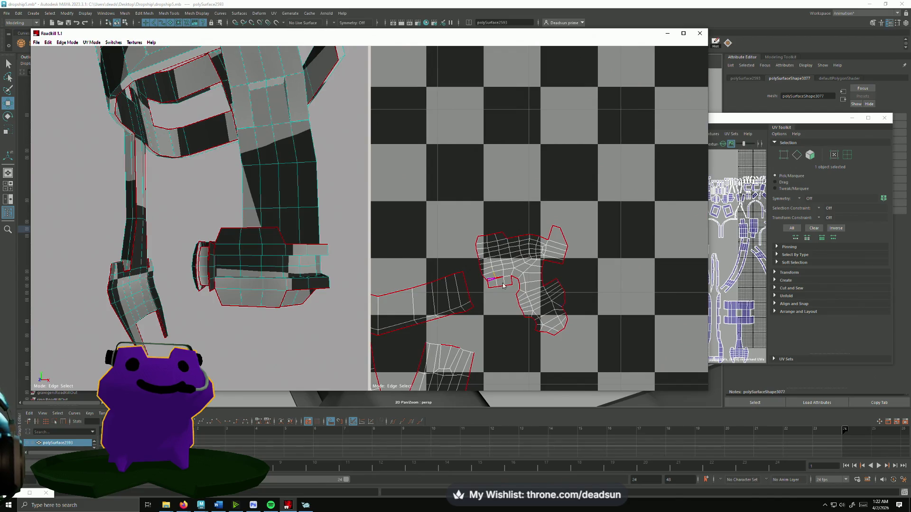
scroll(509, 322, "down", 5)
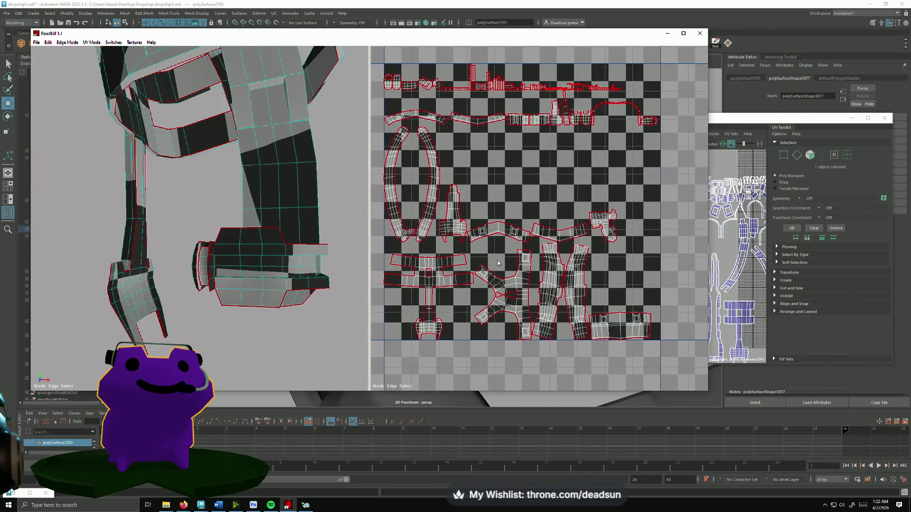
- Orbit and zoom around the legs and foot to inspect the mesh
scroll(501, 269, "up", 4)
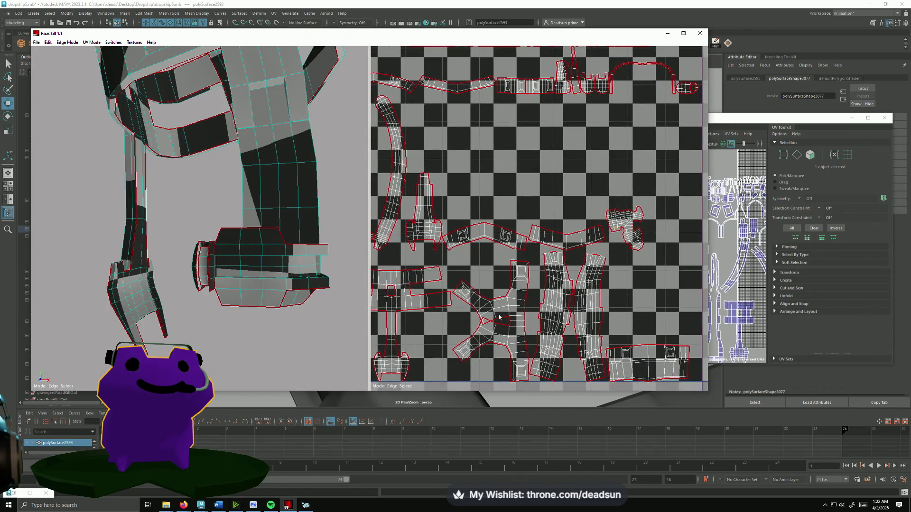
scroll(499, 317, "up", 2)
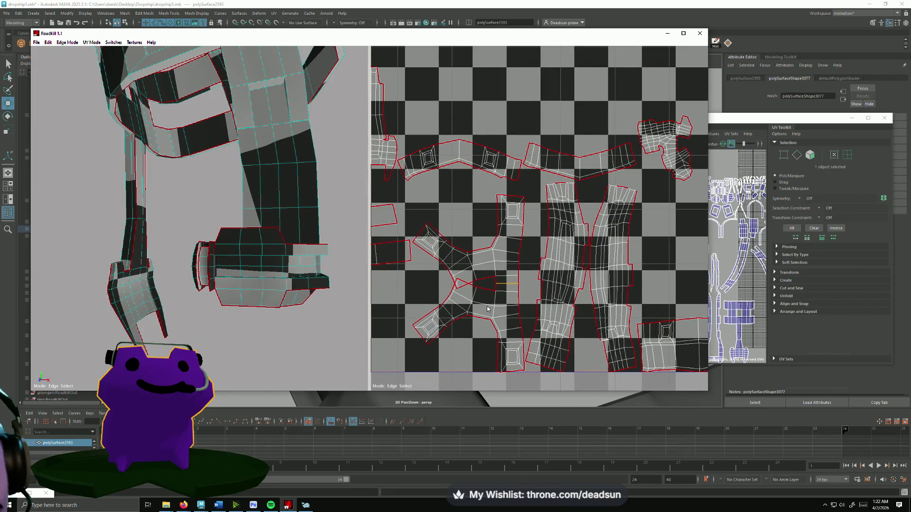
scroll(487, 308, "down", 5)
scroll(504, 299, "up", 4)
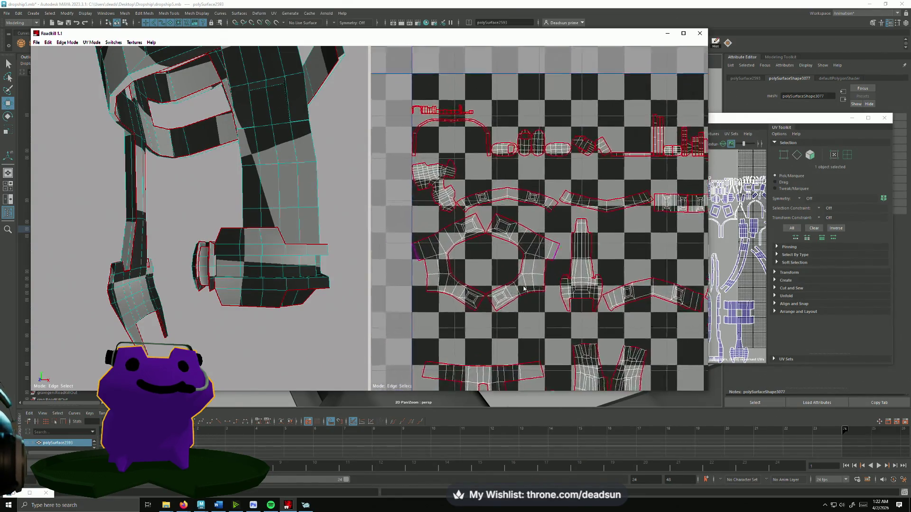
scroll(524, 288, "up", 1)
scroll(496, 266, "down", 3)
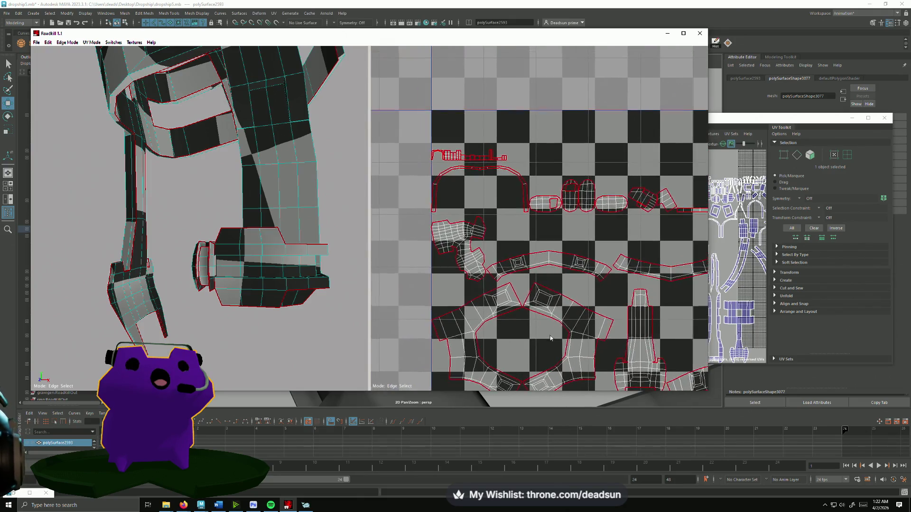
mouse_move(354, 268)
left_mouse_down("alt")
mouse_move(142, 266)
mouse_move(308, 266)
mouse_move(415, 251)
left_mouse_up("alt")
middle_click_drag(415, 251, 433, 205, "alt")
mouse_move(432, 205)
right_mouse_down("alt")
mouse_move(545, 240)
mouse_move(398, 204)
right_mouse_up("alt")
mouse_move(228, 285)
left_mouse_down("alt")
mouse_move(33, 297)
mouse_move(49, 294)
mouse_move(44, 325)
mouse_move(66, 312)
left_mouse_up("alt")
mouse_move(65, 312)
right_mouse_down("alt")
mouse_move(180, 319)
mouse_move(294, 313)
mouse_move(287, 291)
right_mouse_up("alt")
mouse_move(286, 291)
left_mouse_down("alt")
mouse_move(266, 285)
mouse_move(354, 315)
left_mouse_up("alt")
right_click_drag(354, 315, 200, 298, "alt")
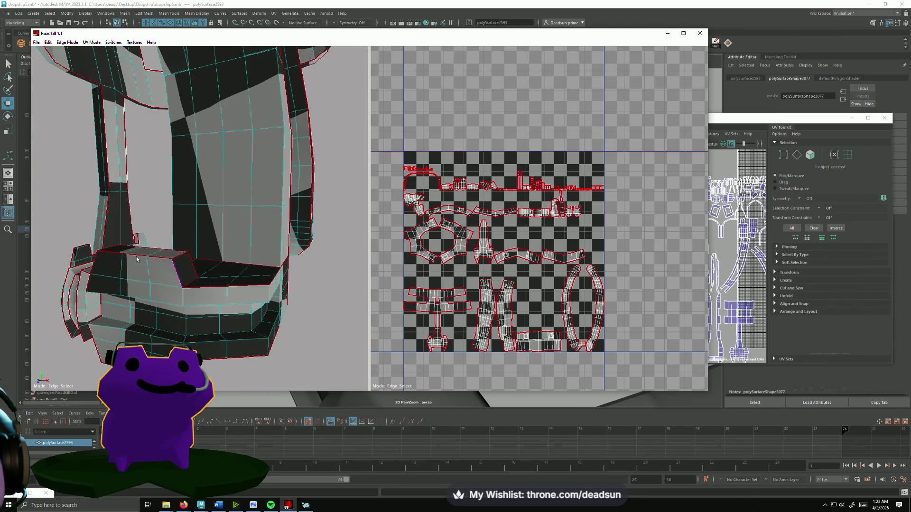
left_click_drag(125, 335, 133, 333, "alt")
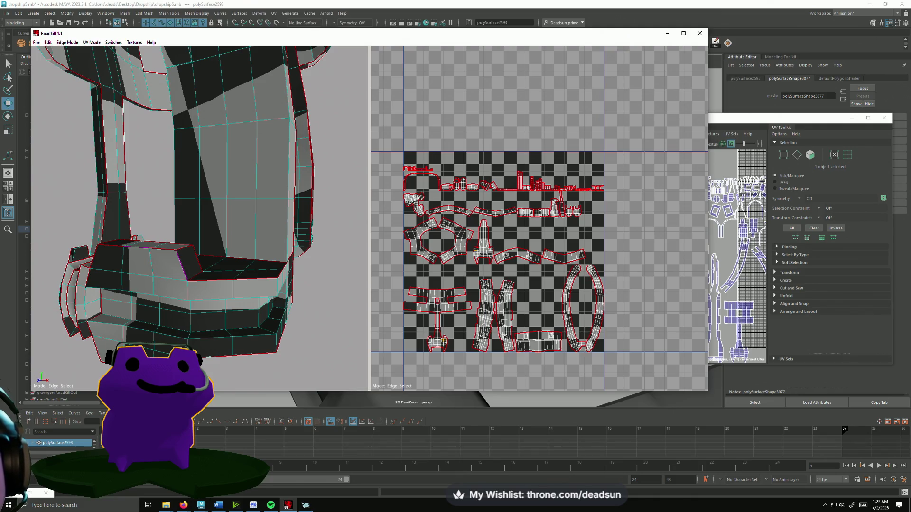
- Frame the target UV shell and stitch its small side pieces onto it
scroll(522, 271, "up", 10)
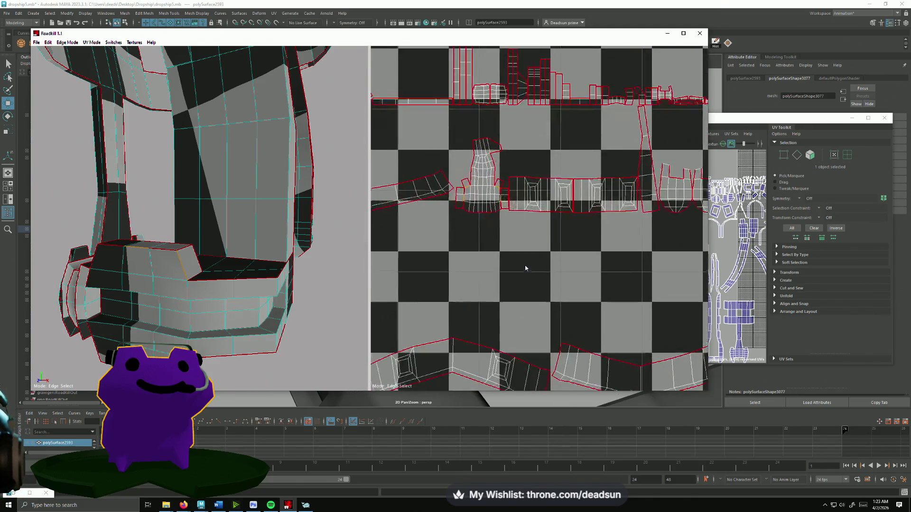
key("f")
left_click(447, 251)
left_click(523, 252)
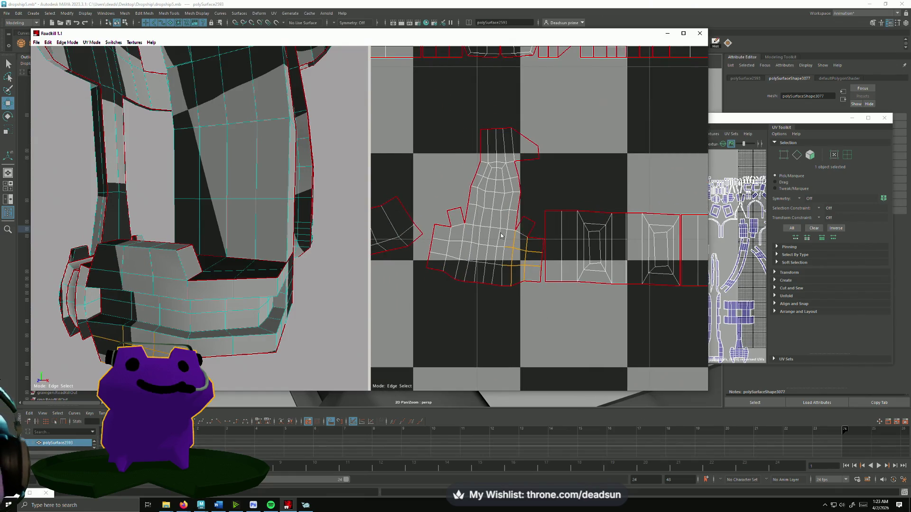
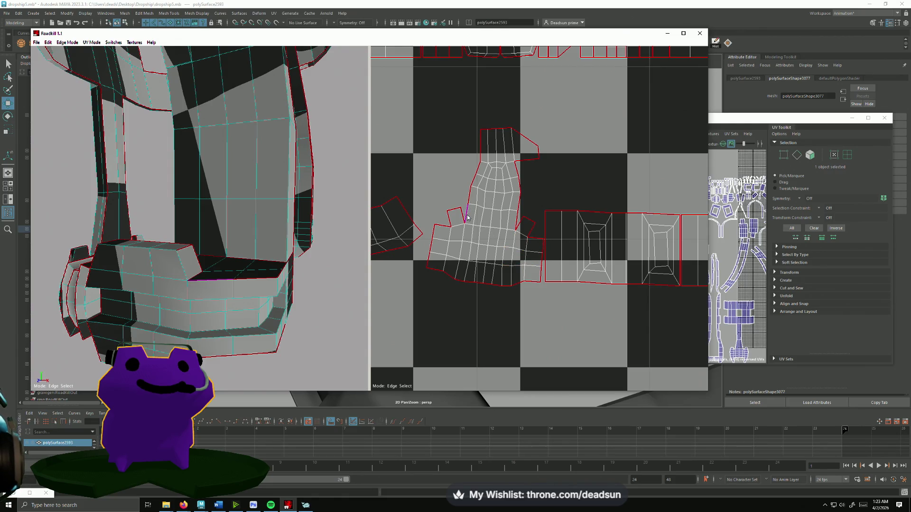
- Toggle four edges as seams until the shell re-unfolds upright, then zoom out to check it
left_click(465, 217)
left_click(508, 250)
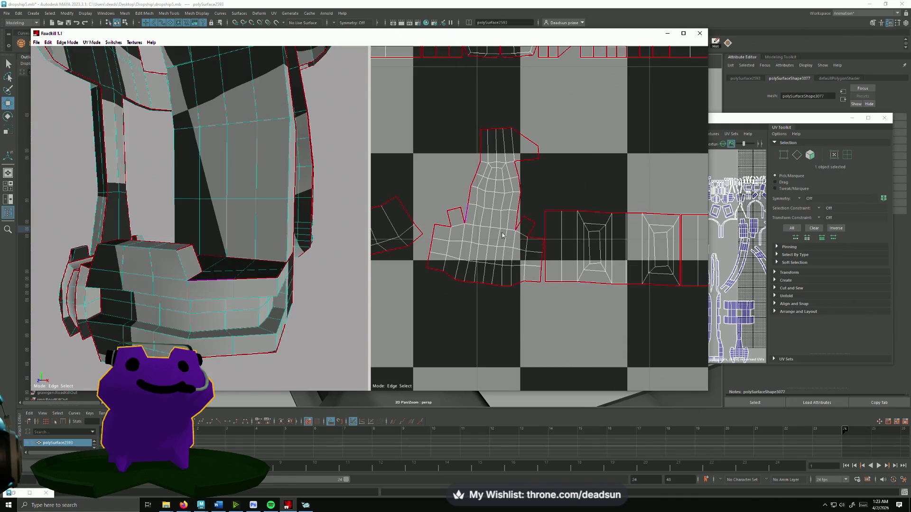
left_click(452, 229)
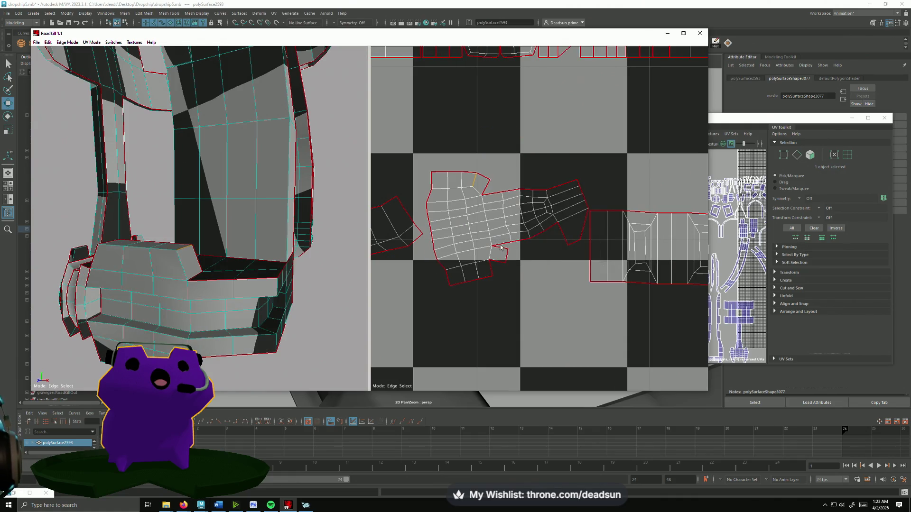
left_click(491, 270)
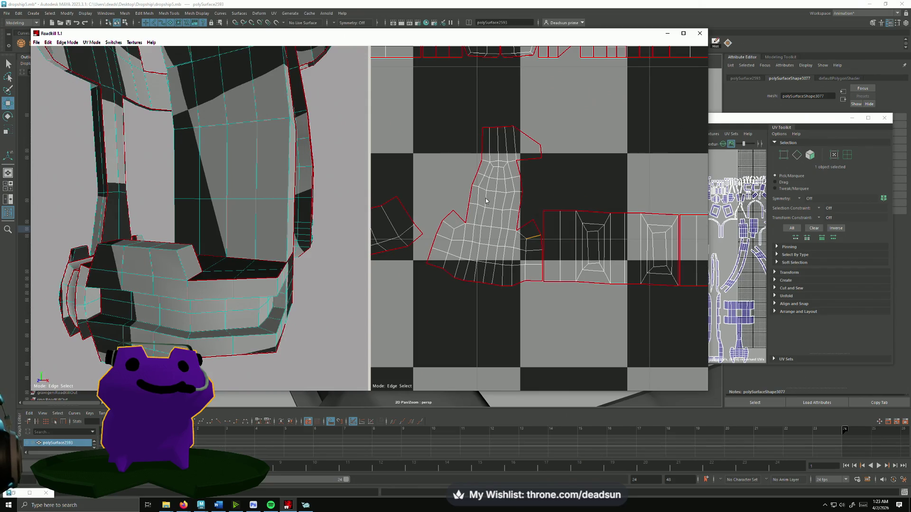
scroll(529, 247, "down", 6)
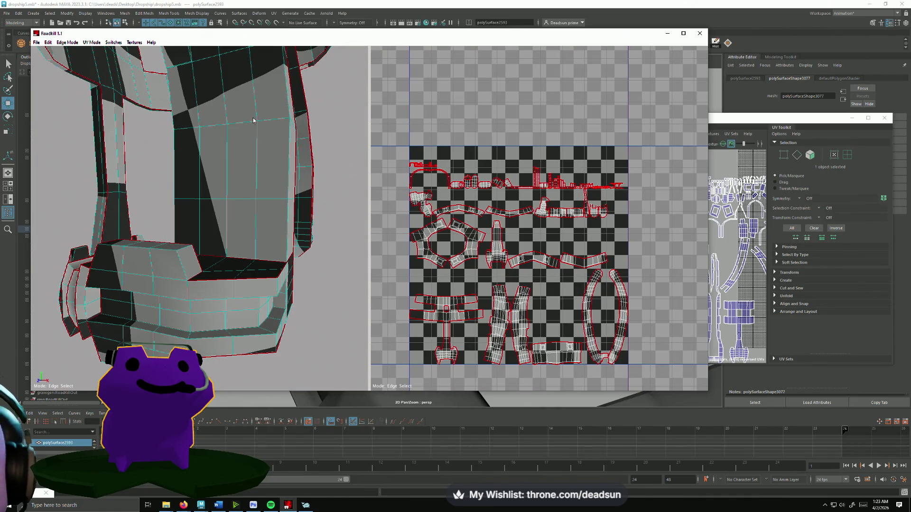
mouse_move(130, 310)
left_mouse_down()
mouse_move(153, 311)
mouse_move(147, 326)
mouse_move(230, 313)
mouse_move(213, 323)
mouse_move(268, 324)
mouse_move(309, 302)
mouse_move(206, 302)
mouse_move(203, 313)
mouse_move(197, 300)
mouse_move(205, 301)
left_mouse_up()
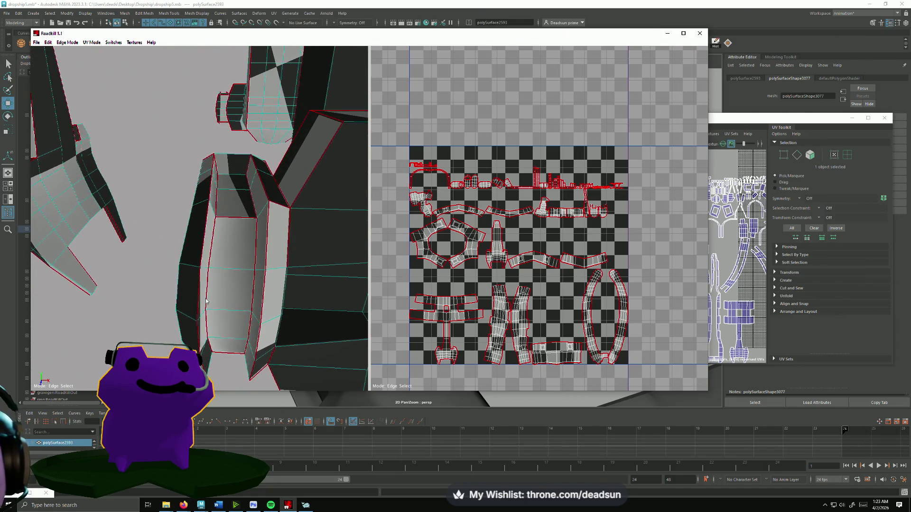
middle_click_drag(460, 318, 463, 300)
mouse_move(218, 246)
left_mouse_down()
mouse_move(233, 293)
mouse_move(227, 307)
mouse_move(183, 319)
mouse_move(282, 307)
mouse_move(276, 286)
left_mouse_up()
right_click_drag(276, 287, 195, 283, "alt")
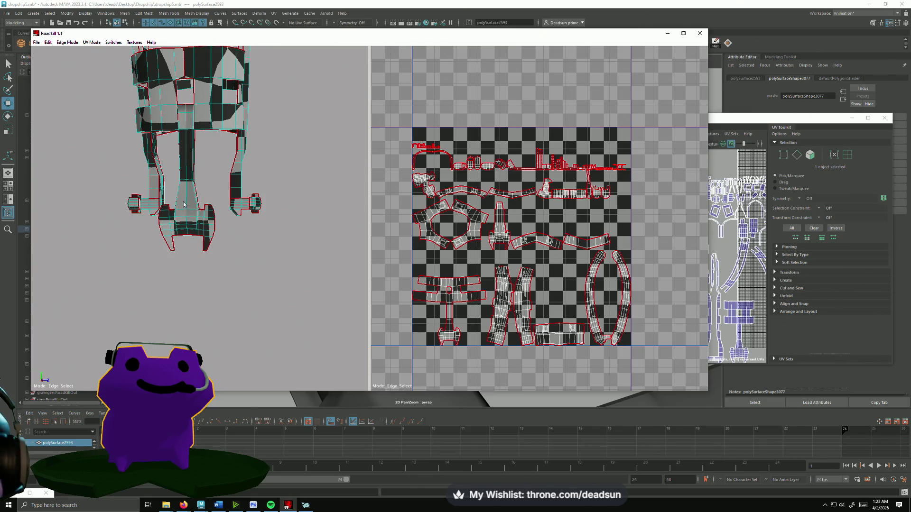
left_click_drag(182, 201, 198, 317)
scroll(199, 317, "up", 6)
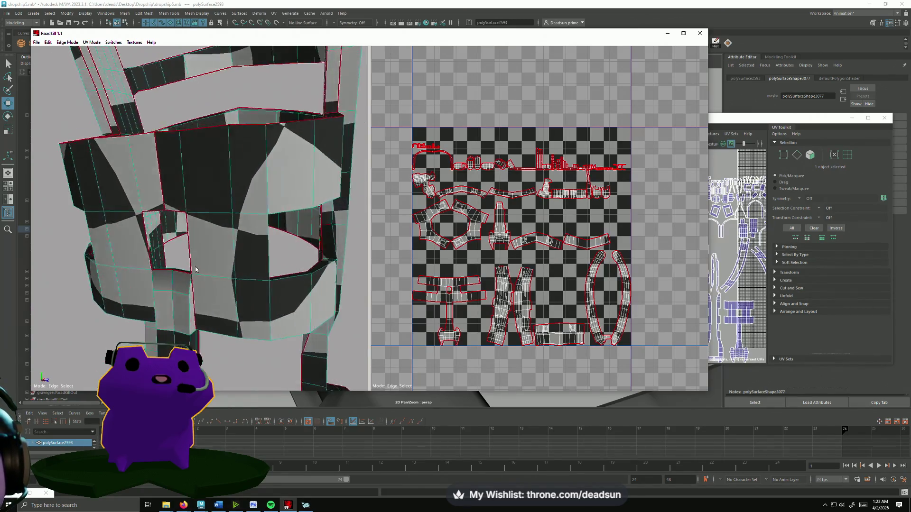
left_click_drag(184, 274, 124, 196)
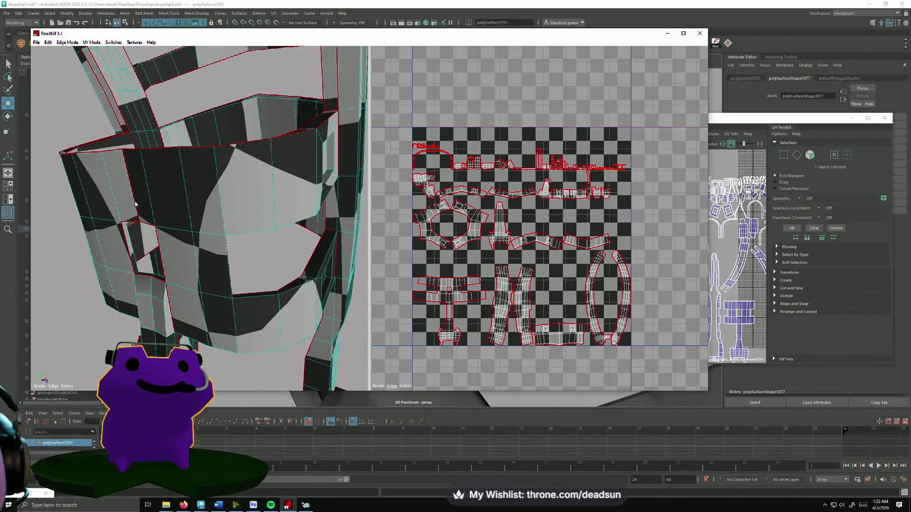
scroll(452, 260, "up", 3)
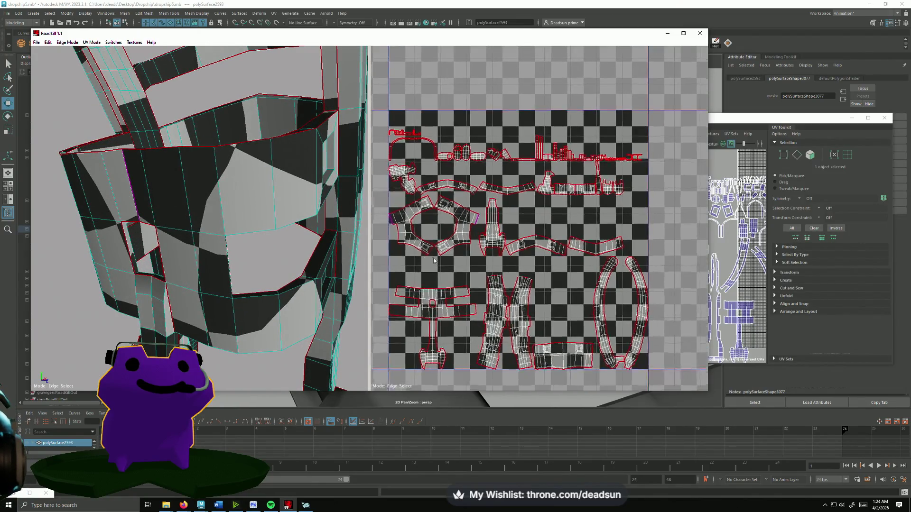
middle_click_drag(426, 228, 516, 238)
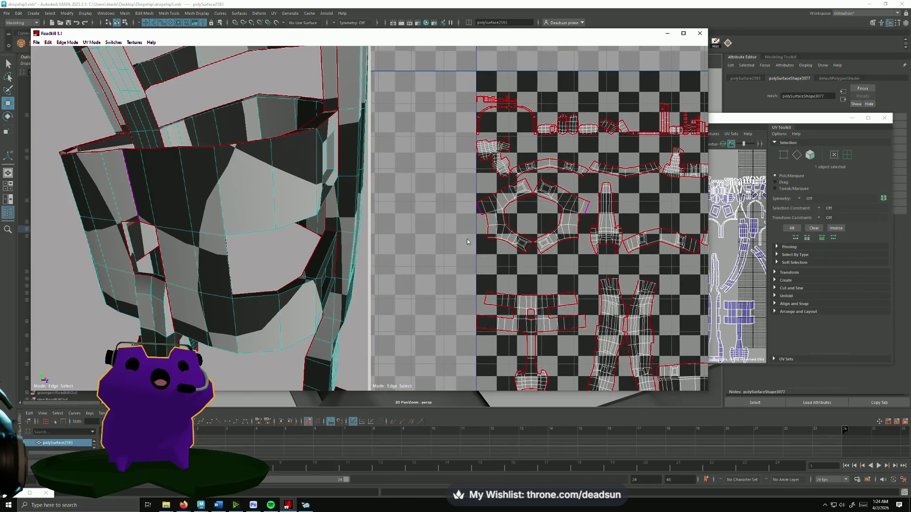
mouse_move(154, 303)
left_mouse_down()
mouse_move(164, 223)
mouse_move(141, 326)
mouse_move(137, 304)
mouse_move(237, 272)
mouse_move(343, 266)
mouse_move(390, 239)
mouse_move(336, 194)
mouse_move(351, 209)
left_mouse_up()
scroll(134, 280, "down", 5)
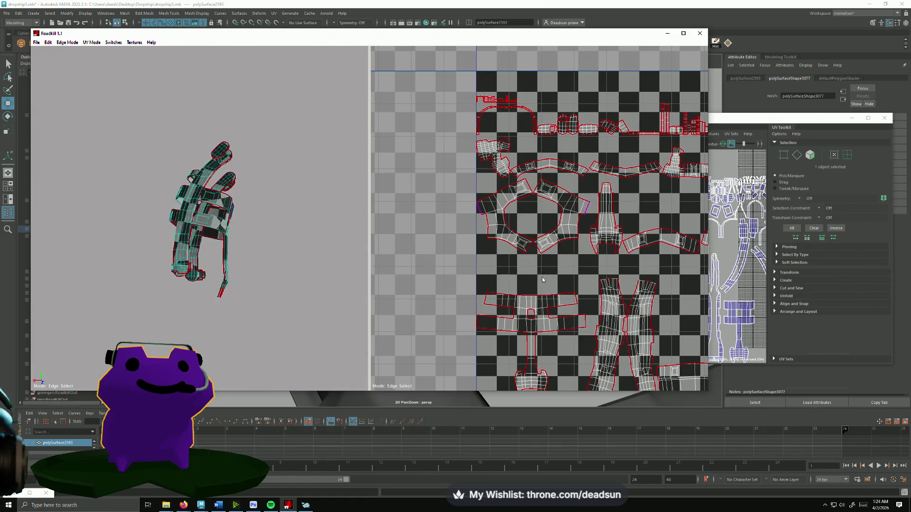
scroll(541, 277, "up", 4)
middle_click_drag(545, 295, 475, 237)
scroll(441, 221, "down", 2)
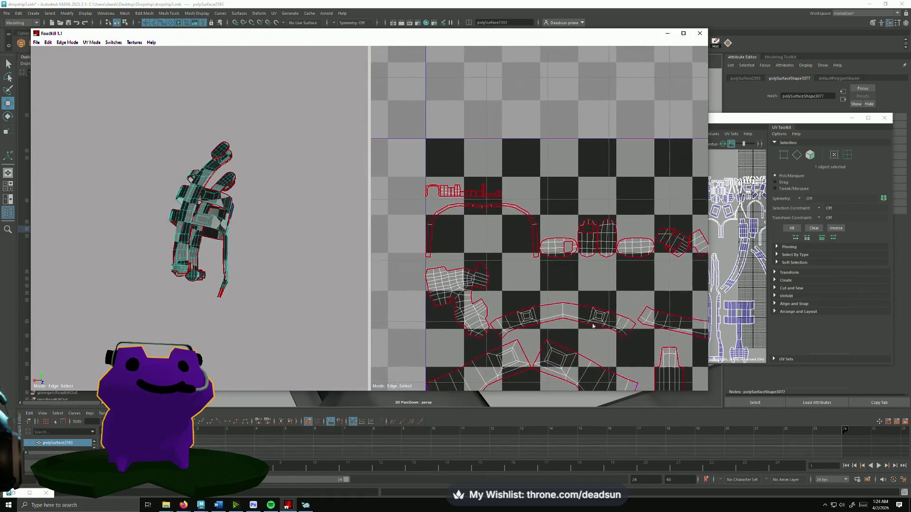
scroll(429, 212, "up", 3)
scroll(429, 212, "up", 2)
left_click_drag(424, 161, 590, 209)
mouse_move(247, 284)
left_mouse_down()
mouse_move(268, 317)
mouse_move(241, 332)
mouse_move(200, 180)
mouse_move(213, 195)
mouse_move(152, 199)
mouse_move(86, 252)
mouse_move(110, 265)
mouse_move(156, 239)
left_mouse_up()
scroll(269, 318, "up", 5)
left_click_drag(165, 326, 193, 312)
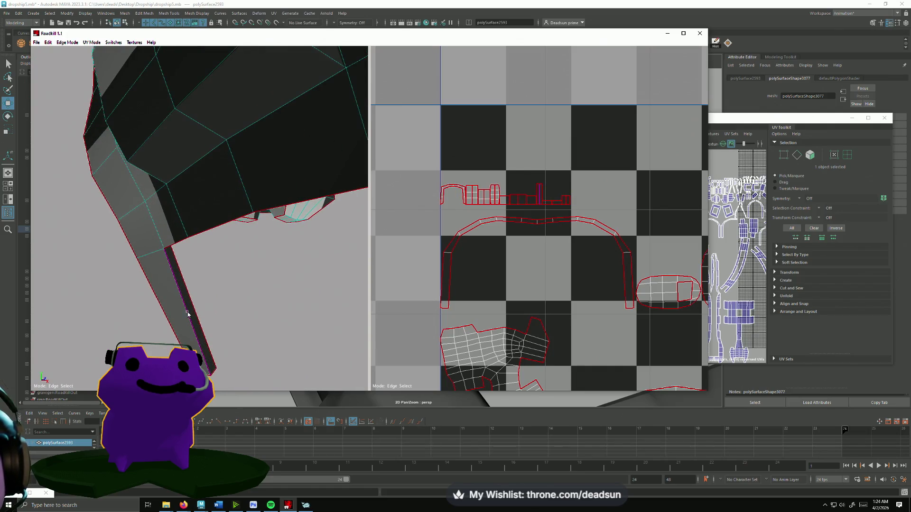
mouse_move(261, 311)
left_mouse_down()
mouse_move(224, 346)
mouse_move(200, 333)
mouse_move(271, 357)
left_mouse_up()
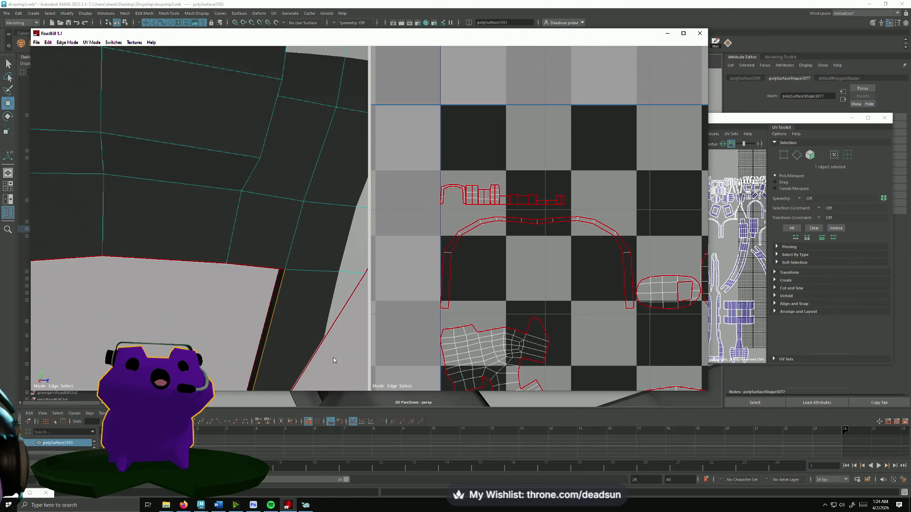
scroll(518, 306, "down", 10)
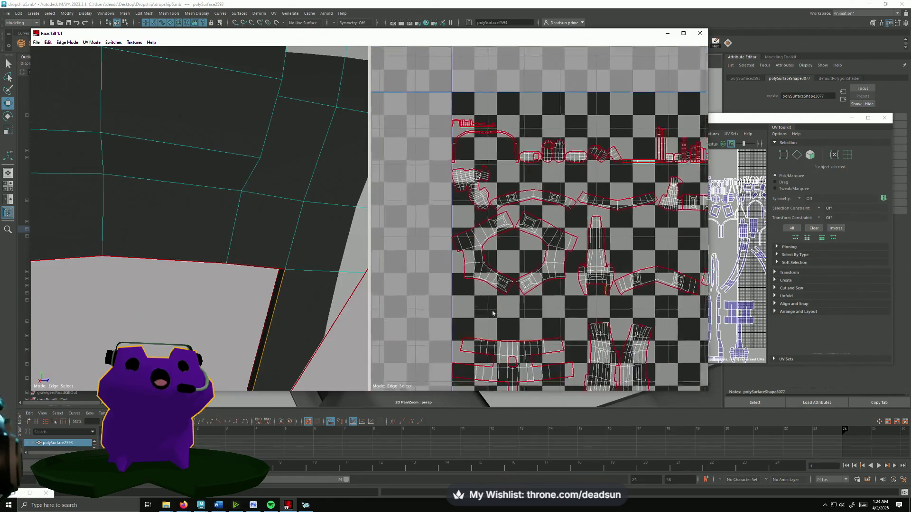
scroll(518, 241, "up", 8)
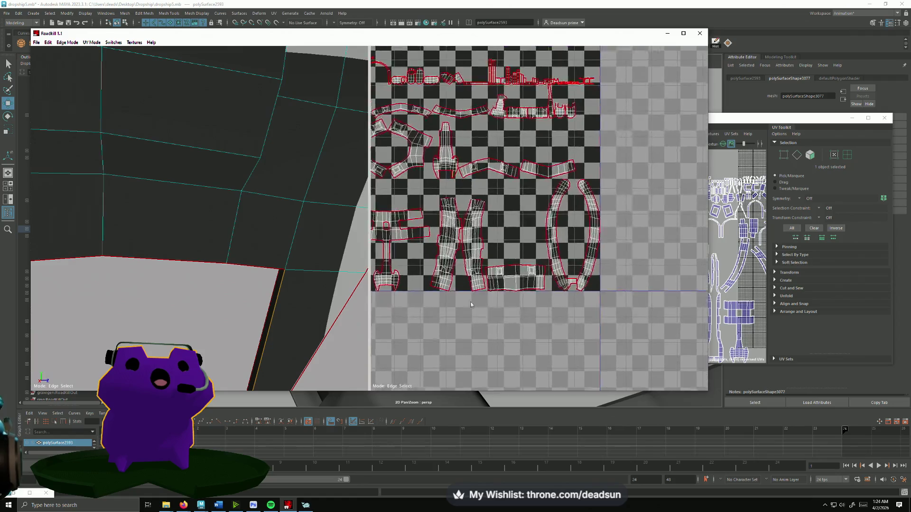
scroll(572, 266, "up", 10)
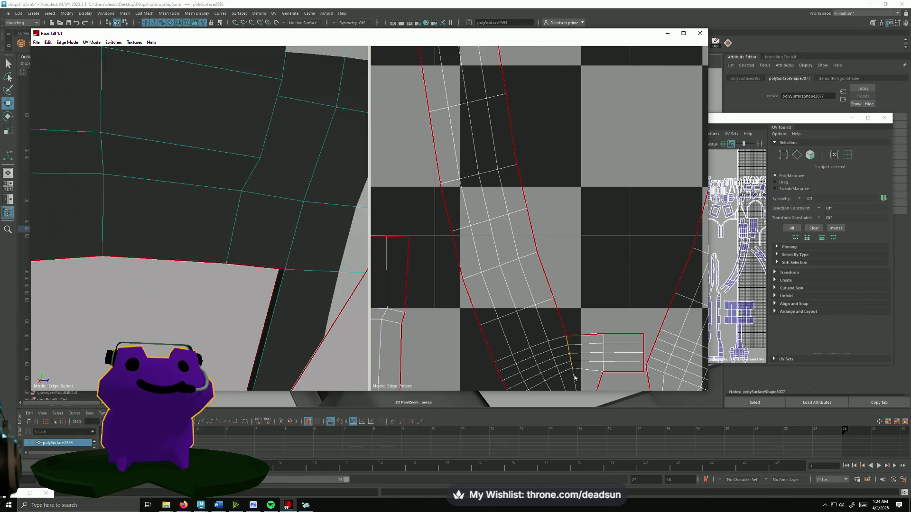
- Toggle four edges on the leg shell as seams to re-unwrap it
scroll(591, 381, "down", 5)
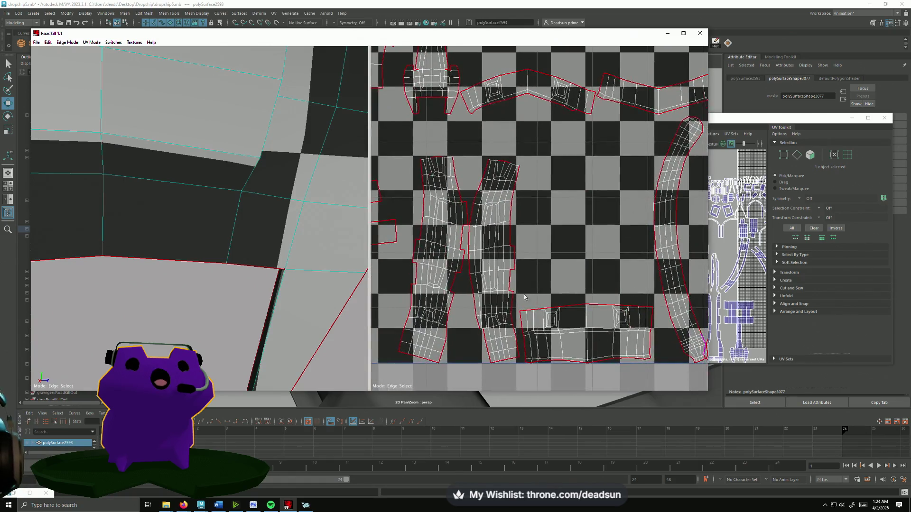
scroll(516, 295, "down", 2)
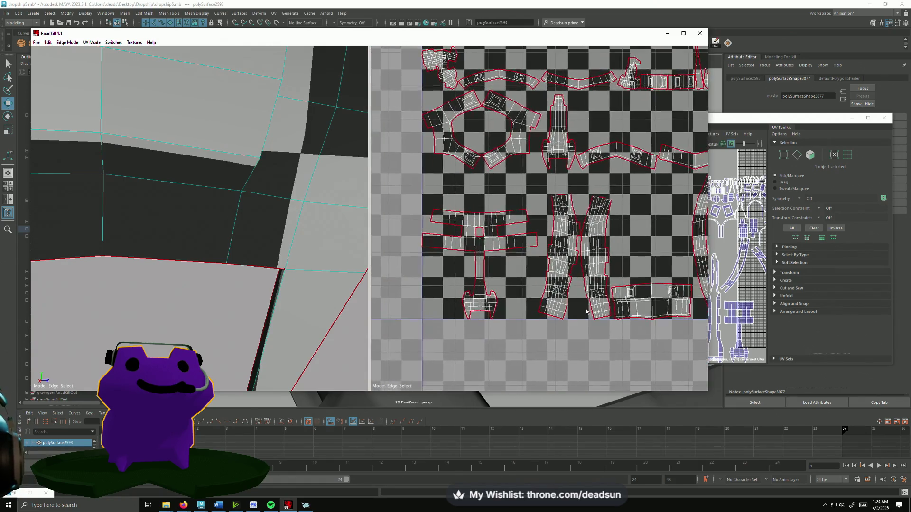
scroll(541, 295, "up", 3)
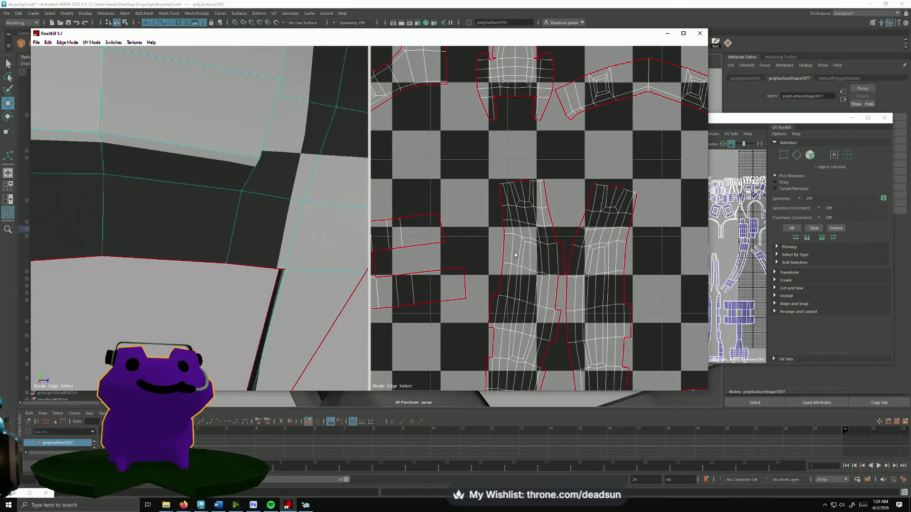
left_click(513, 265)
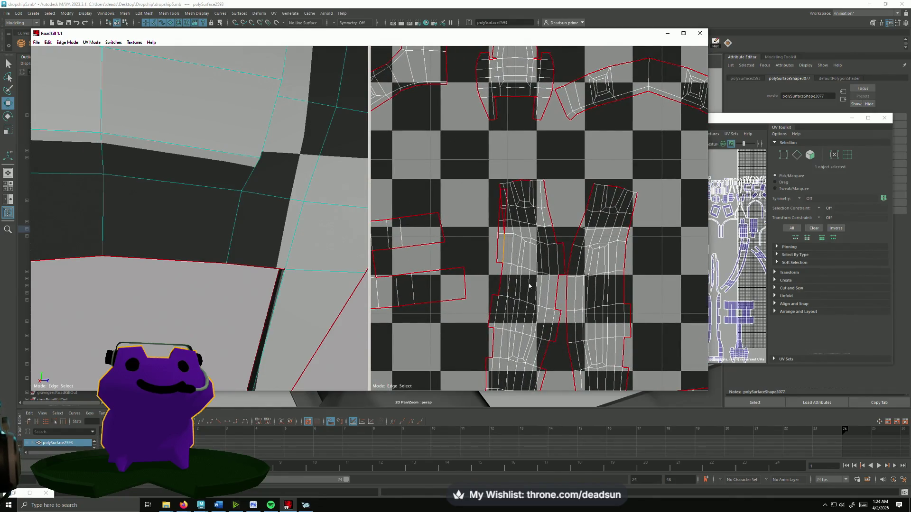
left_click(506, 204)
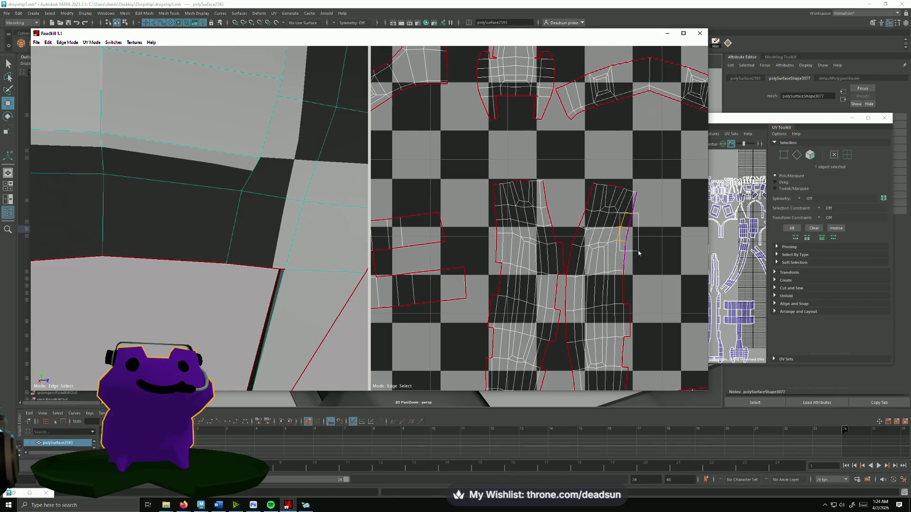
left_click(638, 254)
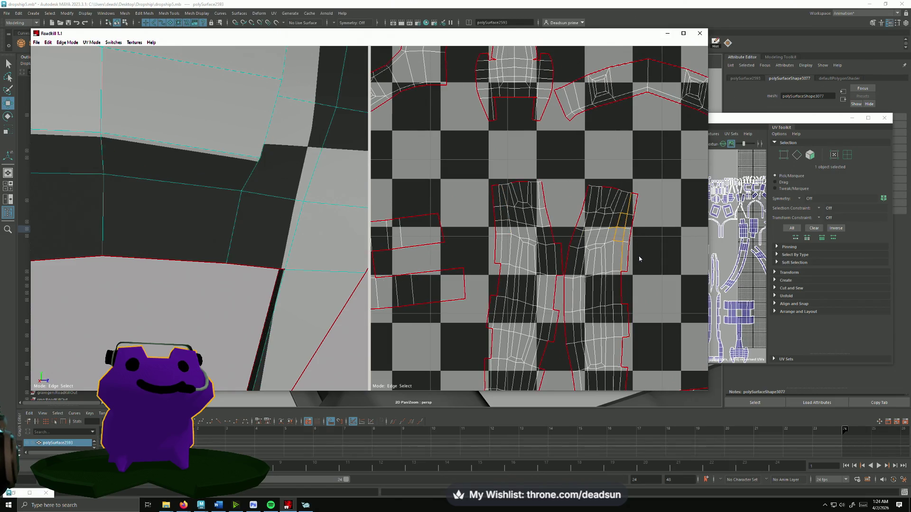
left_click(622, 290)
scroll(615, 309, "down", 5)
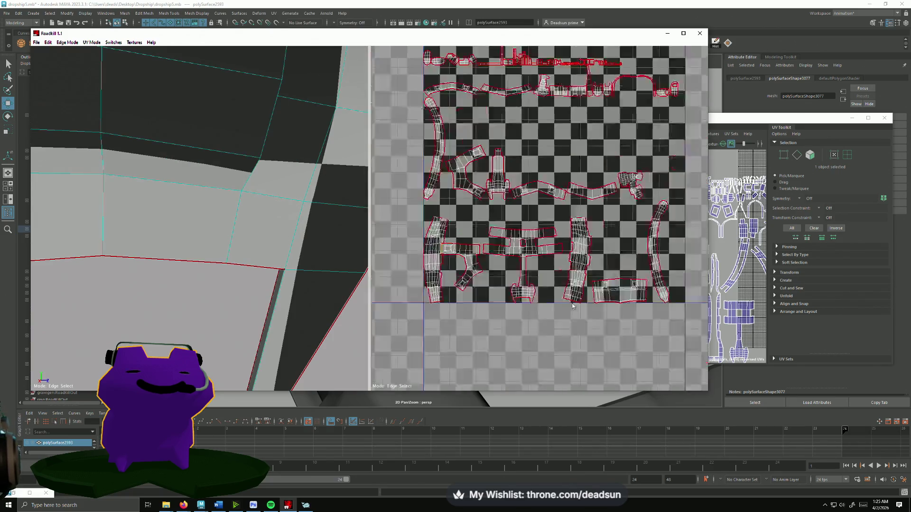
scroll(569, 308, "up", 5)
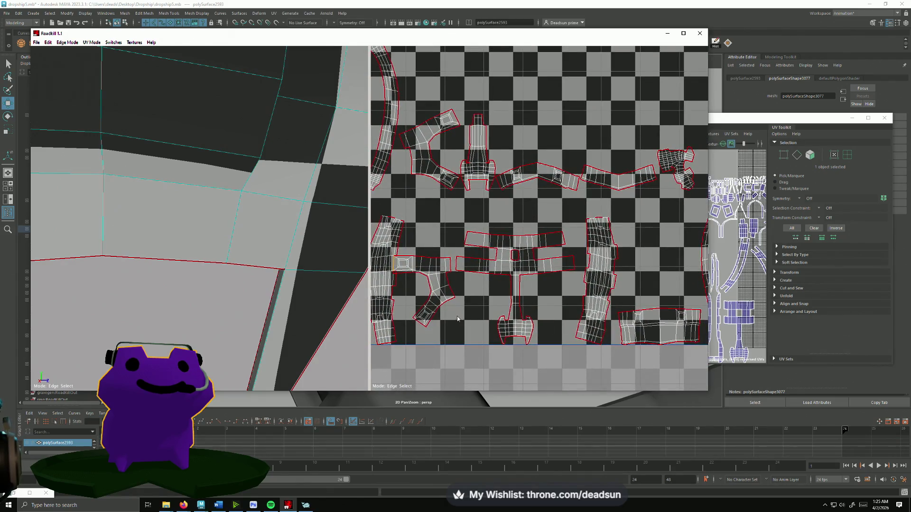
scroll(489, 251, "up", 5)
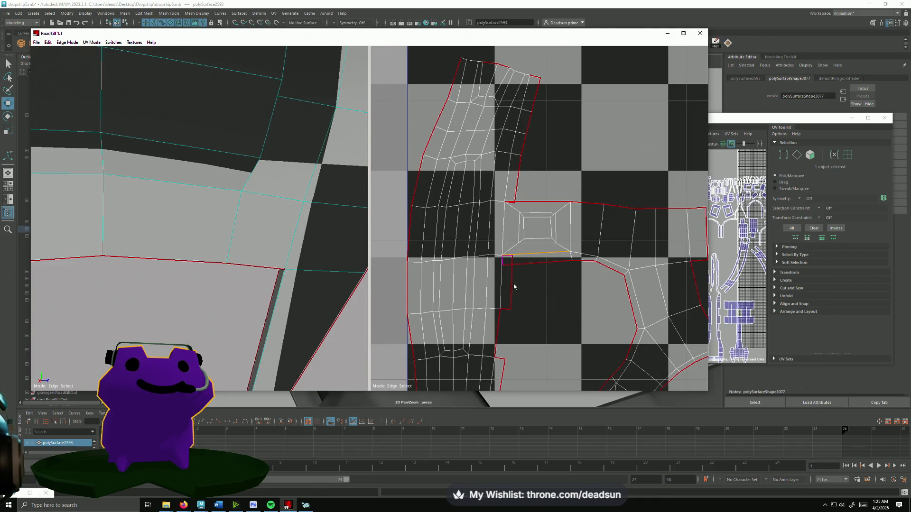
- Toggle two more leg edges as seams so the shells re-unwrap
left_click(514, 287)
scroll(527, 285, "down", 4)
scroll(527, 281, "up", 2)
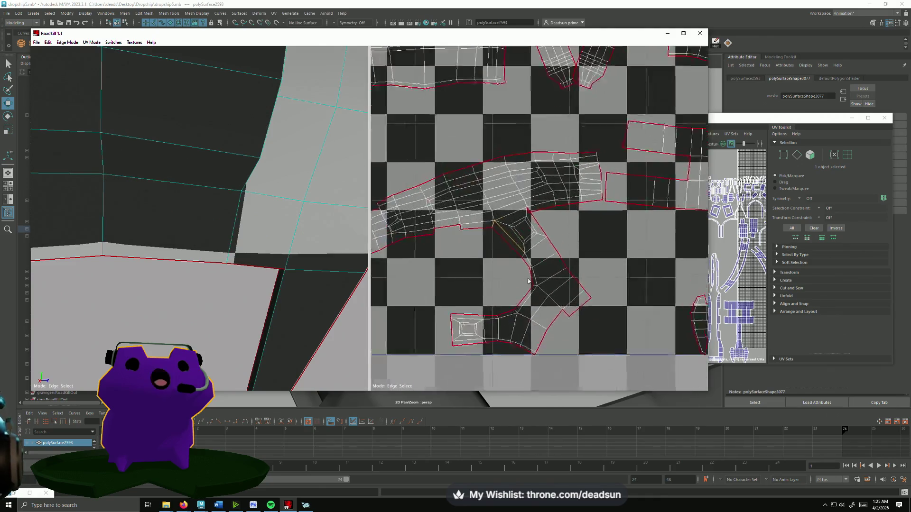
scroll(528, 281, "up", 1)
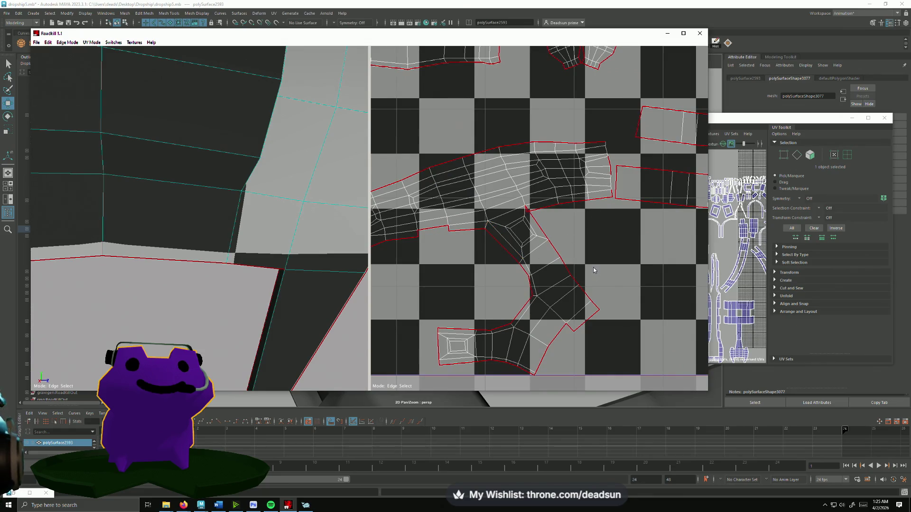
left_click(518, 278)
scroll(521, 279, "down", 3)
scroll(450, 277, "up", 4)
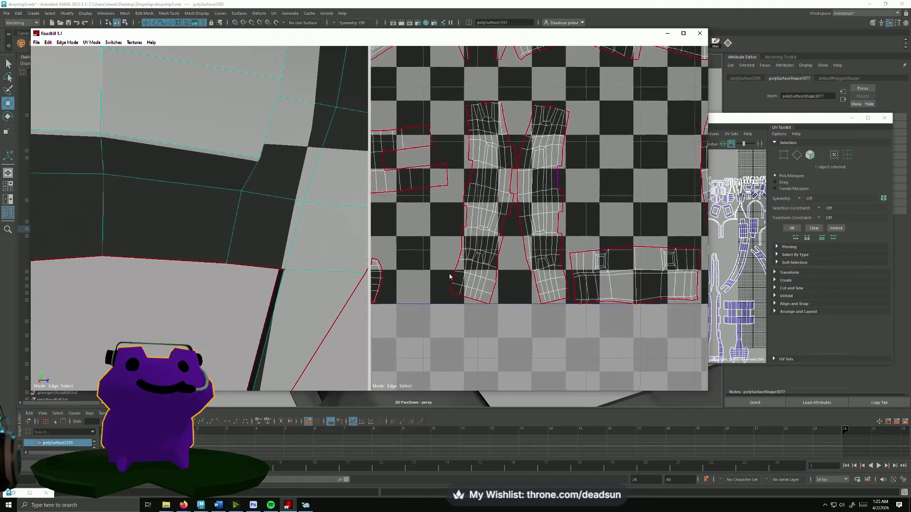
scroll(450, 276, "up", 2)
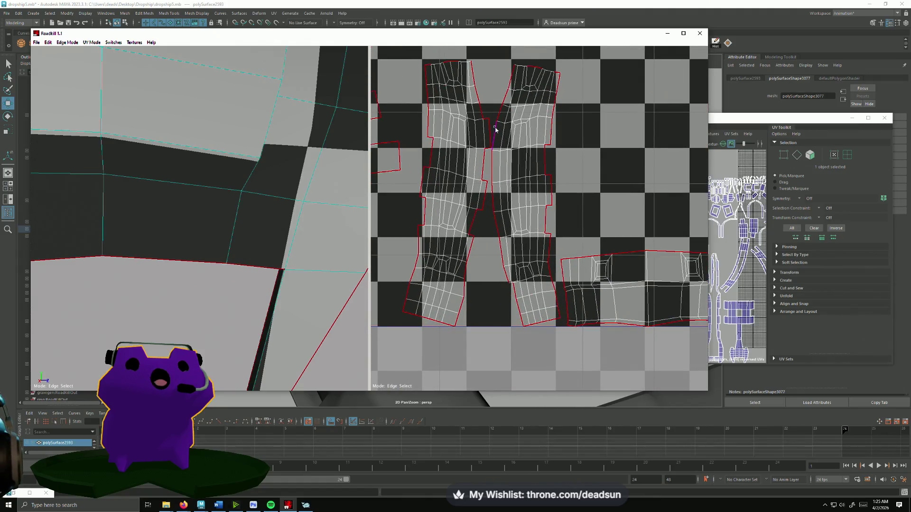
- Cut further leg seams, free the right shell's small flap, and re-lay out all shells
left_click(494, 130)
left_click(498, 187)
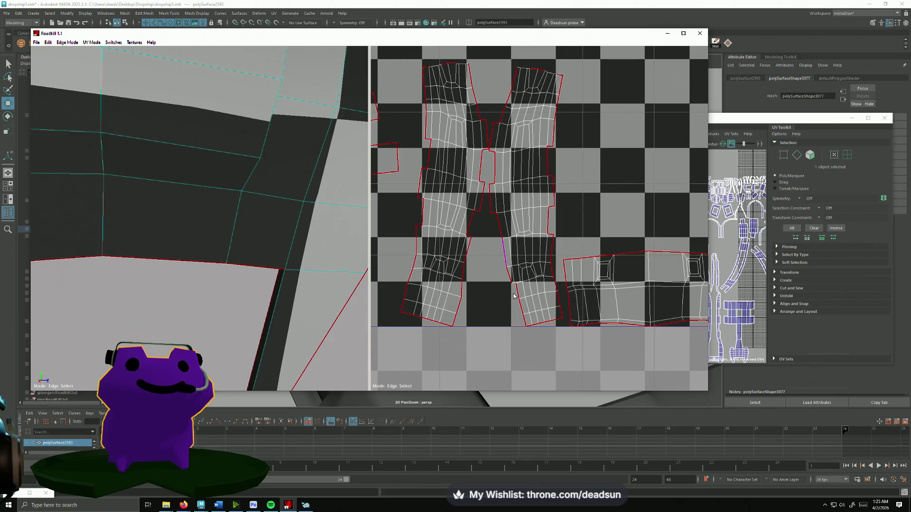
left_click(527, 322)
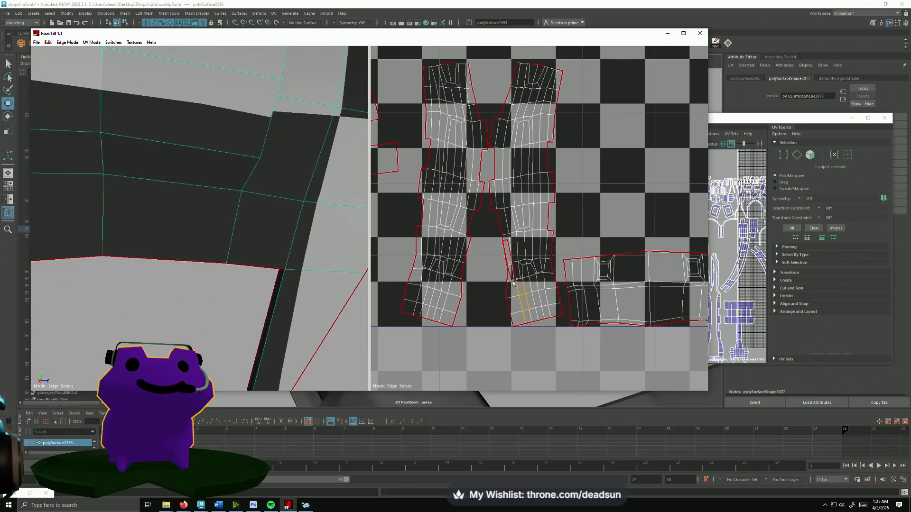
left_click(520, 299)
left_click(504, 259)
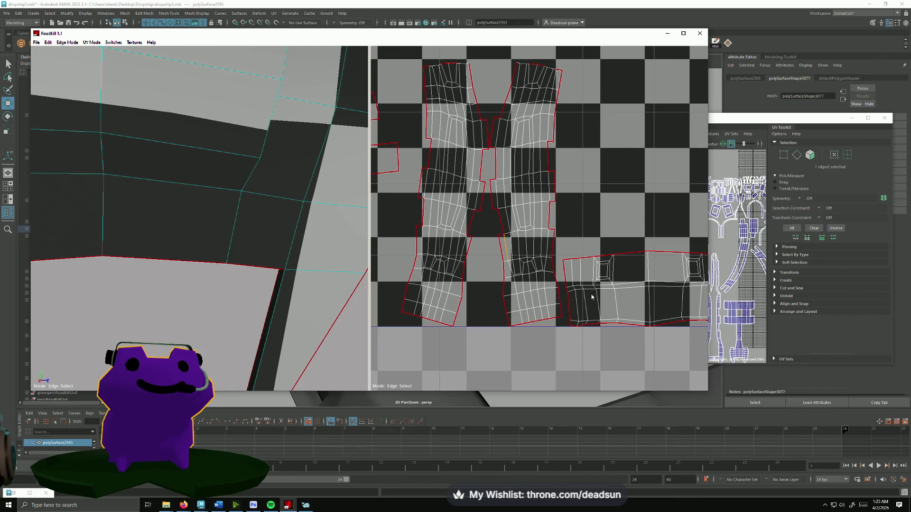
middle_click_drag(536, 296, 566, 329)
left_click(565, 329)
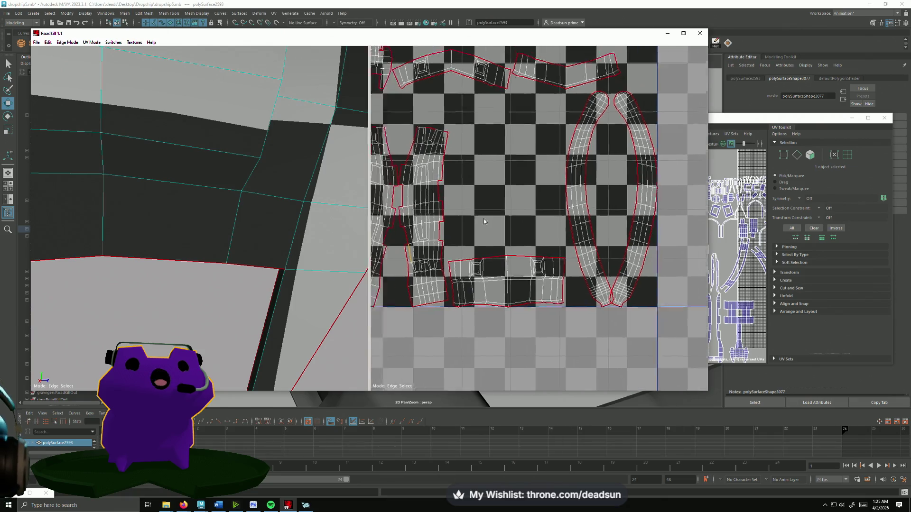
- Zoom around the UV layout and cut a seam to split the boxy shell
scroll(512, 306, "up", 5)
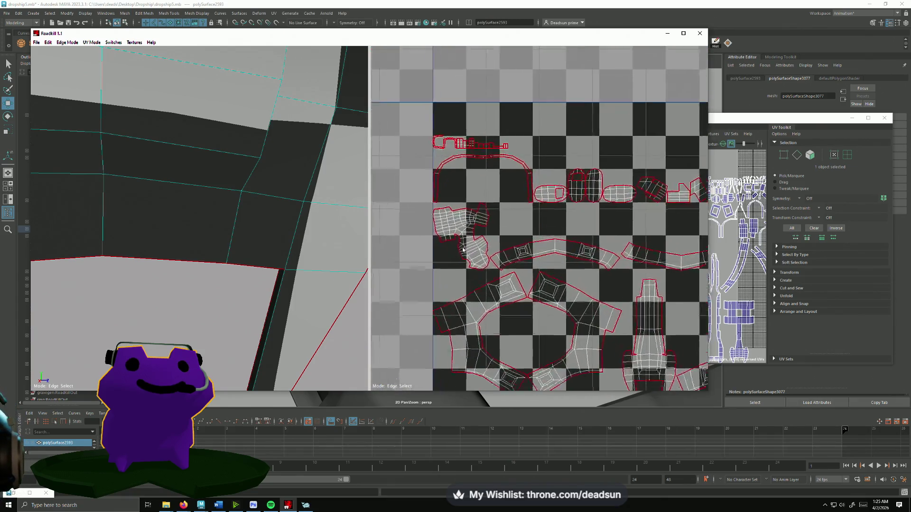
mouse_move(514, 298)
middle_mouse_down()
mouse_move(488, 237)
mouse_move(448, 208)
middle_mouse_up()
scroll(446, 204, "up", 2)
scroll(446, 204, "down", 2)
mouse_move(516, 203)
middle_mouse_down()
mouse_move(376, 260)
mouse_move(366, 248)
middle_mouse_up()
middle_click_drag(493, 213, 380, 212)
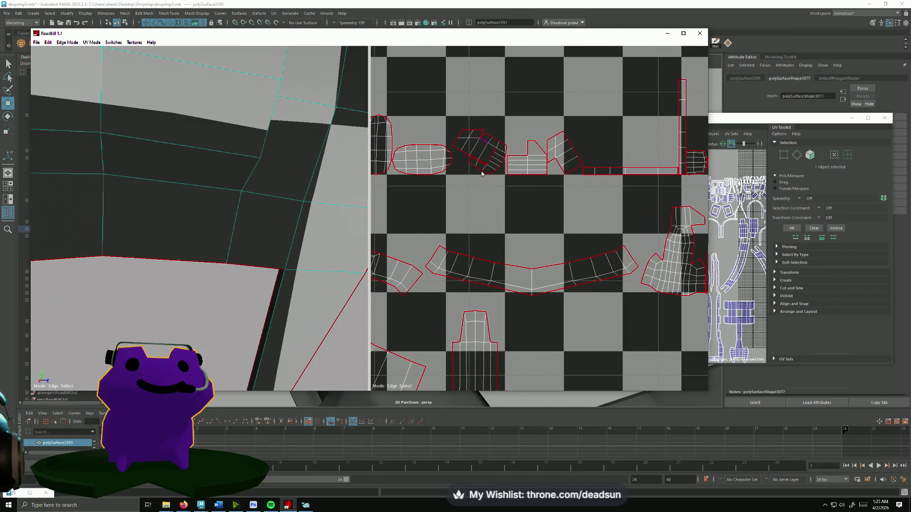
scroll(481, 154, "up", 5)
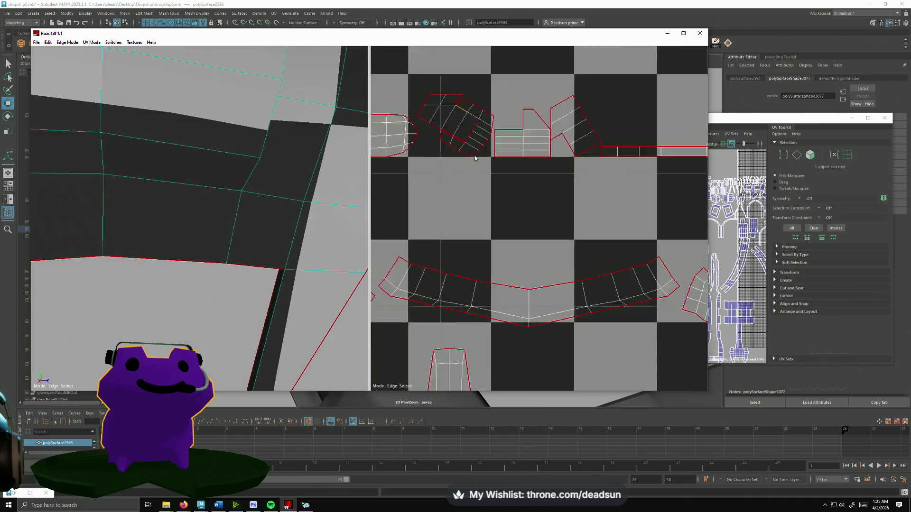
middle_click_drag(473, 163, 618, 346)
middle_click_drag(493, 171, 585, 326)
scroll(548, 230, "down", 5)
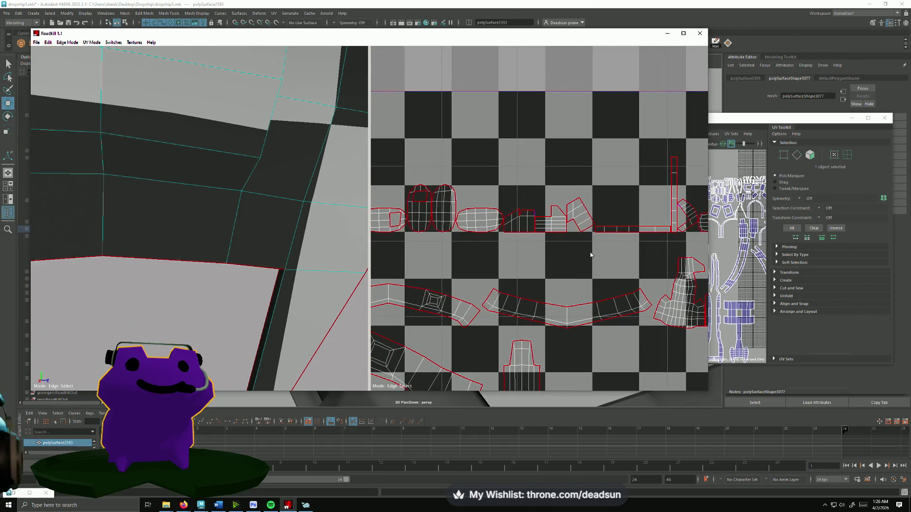
scroll(547, 244, "up", 5)
scroll(453, 216, "down", 3)
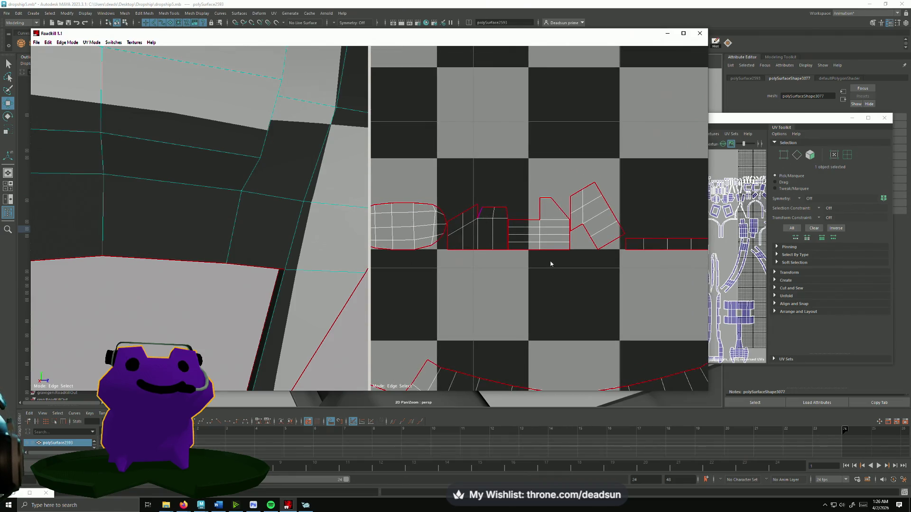
scroll(550, 264, "down", 3)
mouse_move(561, 258)
middle_mouse_down()
mouse_move(429, 249)
mouse_move(455, 228)
middle_mouse_up()
scroll(478, 231, "up", 1)
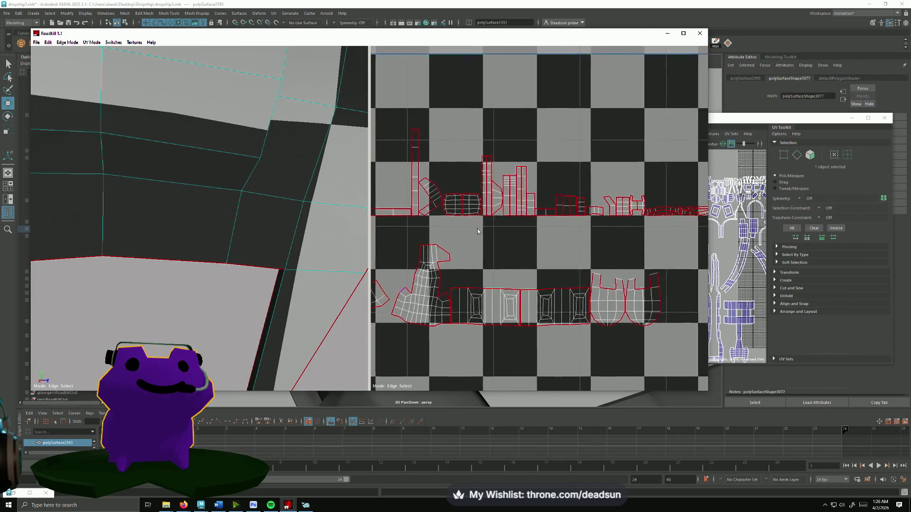
scroll(478, 231, "down", 1)
scroll(479, 230, "up", 5)
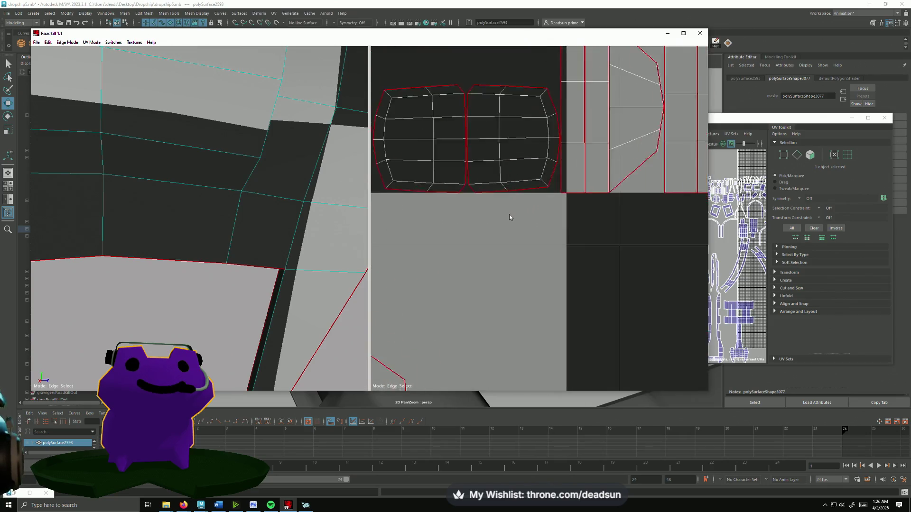
scroll(508, 214, "down", 2)
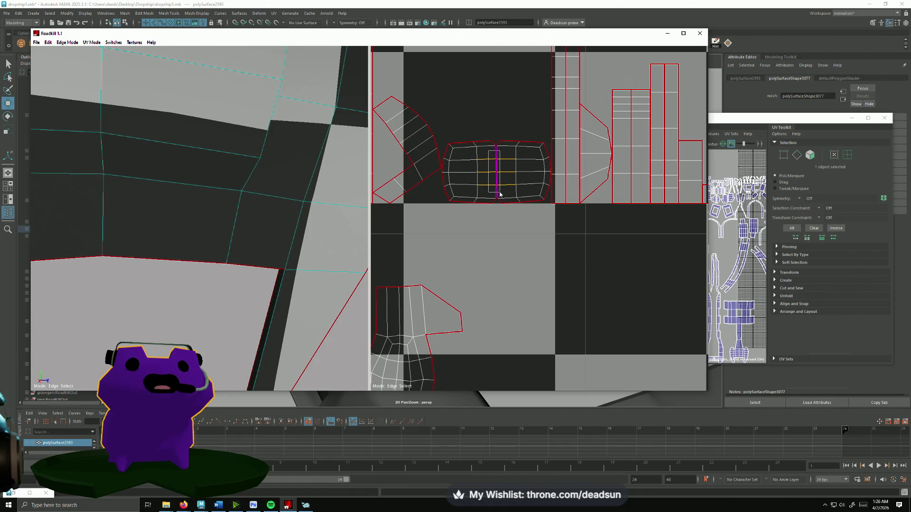
left_click(499, 194)
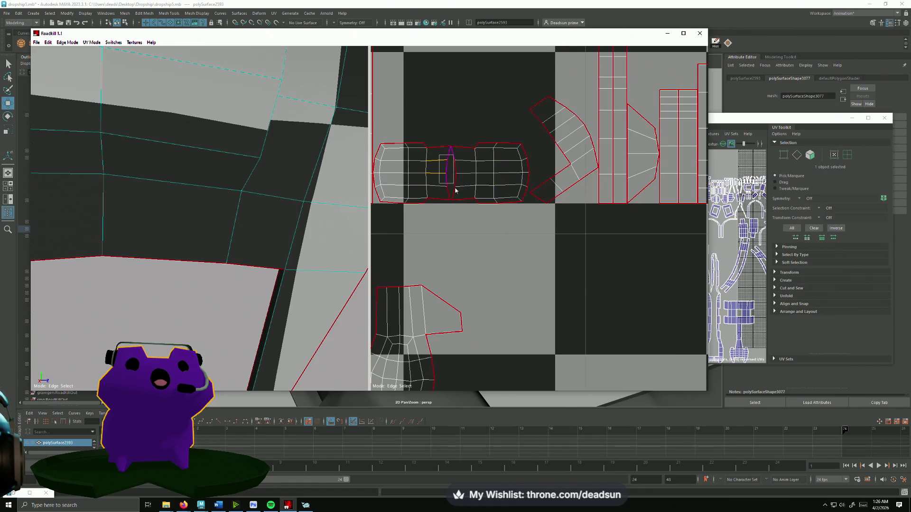
scroll(467, 218, "down", 5)
scroll(499, 215, "up", 5)
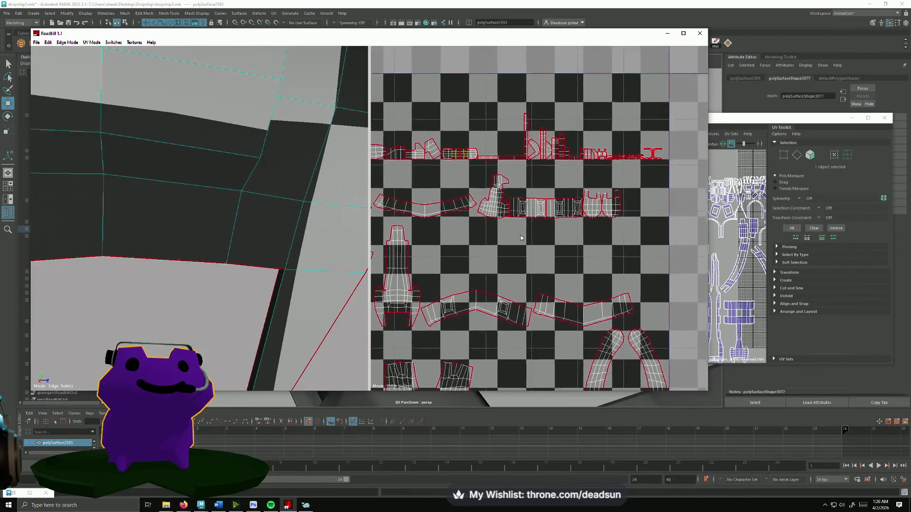
scroll(520, 238, "up", 5)
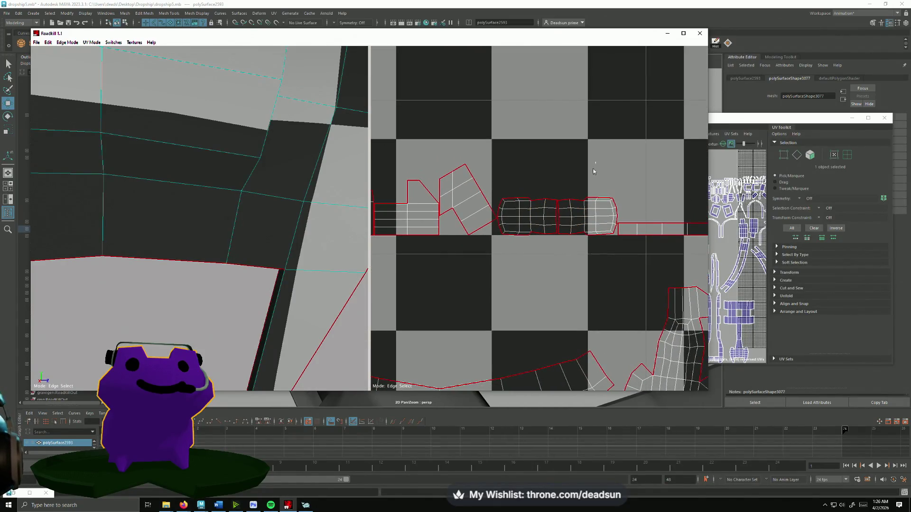
- Mark the vertical edge loop in the middle shell as a seam
left_click(561, 230)
scroll(579, 248, "down", 5)
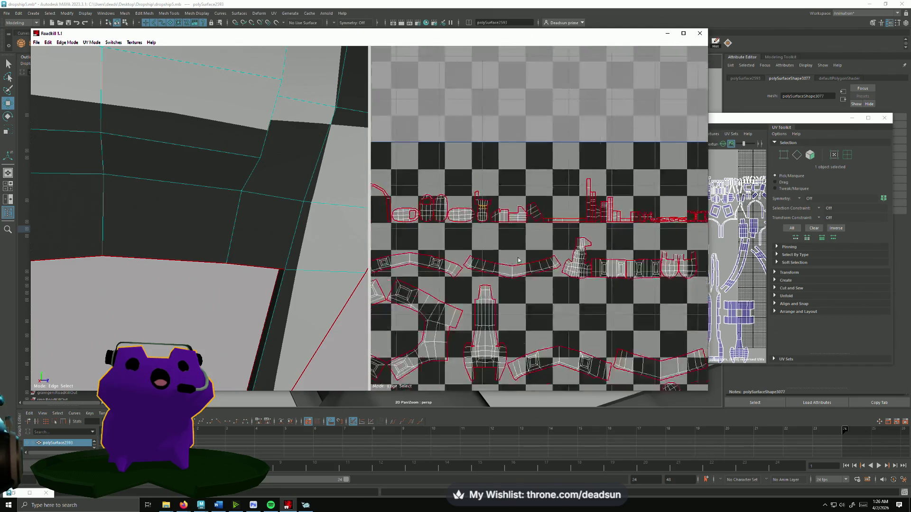
scroll(493, 259, "up", 2)
scroll(493, 259, "up", 5)
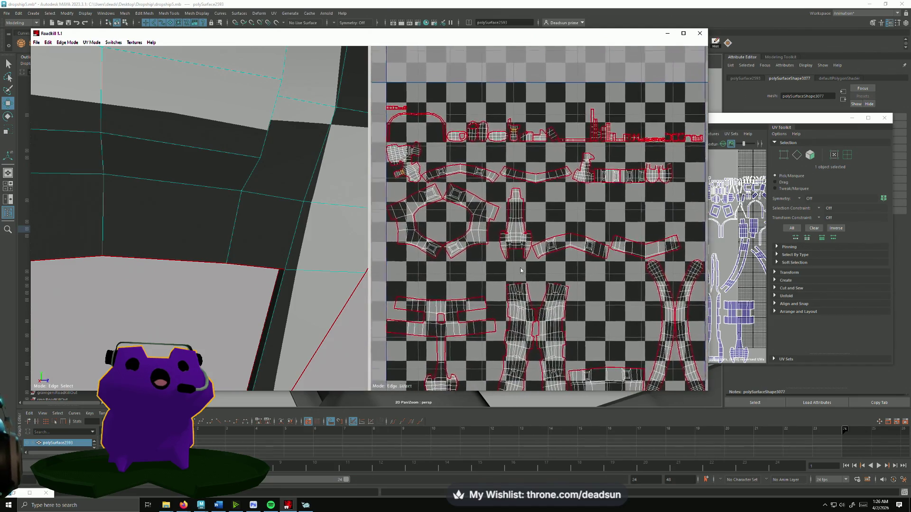
middle_click_drag(481, 252, 544, 288)
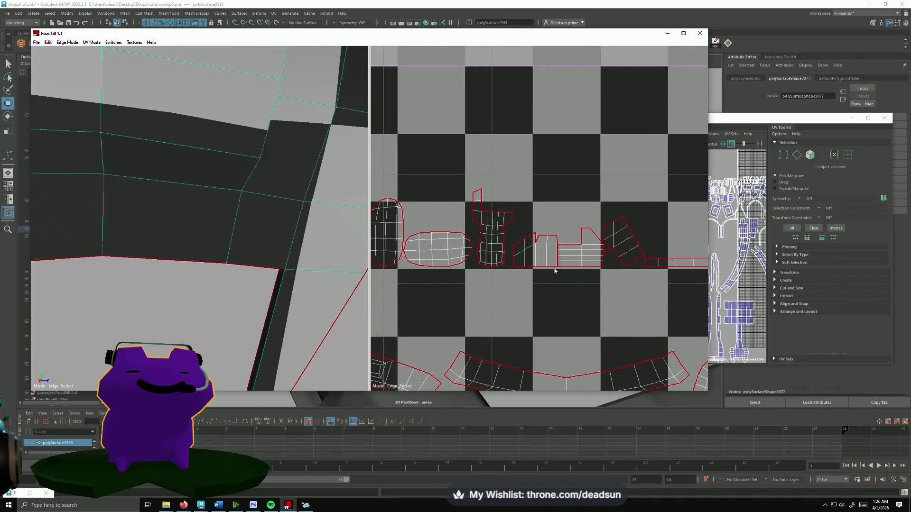
scroll(550, 243, "down", 6)
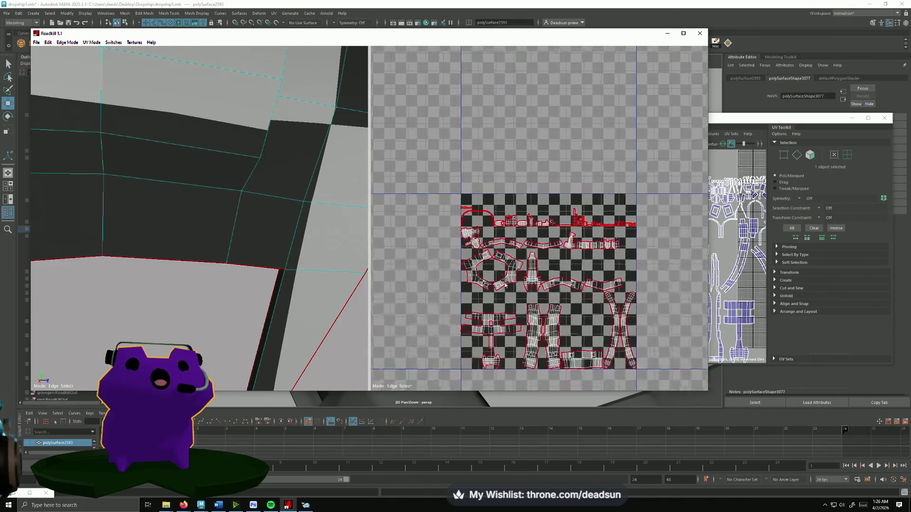
scroll(534, 277, "up", 4)
mouse_move(534, 274)
middle_mouse_down()
mouse_move(458, 221)
mouse_move(523, 231)
mouse_move(513, 210)
middle_mouse_up()
scroll(550, 258, "up", 3)
scroll(550, 257, "down", 2)
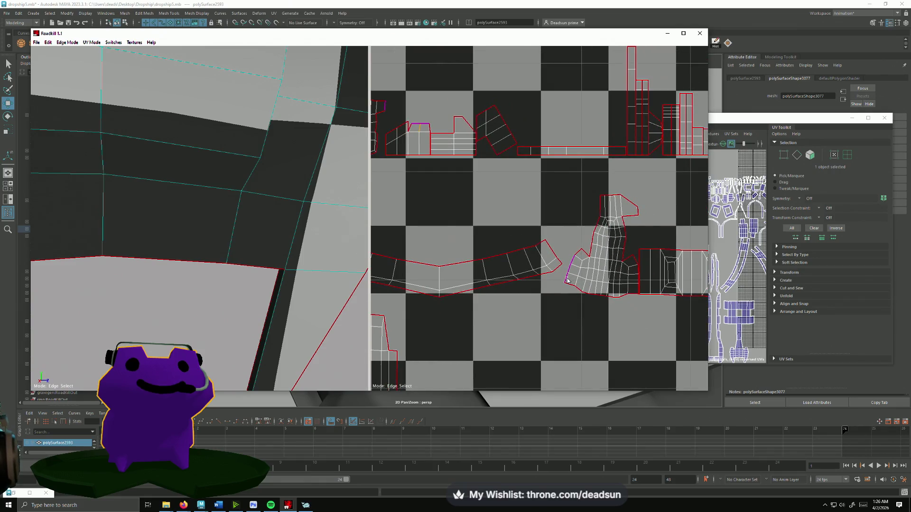
scroll(592, 285, "down", 5)
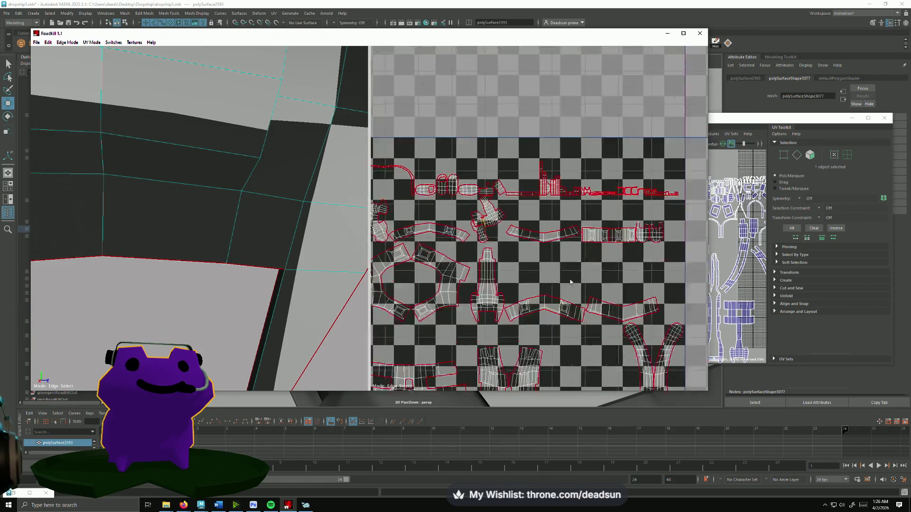
scroll(582, 304, "up", 3)
scroll(576, 301, "up", 8)
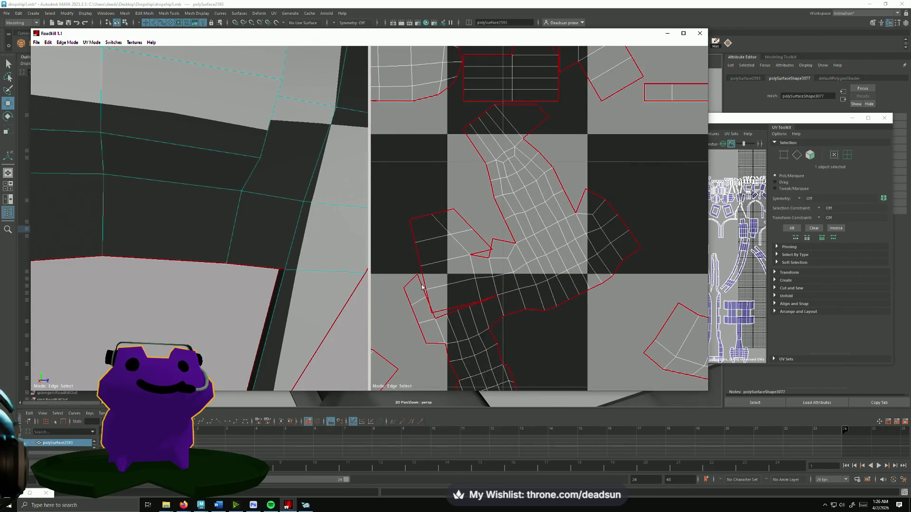
- Re-unfold the UV shells into a fresh checkered layout and inspect the result
left_click(493, 312)
scroll(559, 318, "down", 5)
scroll(545, 306, "up", 5)
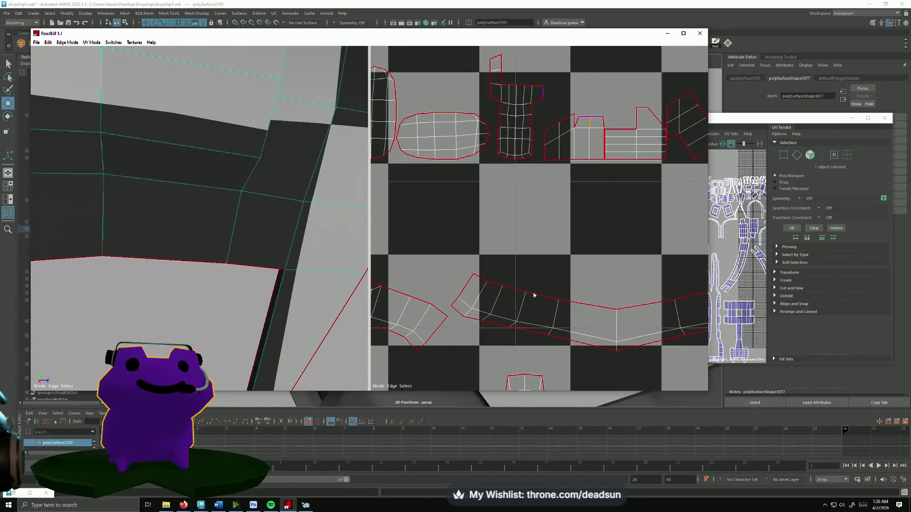
scroll(574, 199, "down", 5)
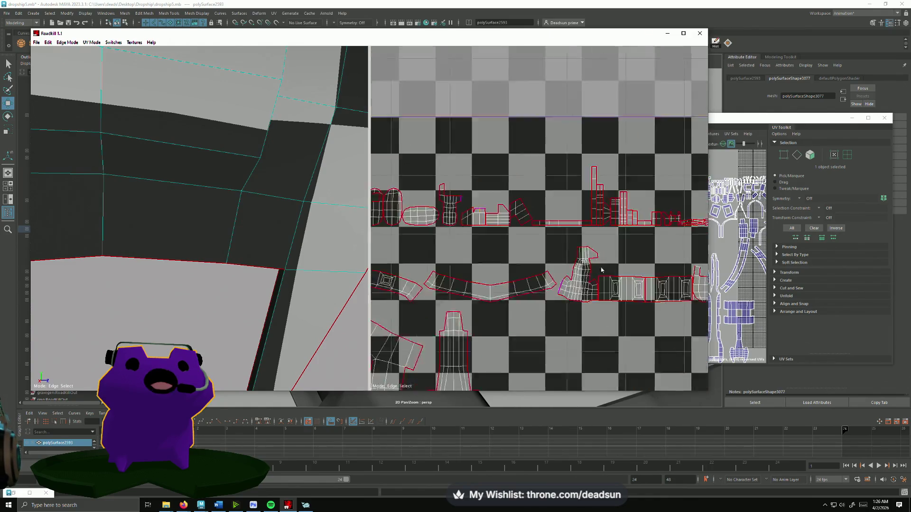
scroll(593, 249, "up", 2)
scroll(523, 252, "up", 5)
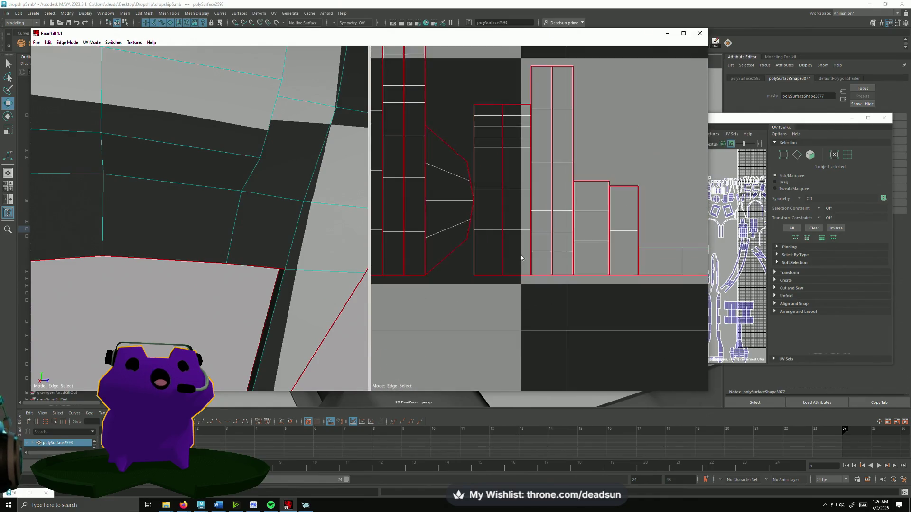
scroll(506, 266, "down", 8)
scroll(559, 285, "up", 5)
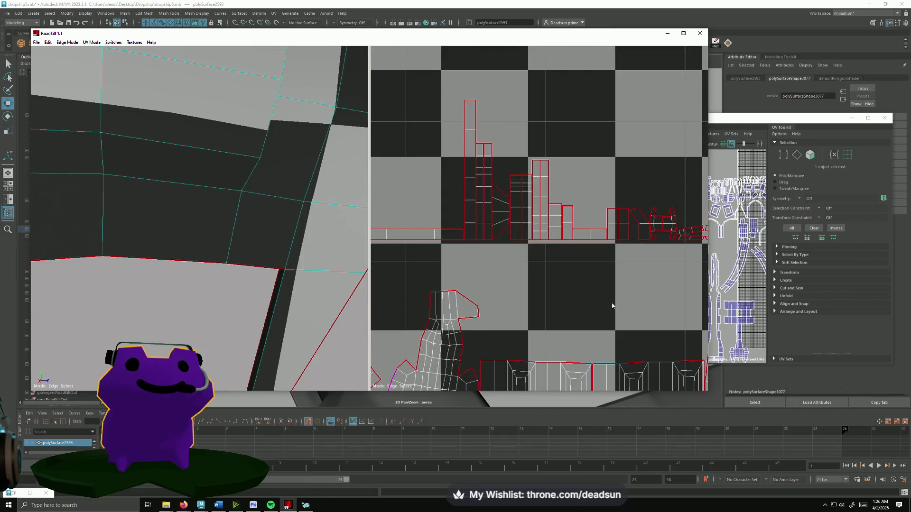
middle_click_drag(538, 262, 482, 252)
scroll(482, 252, "up", 2)
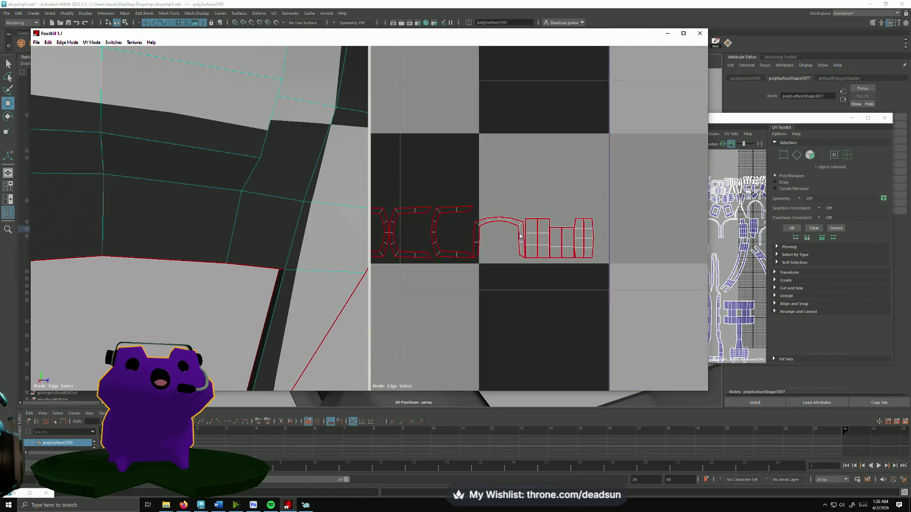
scroll(465, 256, "down", 1)
scroll(235, 233, "down", 5)
mouse_move(236, 235)
middle_mouse_down()
mouse_move(187, 266)
mouse_move(248, 289)
mouse_move(192, 293)
middle_mouse_up()
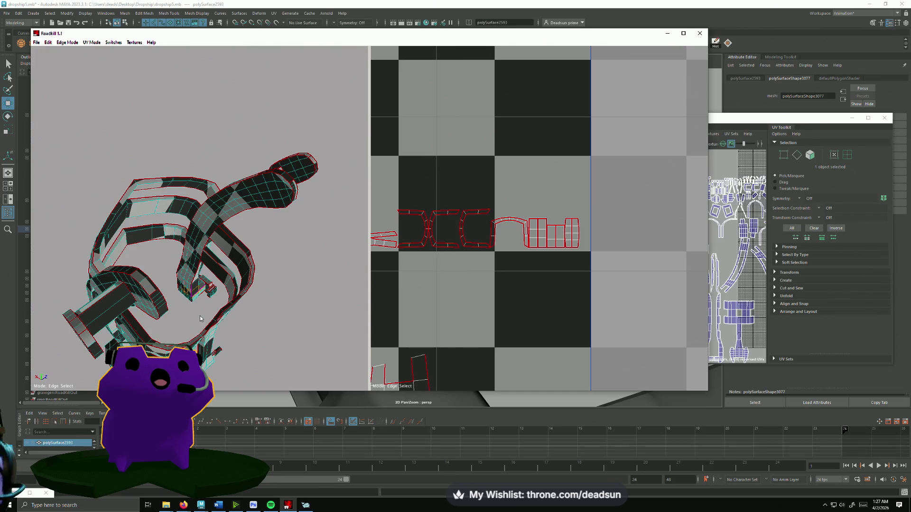
- Orbit the model to inspect the cup from several sides
mouse_move(158, 274)
middle_mouse_down()
mouse_move(105, 250)
mouse_move(180, 273)
mouse_move(84, 319)
middle_mouse_up()
mouse_move(298, 314)
middle_mouse_down()
mouse_move(250, 289)
mouse_move(246, 314)
mouse_move(374, 297)
mouse_move(244, 217)
middle_mouse_up()
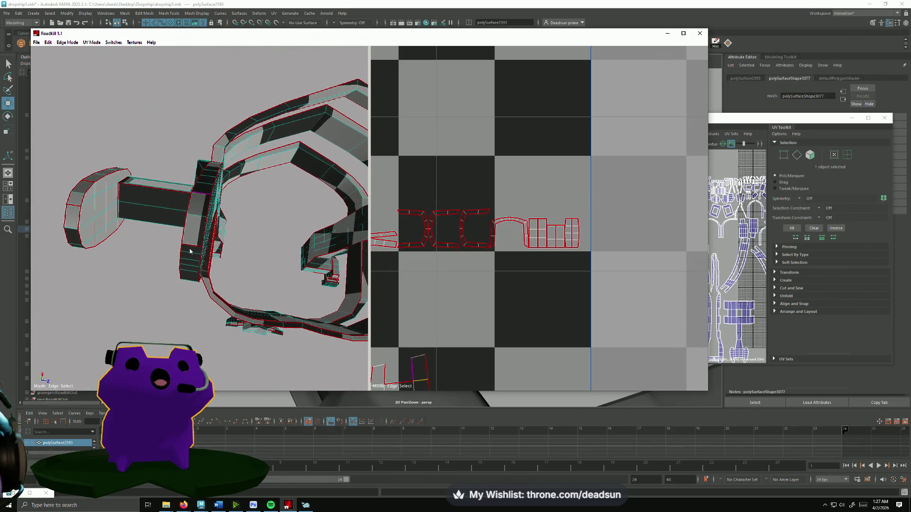
middle_click_drag(237, 266, 186, 266)
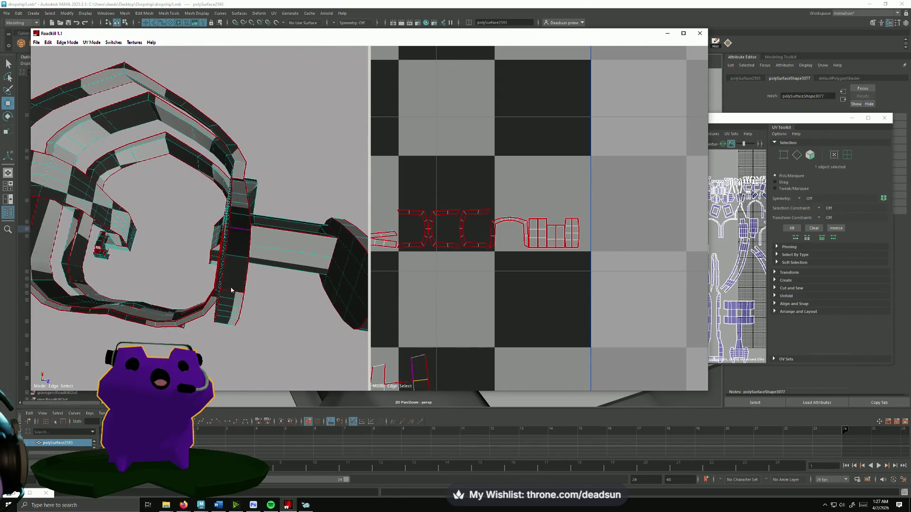
scroll(230, 293, "down", 3)
middle_click_drag(201, 320, 161, 253)
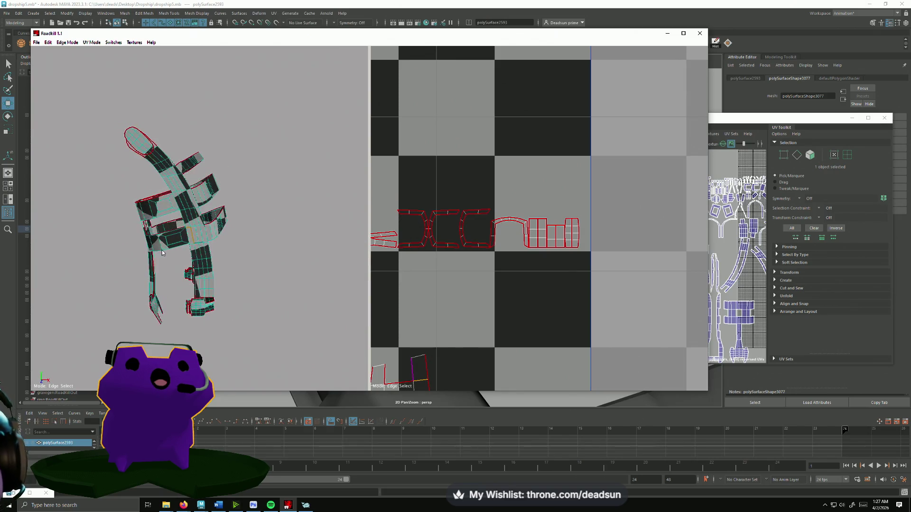
- Marquee-select the model edges to update the UV layout
left_click_drag(105, 196, 313, 332)
mouse_move(313, 332)
middle_mouse_down()
mouse_move(258, 355)
mouse_move(363, 364)
middle_mouse_up()
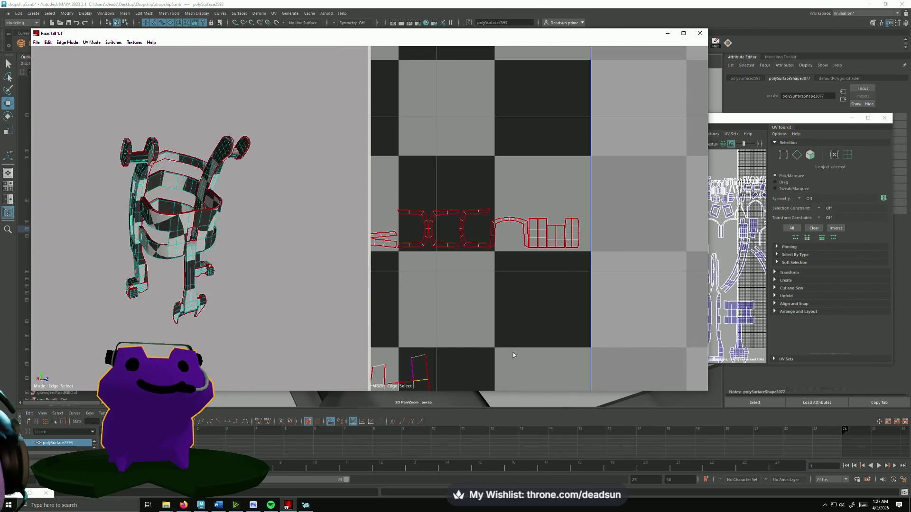
scroll(439, 298, "down", 6)
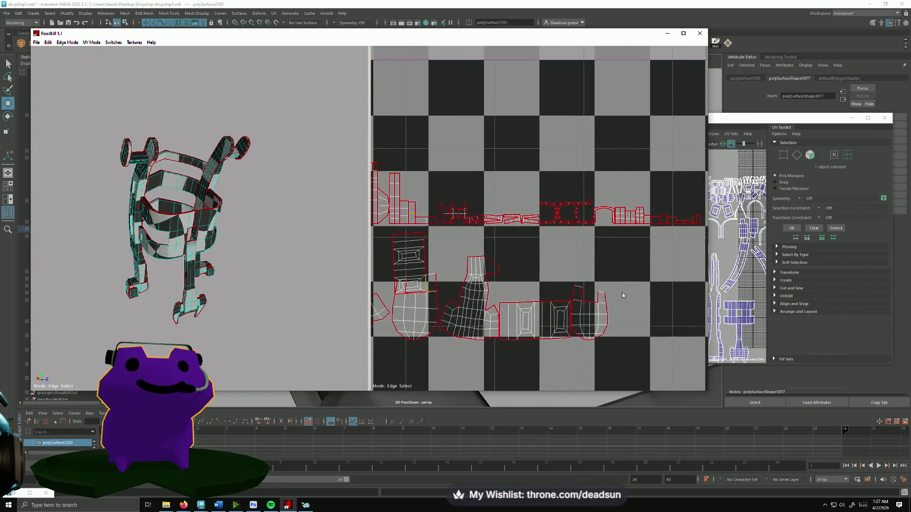
middle_click_drag(518, 270, 526, 265)
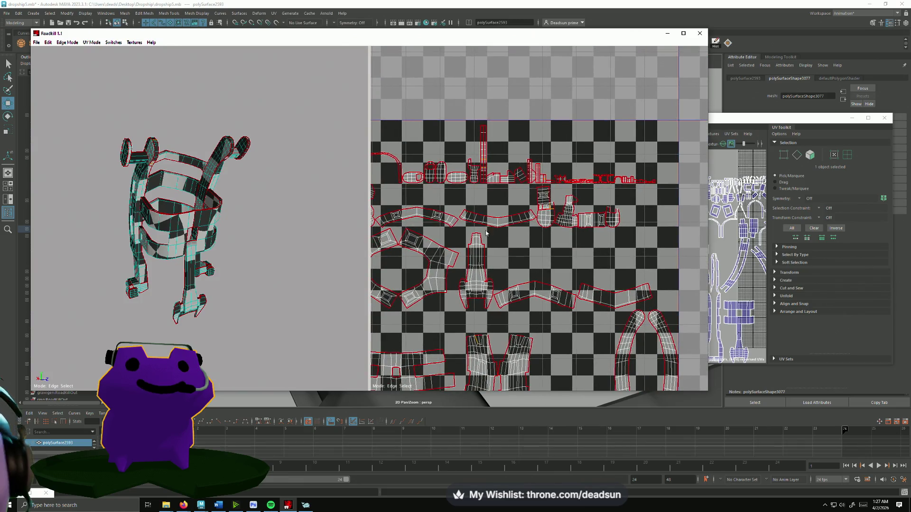
- Tumble the 3D view to check the checker on the disc parts, bands and arch
mouse_move(246, 222)
middle_mouse_down()
mouse_move(261, 246)
mouse_move(241, 244)
mouse_move(283, 242)
mouse_move(212, 246)
middle_mouse_up()
scroll(212, 246, "up", 6)
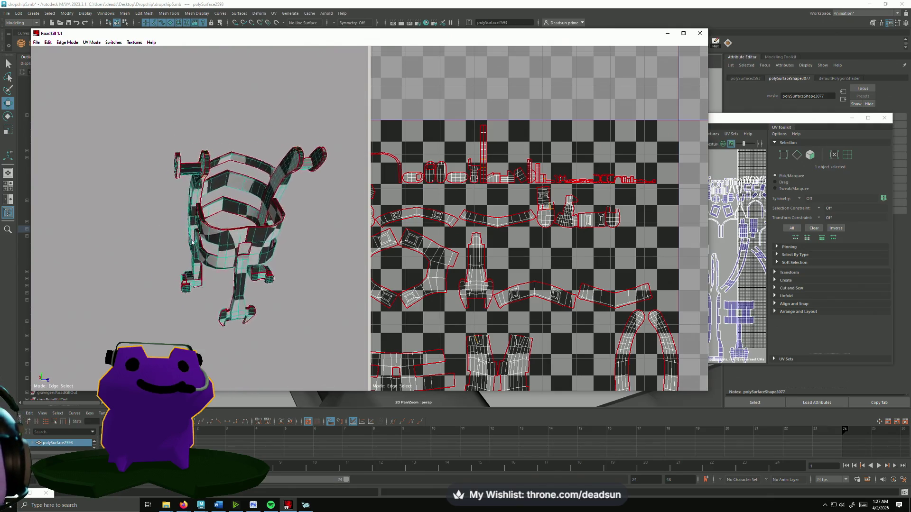
scroll(204, 233, "up", 3)
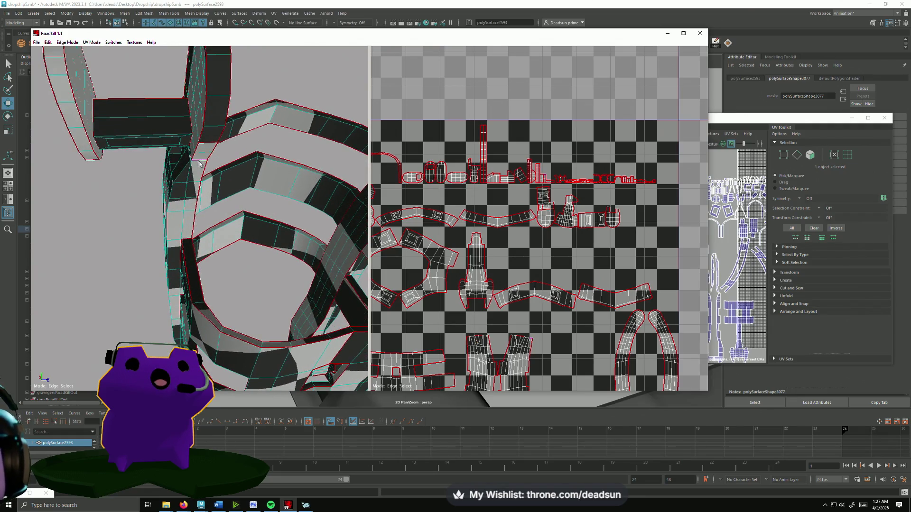
middle_click_drag(227, 175, 255, 122)
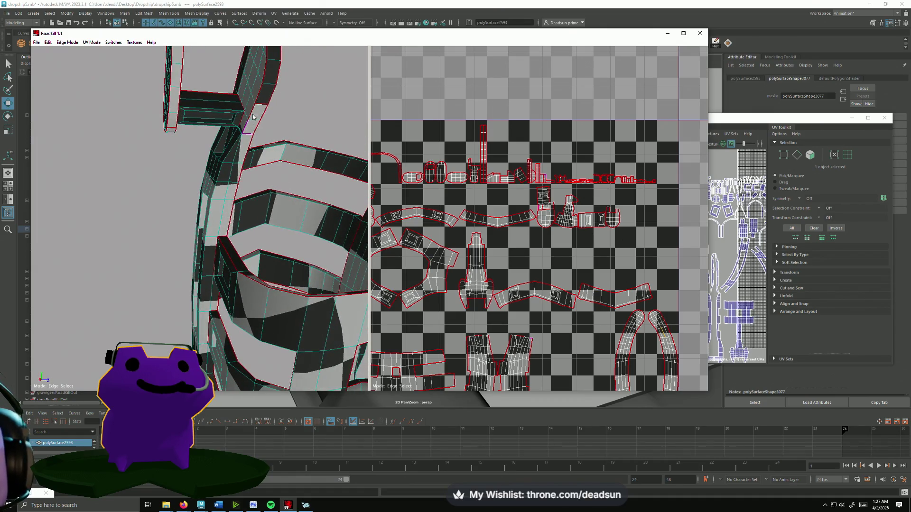
middle_click_drag(257, 130, 253, 182)
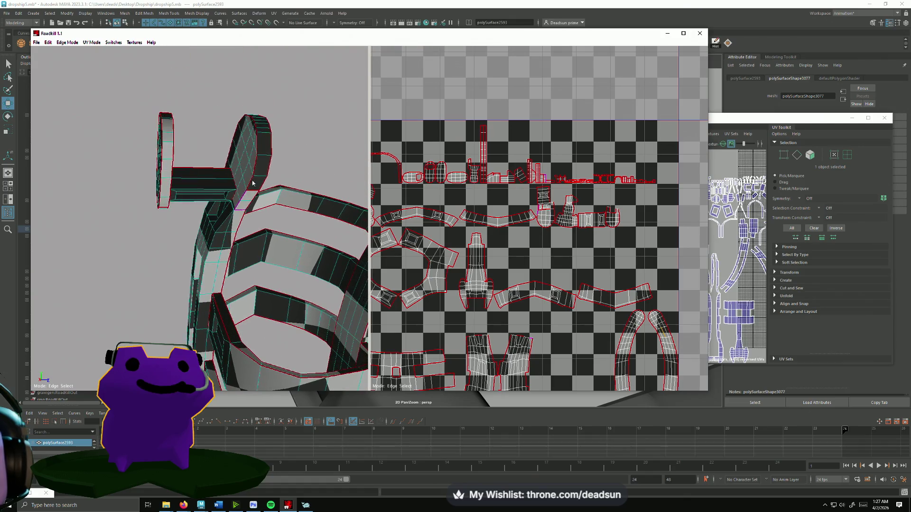
mouse_move(230, 153)
middle_mouse_down()
mouse_move(121, 201)
mouse_move(195, 215)
middle_mouse_up()
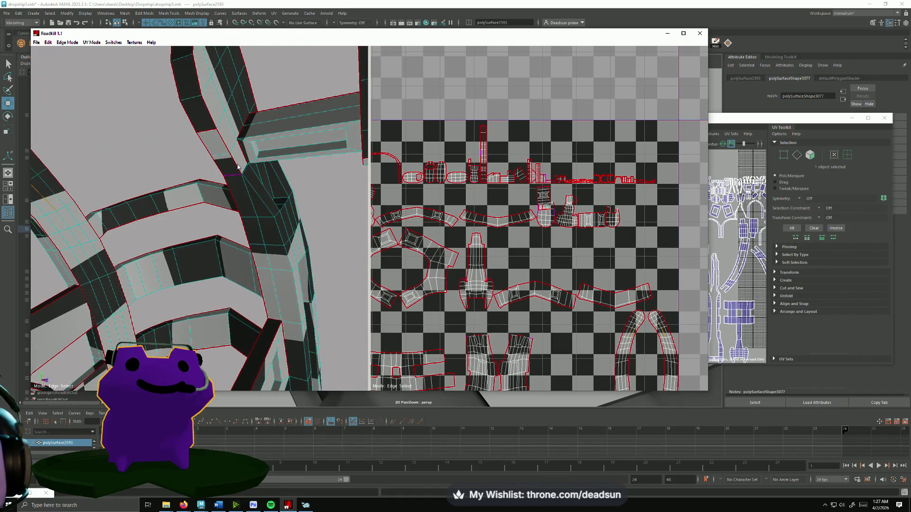
middle_click_drag(252, 88, 223, 139)
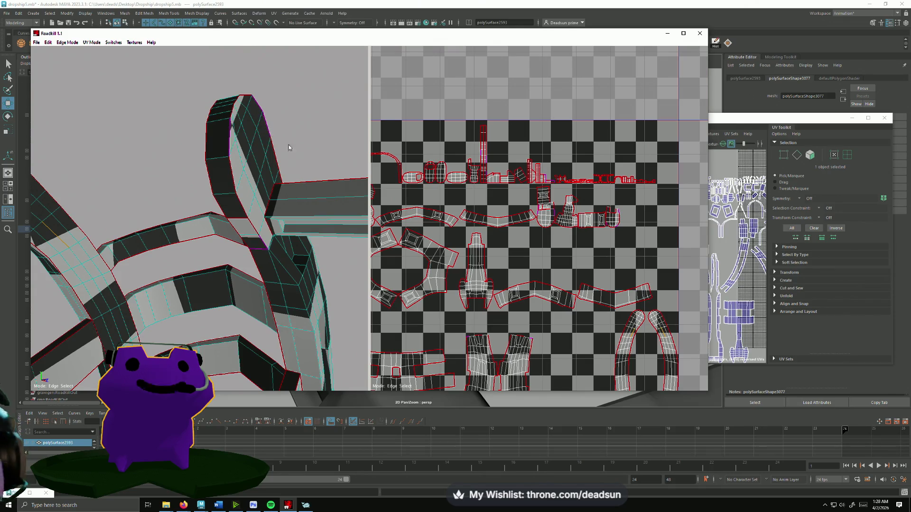
scroll(289, 144, "down", 3)
mouse_move(294, 167)
middle_mouse_down()
mouse_move(313, 184)
mouse_move(292, 178)
mouse_move(259, 195)
middle_mouse_up()
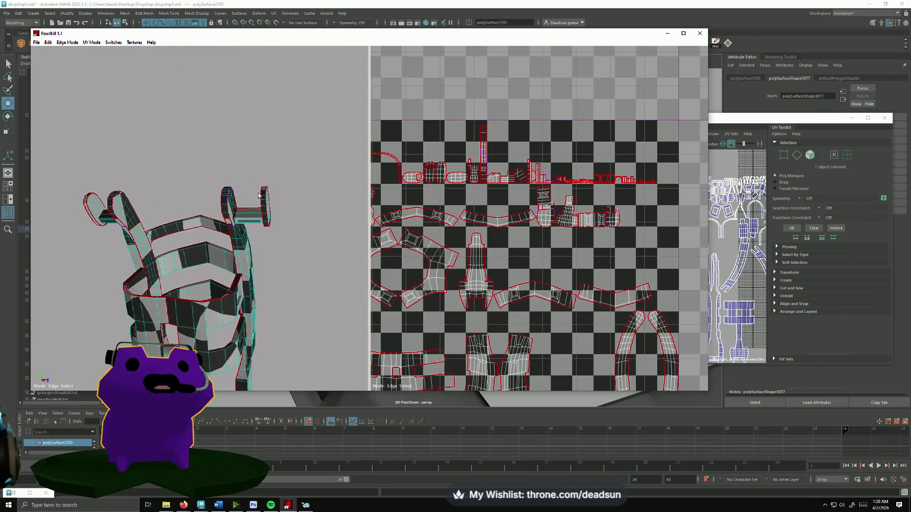
- Zoom into the foot shells and mark three edges on the first one as seams
scroll(541, 193, "up", 5)
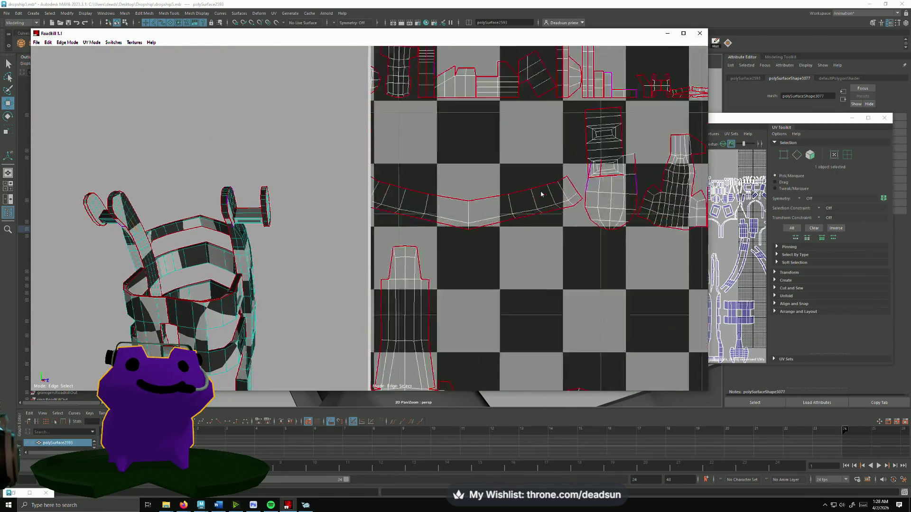
scroll(541, 194, "up", 4)
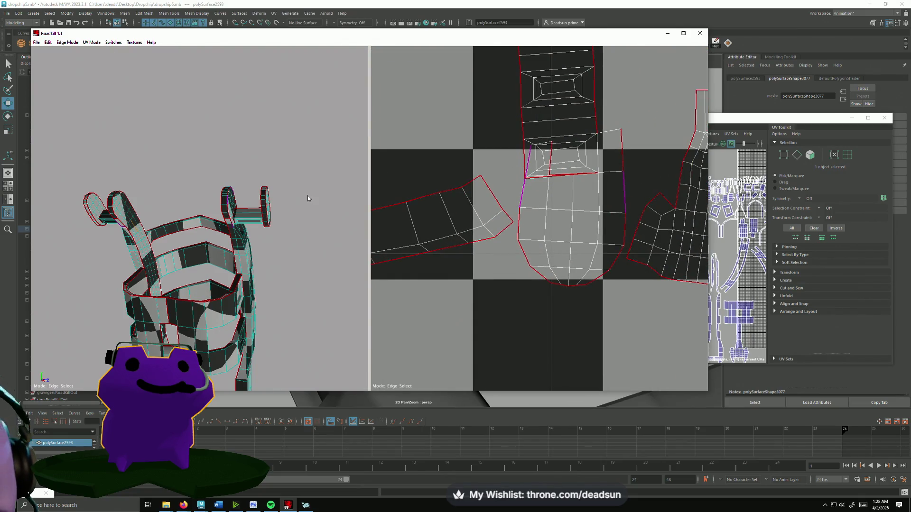
scroll(401, 206, "down", 3)
scroll(516, 203, "up", 3)
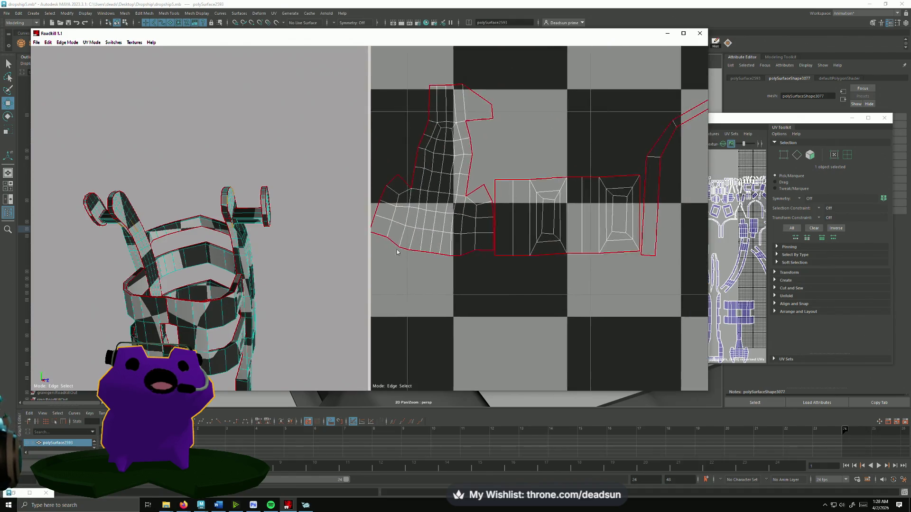
scroll(397, 252, "down", 3)
scroll(453, 255, "up", 2)
scroll(453, 254, "down", 4)
scroll(492, 283, "up", 2)
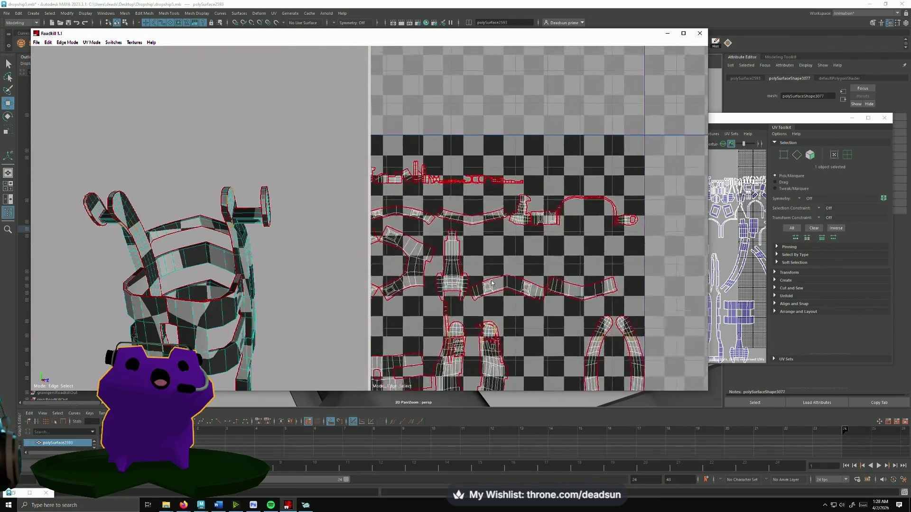
scroll(522, 284, "up", 3)
middle_click_drag(563, 285, 295, 267)
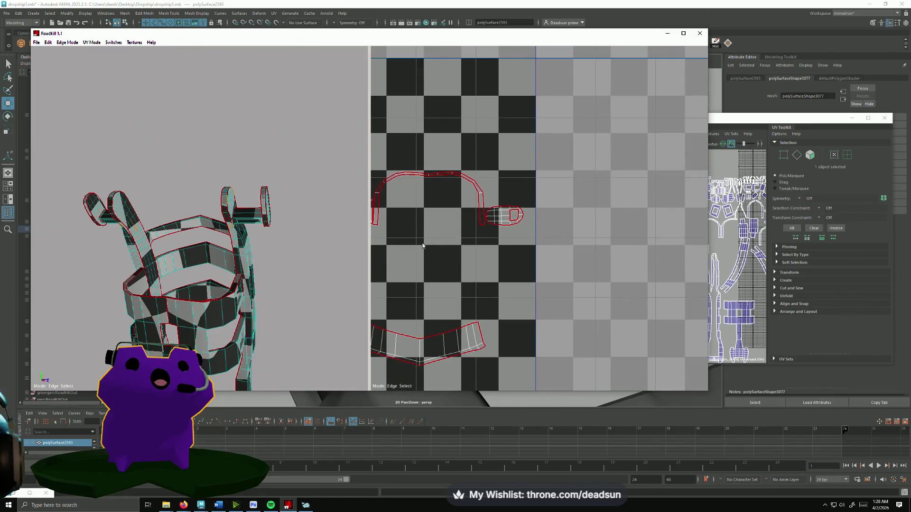
scroll(423, 245, "down", 3)
scroll(530, 266, "up", 5)
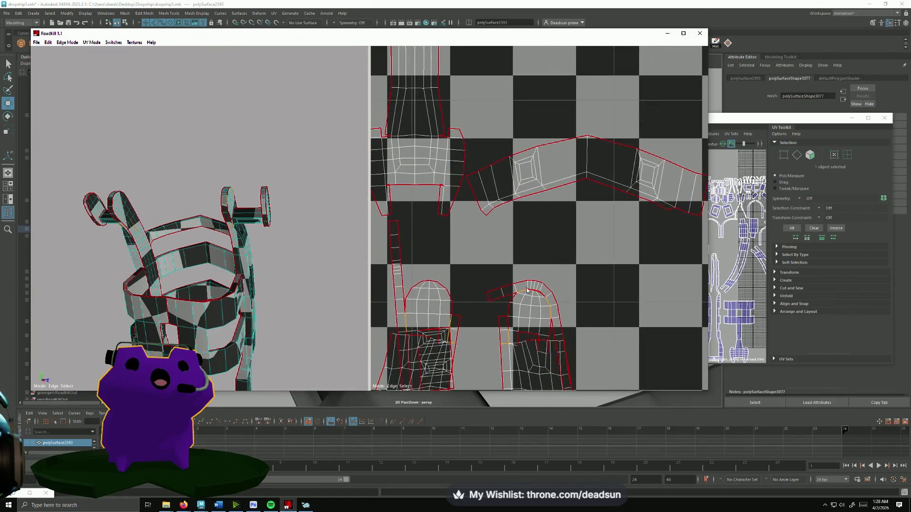
scroll(527, 290, "down", 2)
scroll(511, 223, "up", 5)
scroll(517, 256, "down", 4)
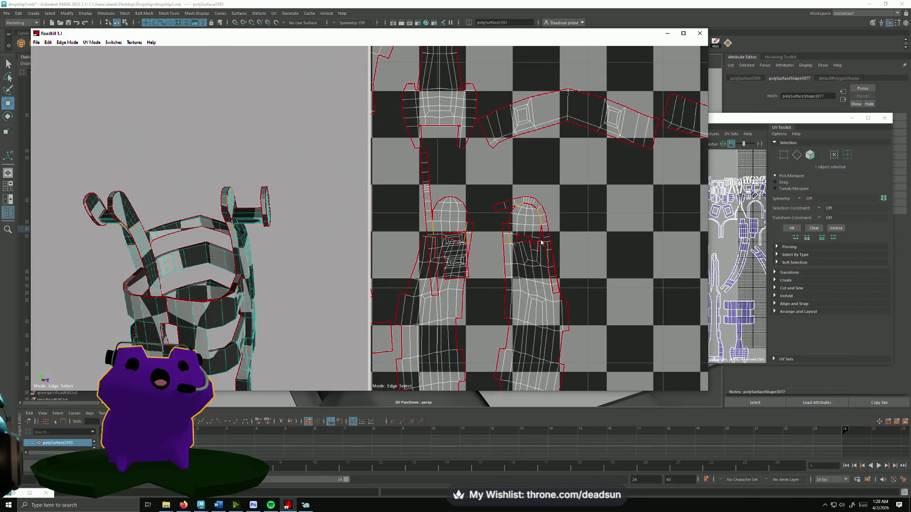
left_click(531, 211)
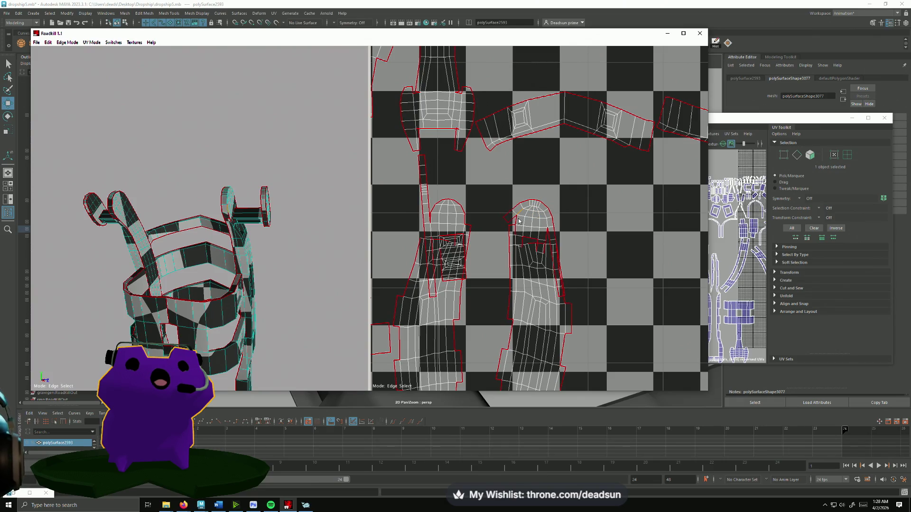
left_click(517, 220)
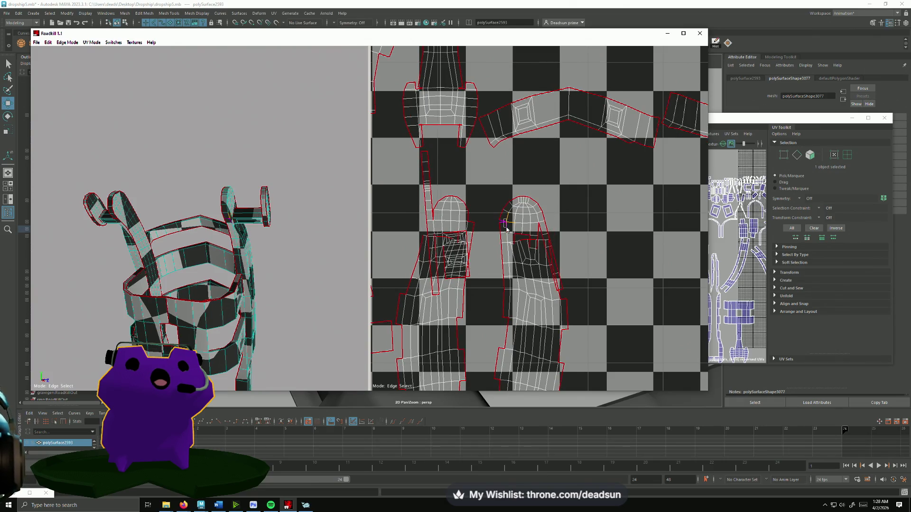
left_click(506, 229)
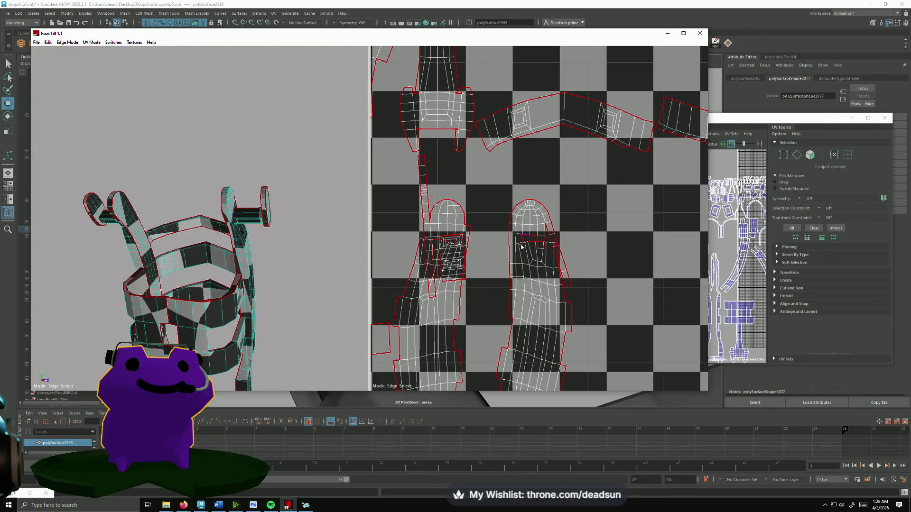
- Mark four more seam edges across the foot shell
scroll(535, 255, "up", 3)
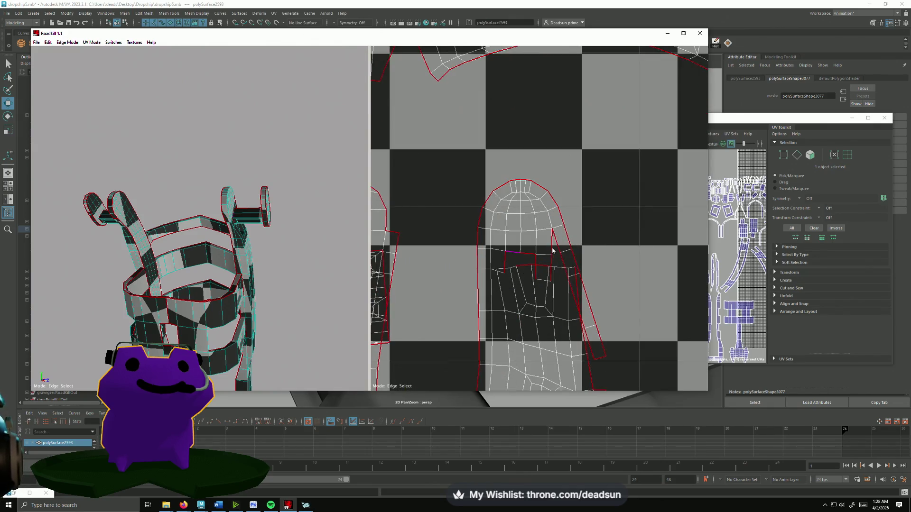
left_click(558, 251)
left_click(551, 264)
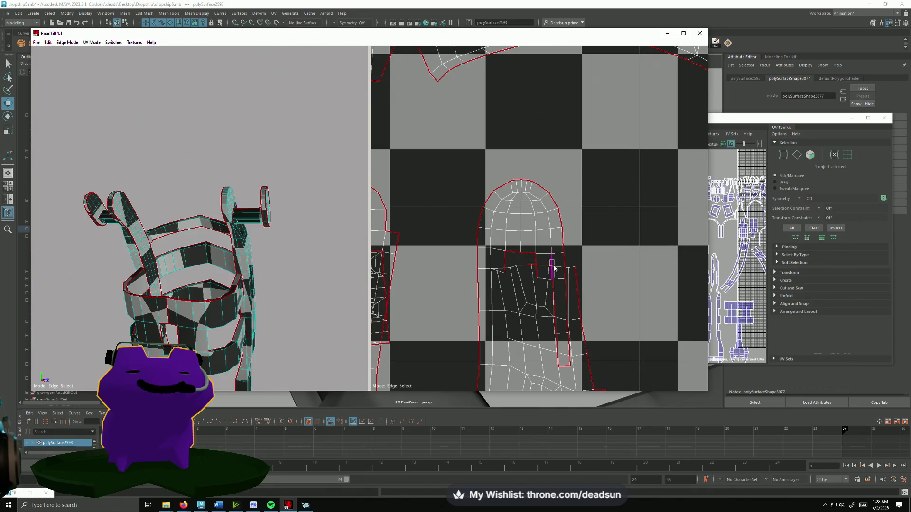
left_click(551, 297)
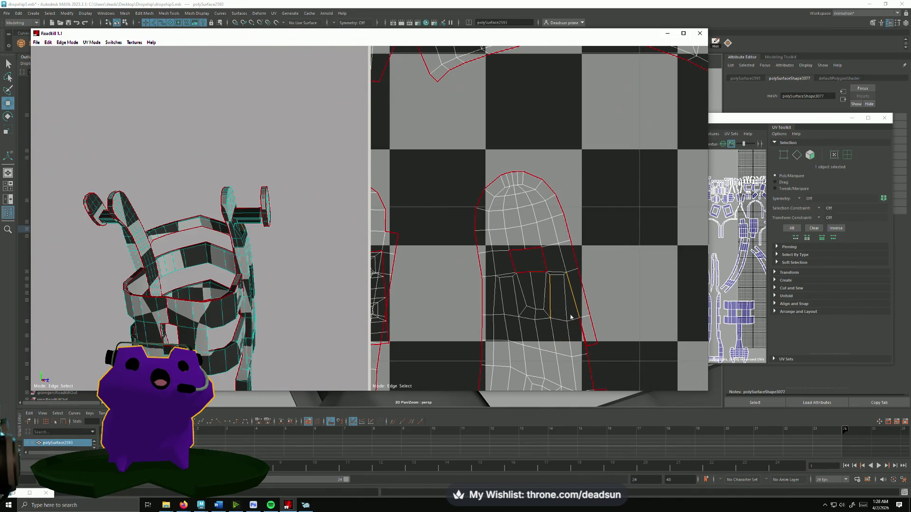
left_click(571, 345)
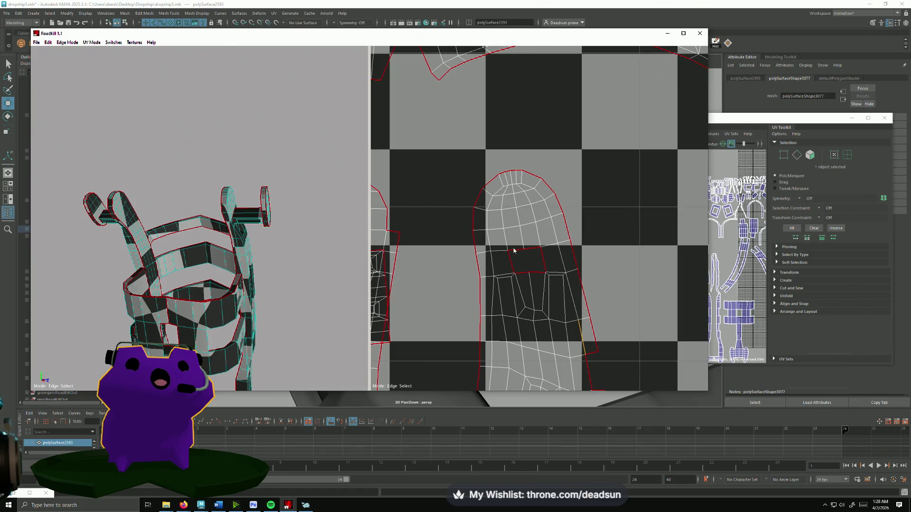
- Orbit the 3D model to check the new seams, closing in on the arm
left_click_drag(266, 190, 199, 247, "alt")
mouse_move(593, 362)
middle_mouse_down("alt")
mouse_move(571, 293)
mouse_move(555, 280)
middle_mouse_up("alt")
mouse_move(332, 285)
left_mouse_down("alt")
mouse_move(63, 323)
mouse_move(64, 336)
mouse_move(245, 261)
mouse_move(332, 285)
left_mouse_up("alt")
scroll(554, 300, "down", 5)
scroll(495, 255, "up", 4)
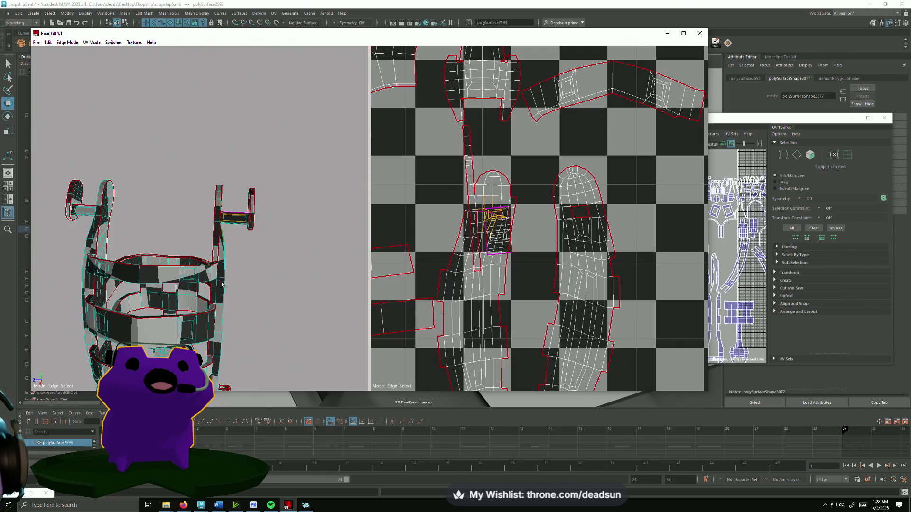
mouse_move(116, 261)
middle_mouse_down()
mouse_move(138, 240)
mouse_move(104, 255)
mouse_move(53, 213)
mouse_move(192, 231)
mouse_move(278, 293)
mouse_move(237, 304)
middle_mouse_up()
mouse_move(237, 303)
middle_mouse_down()
mouse_move(219, 305)
mouse_move(217, 290)
mouse_move(294, 284)
mouse_move(236, 274)
mouse_move(214, 285)
mouse_move(250, 309)
mouse_move(235, 309)
mouse_move(278, 265)
middle_mouse_up()
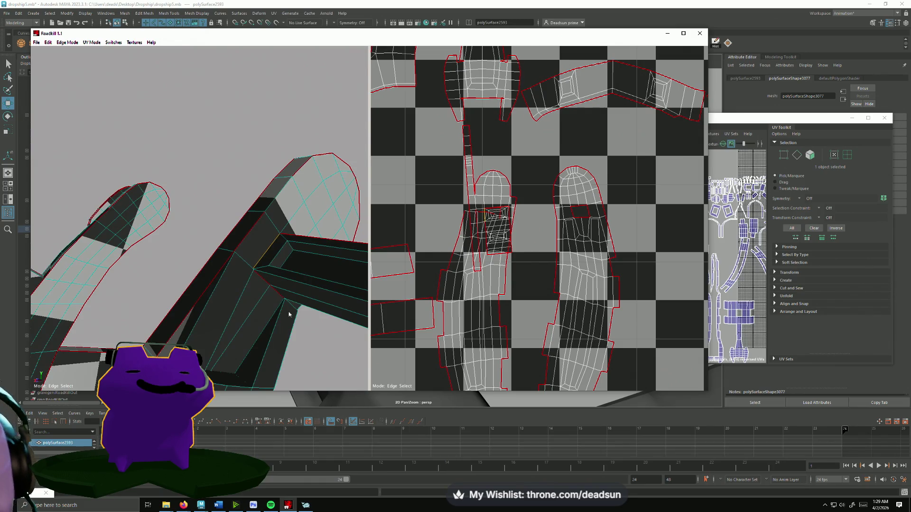
- Mark seam edges around the rounded top of the leg shell, then undo the last leg seam
left_click(289, 314)
scroll(543, 153, "up", 4)
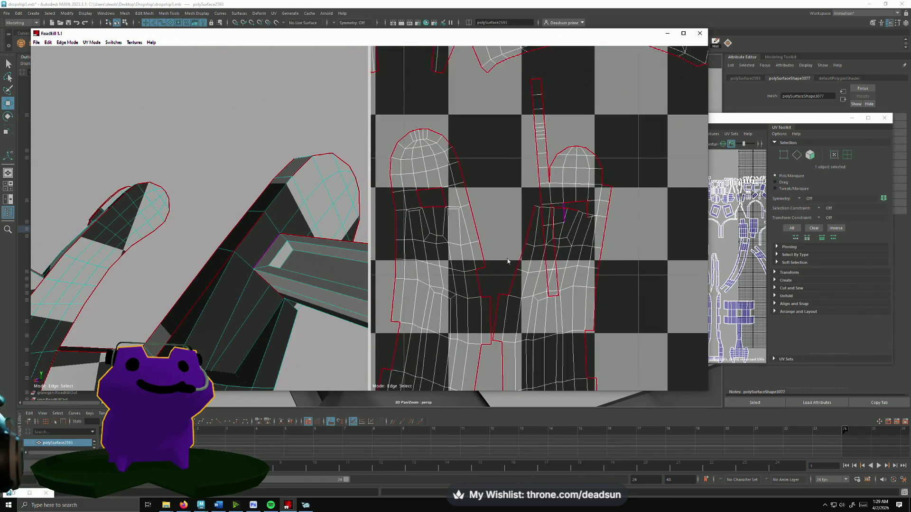
left_click(573, 142)
left_click(524, 185)
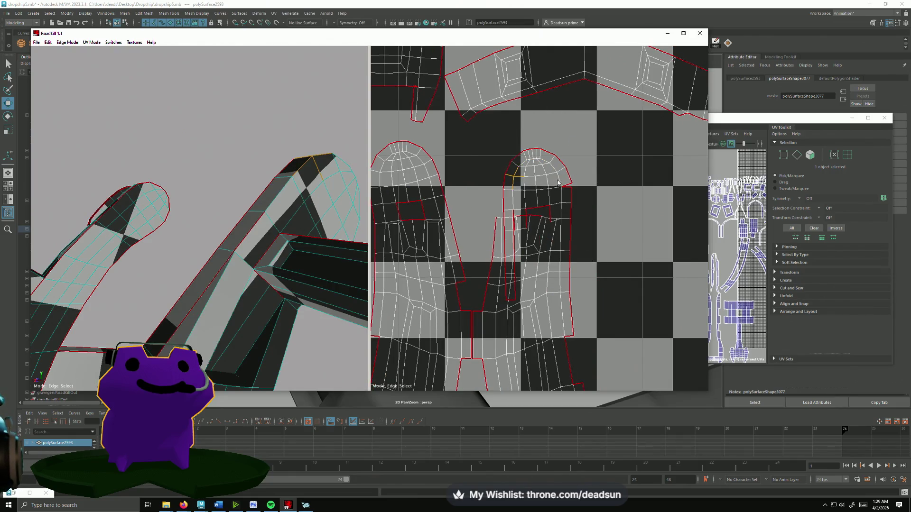
left_click(567, 198)
left_click(521, 223)
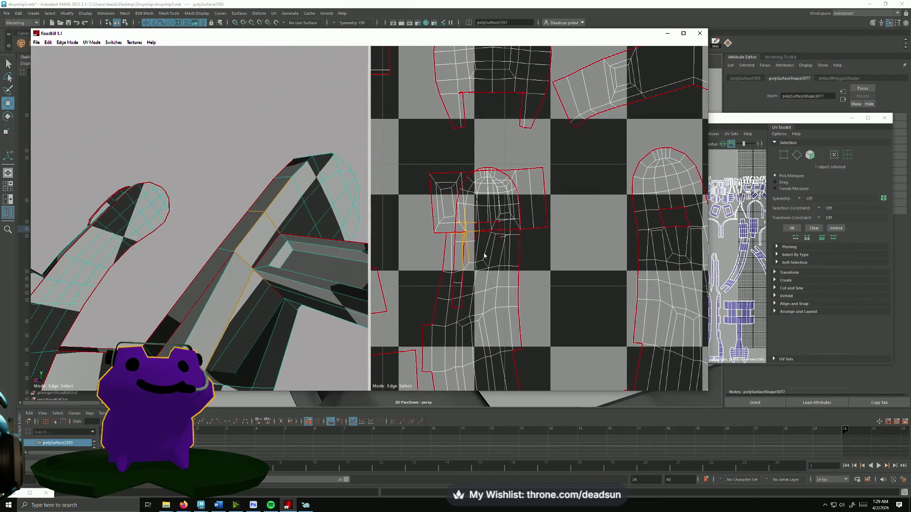
left_click_drag(266, 273, 218, 237, "alt")
key("ctrl+z")
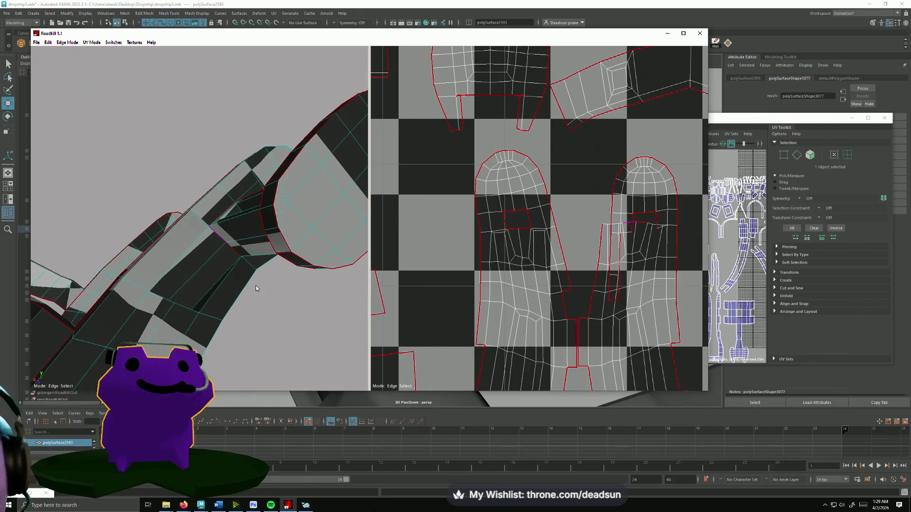
- Toggle seams on several leg edges so the leg shell re-unwraps flatter
left_click(608, 253)
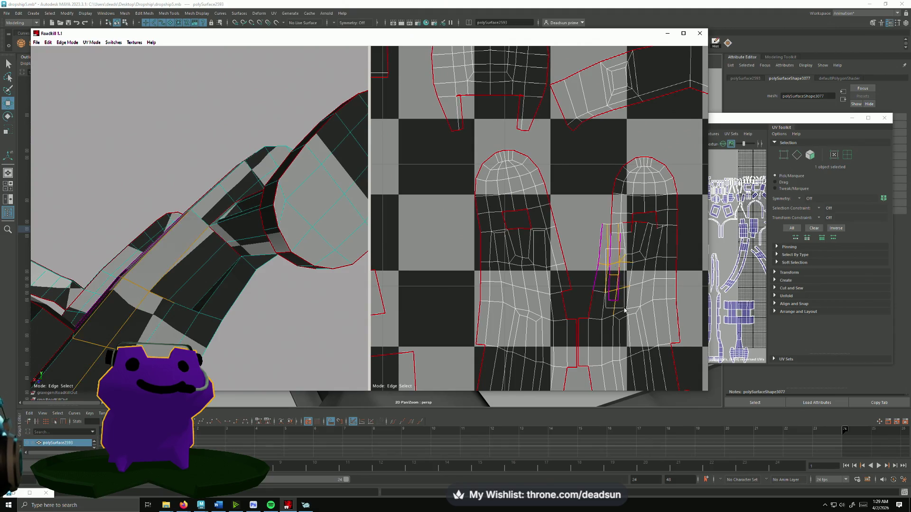
scroll(584, 288, "down", 5)
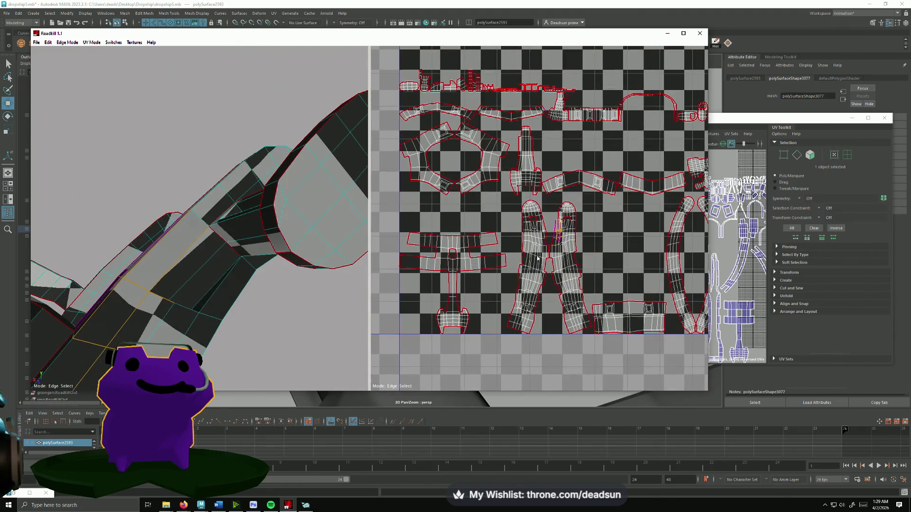
scroll(589, 270, "up", 5)
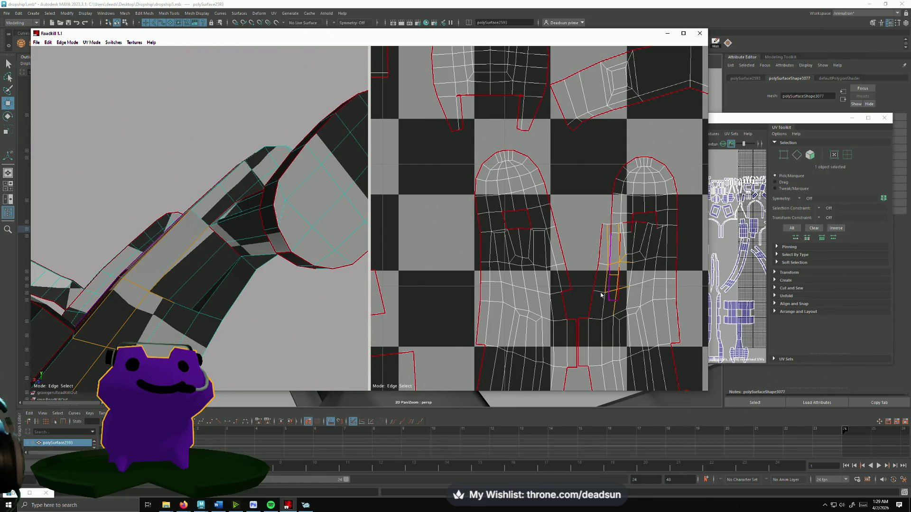
left_click(599, 299)
scroll(433, 282, "down", 5)
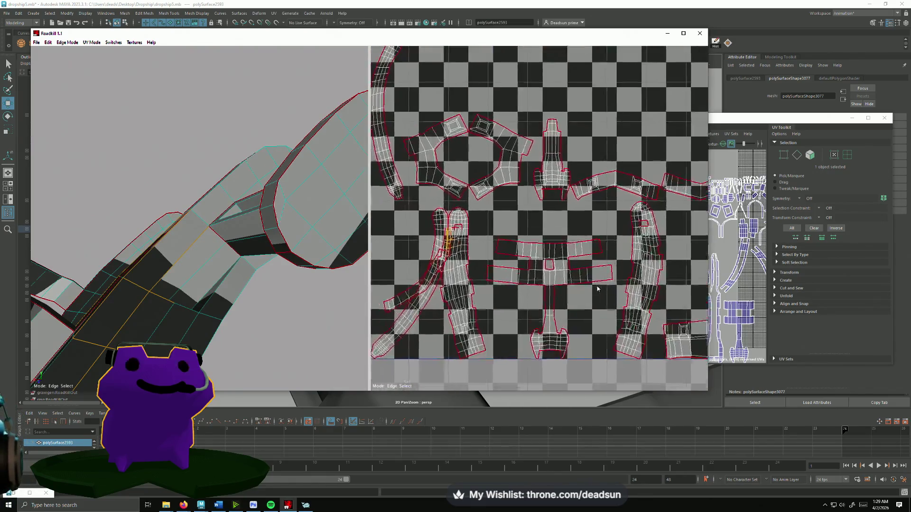
scroll(433, 282, "up", 3)
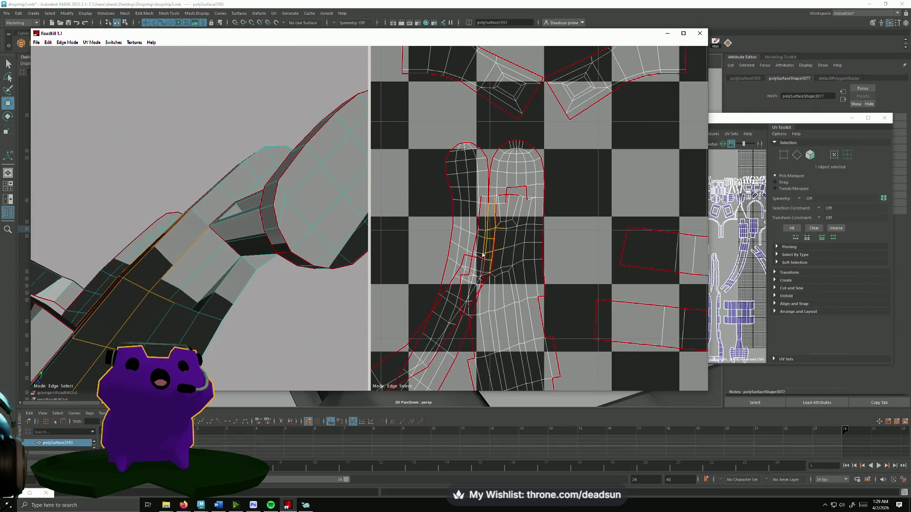
left_click(483, 255)
scroll(488, 258, "down", 4)
scroll(530, 277, "up", 3)
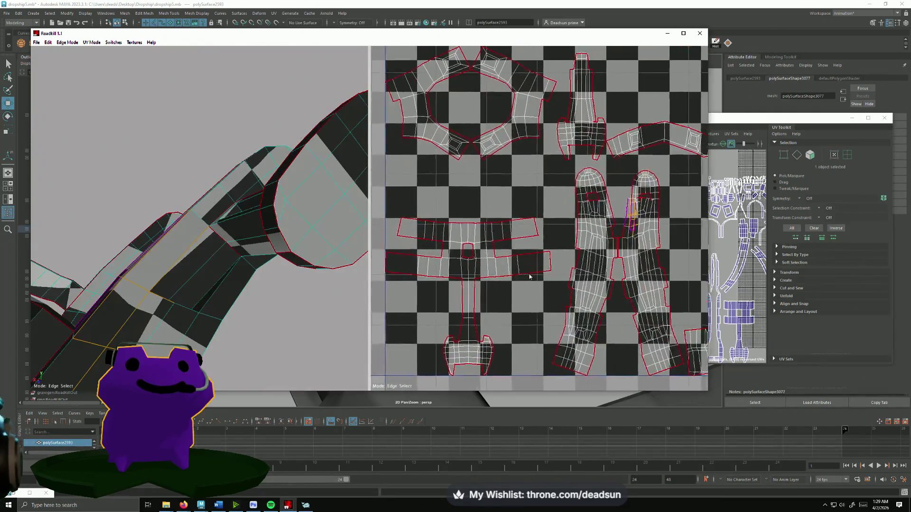
scroll(530, 277, "up", 4)
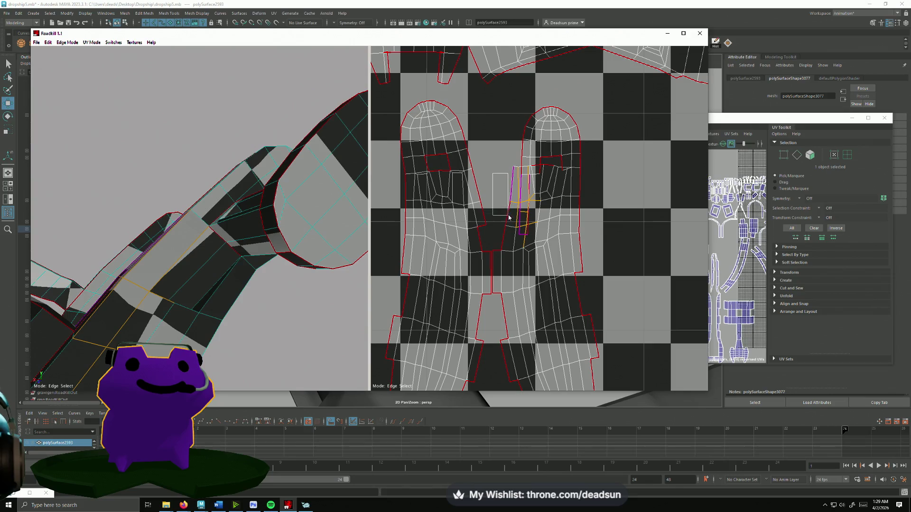
- Re-cut the remaining leg seams so the upper right leg gets its own small inner patch
left_click(473, 271)
scroll(472, 271, "down", 2)
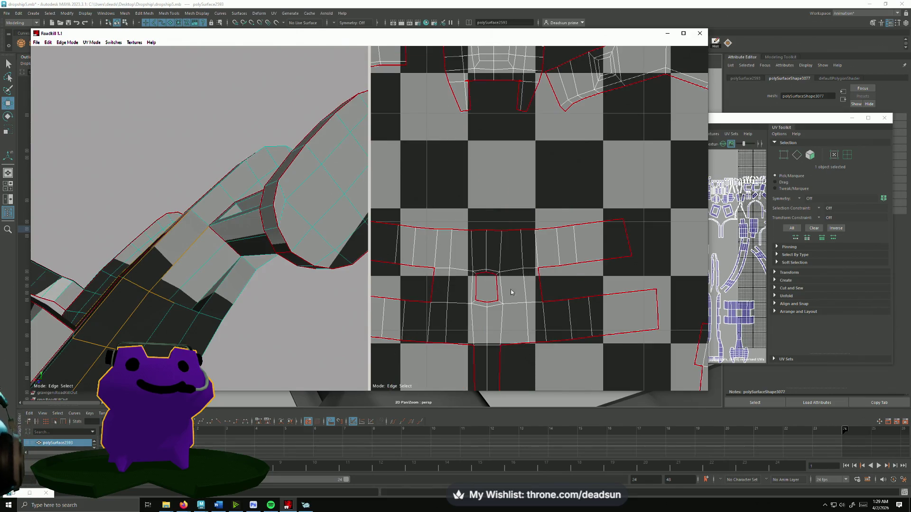
scroll(569, 275, "up", 2)
scroll(612, 228, "up", 2)
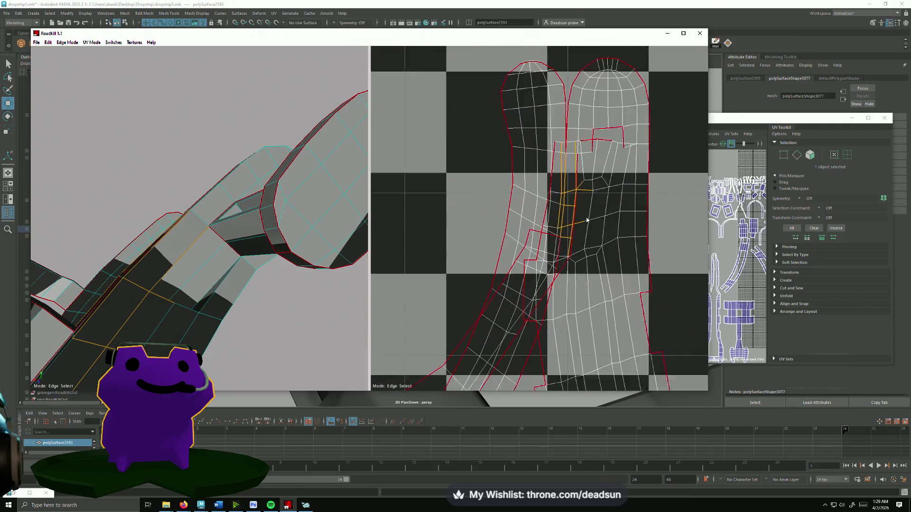
left_click(600, 220)
scroll(607, 233, "down", 5)
scroll(617, 250, "up", 10)
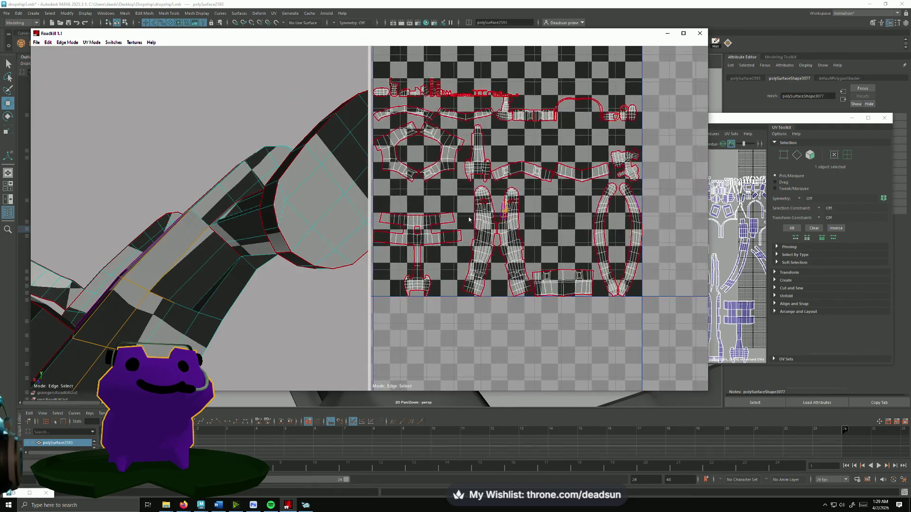
scroll(605, 278, "down", 1)
scroll(479, 207, "up", 1)
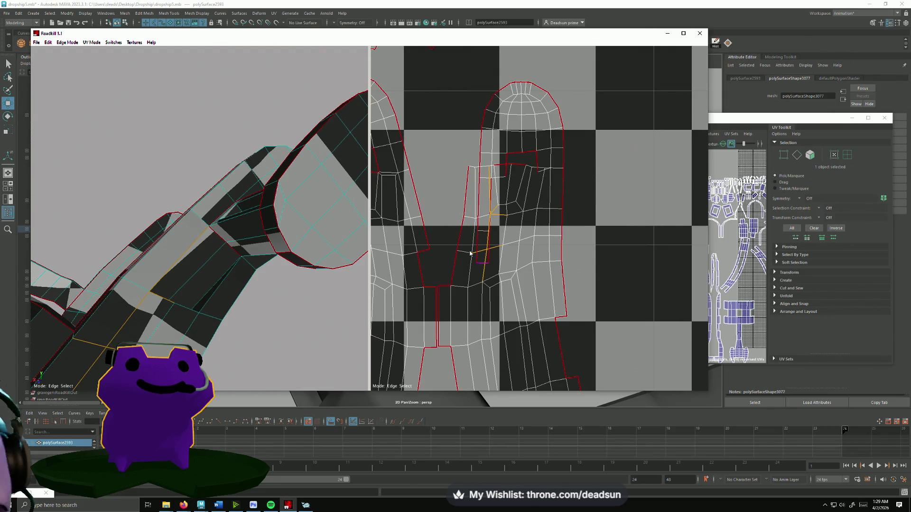
scroll(476, 256, "down", 5)
scroll(525, 212, "up", 3)
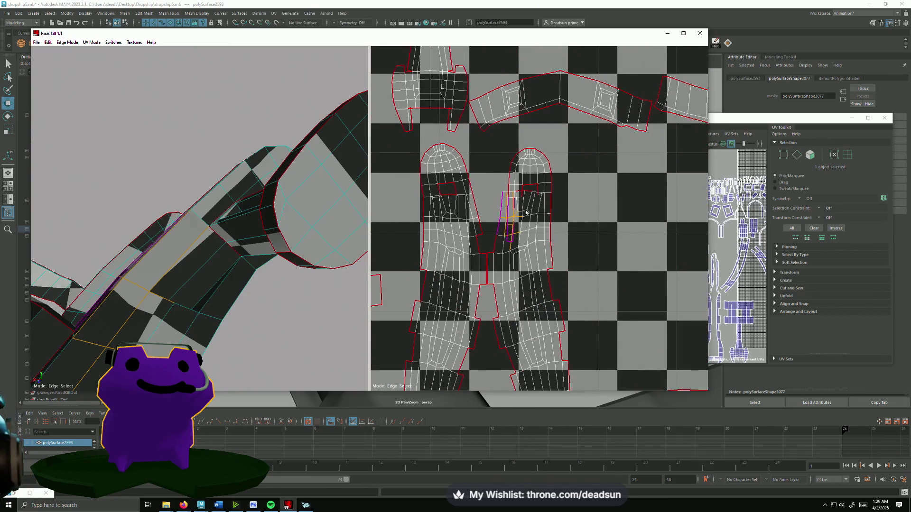
scroll(525, 209, "up", 4)
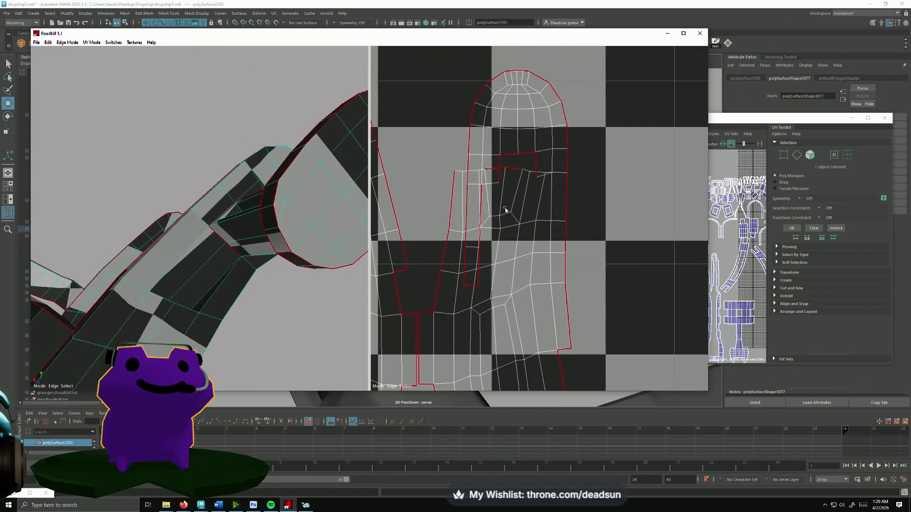
left_click(484, 222)
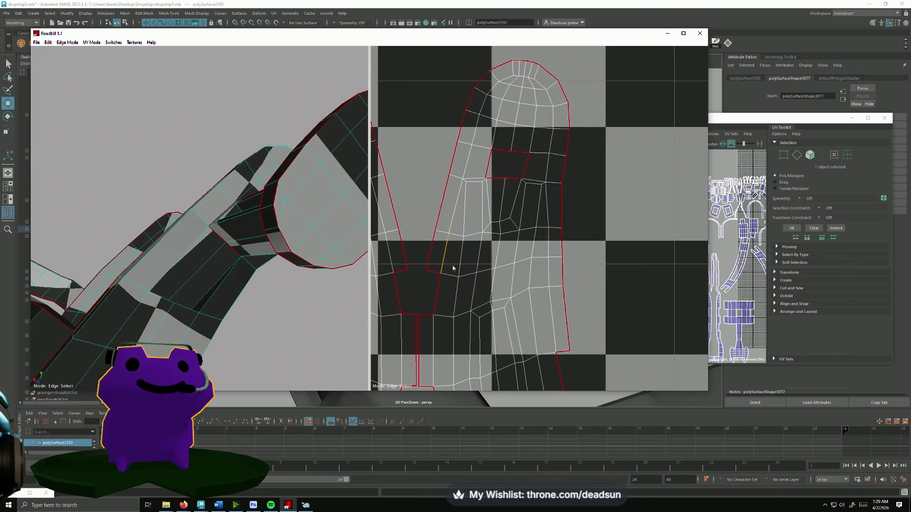
scroll(525, 249, "down", 5)
scroll(503, 238, "up", 3)
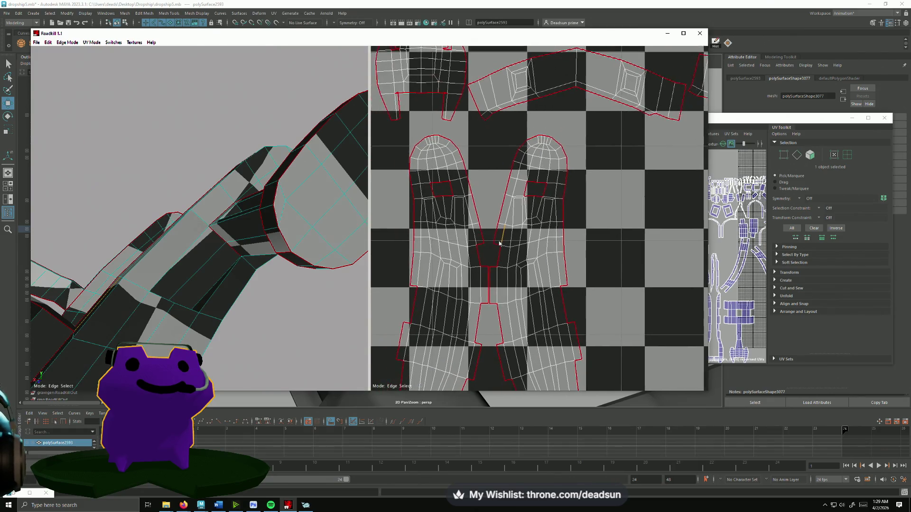
scroll(499, 236, "down", 2)
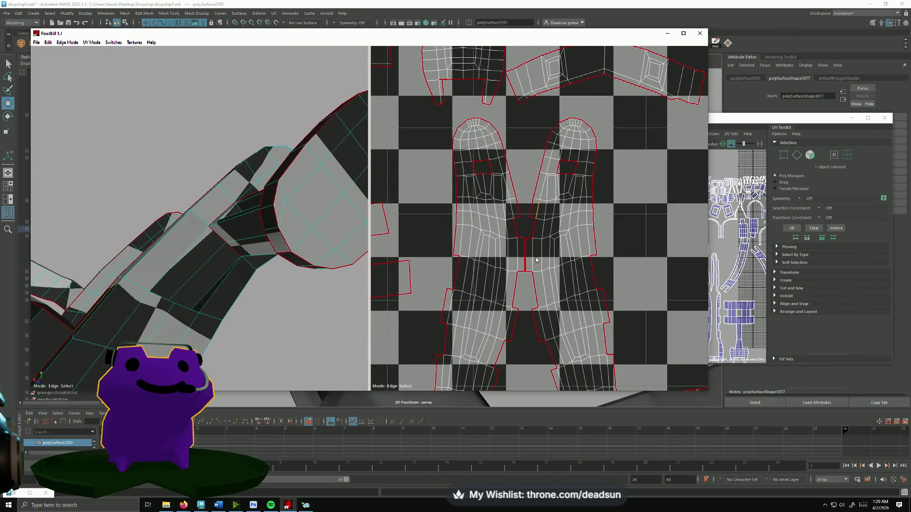
scroll(536, 260, "down", 5)
scroll(569, 294, "up", 3)
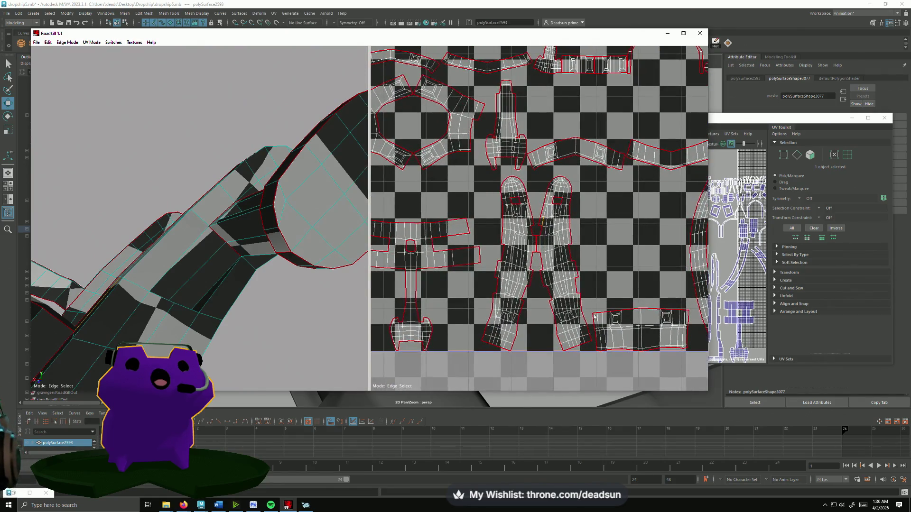
scroll(591, 299, "up", 5)
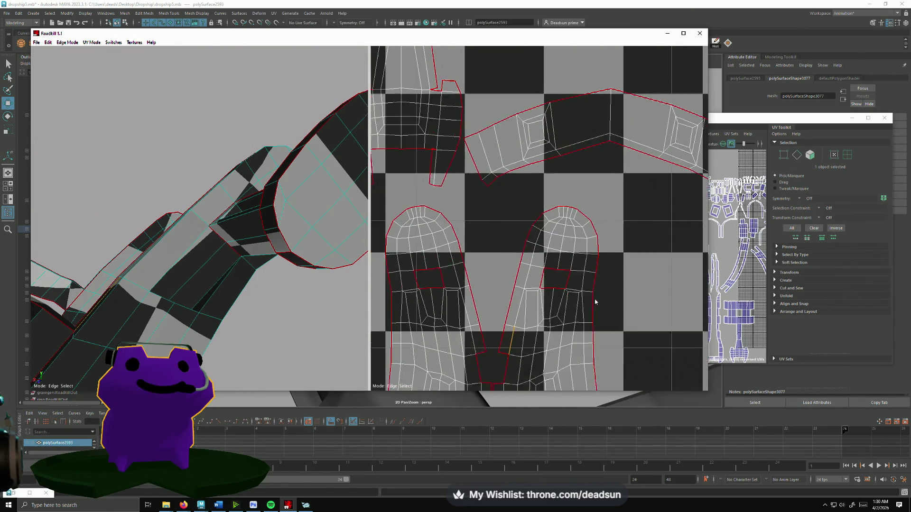
scroll(527, 269, "down", 3)
scroll(534, 273, "up", 3)
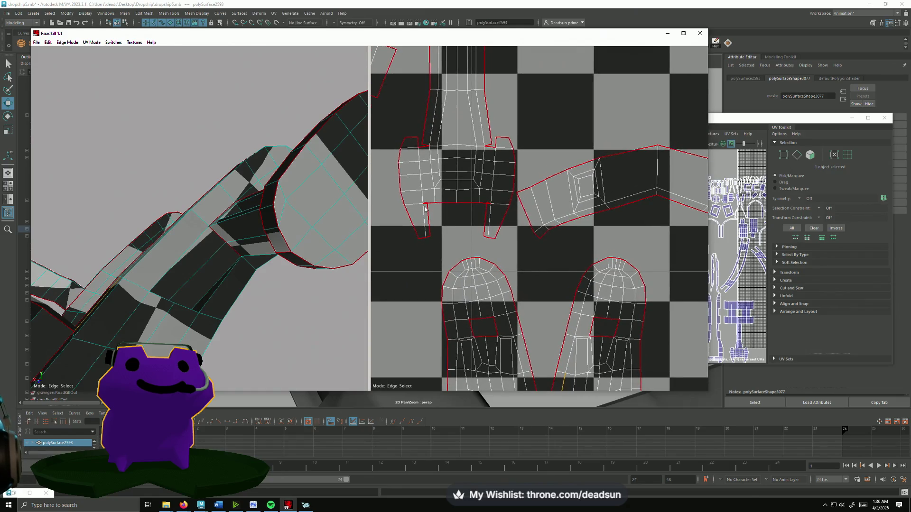
scroll(439, 246, "up", 4)
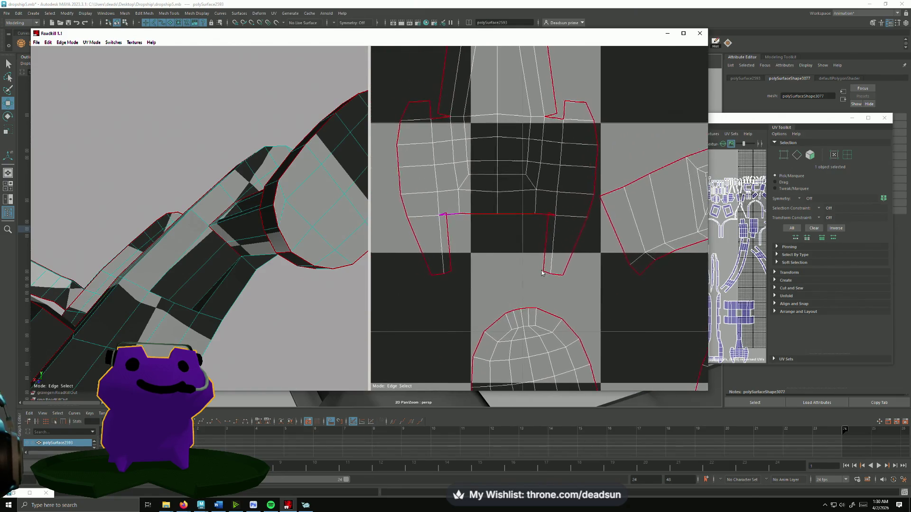
scroll(532, 269, "down", 1)
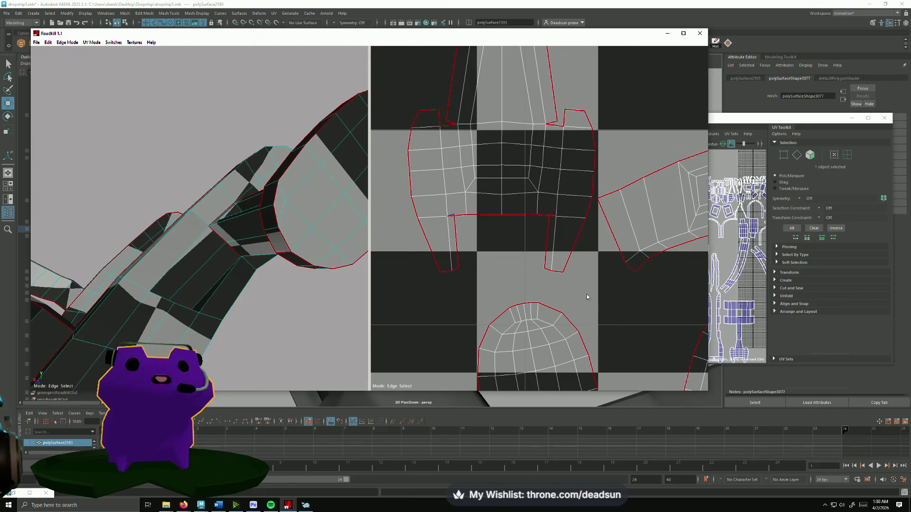
scroll(586, 294, "down", 12)
scroll(252, 307, "down", 3)
mouse_move(252, 308)
middle_mouse_down()
mouse_move(240, 308)
mouse_move(227, 284)
mouse_move(229, 250)
mouse_move(181, 234)
mouse_move(116, 297)
mouse_move(140, 322)
mouse_move(186, 339)
mouse_move(204, 332)
middle_mouse_up()
scroll(458, 282, "down", 2)
mouse_move(457, 282)
middle_mouse_down()
mouse_move(430, 261)
mouse_move(496, 258)
middle_mouse_up()
scroll(430, 261, "up", 5)
scroll(497, 258, "up", 3)
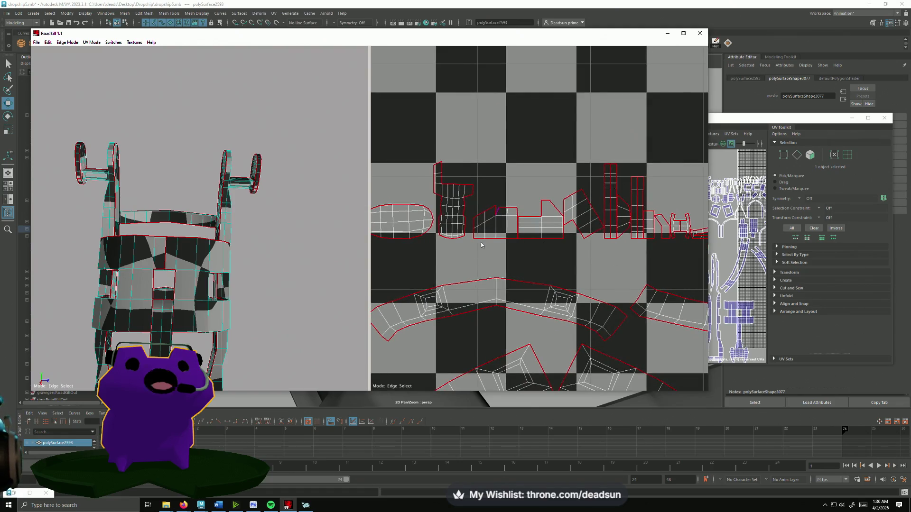
scroll(412, 226, "down", 4)
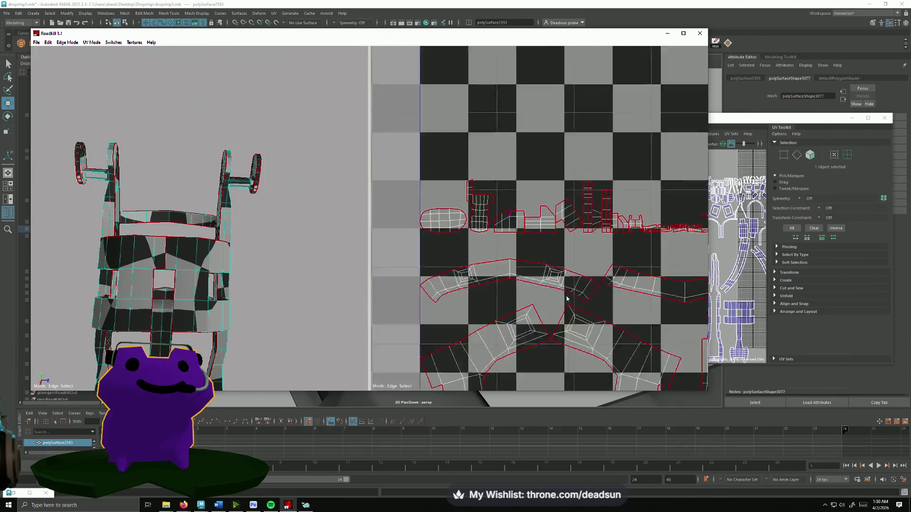
scroll(518, 284, "up", 3)
middle_click_drag(517, 284, 492, 276)
scroll(492, 276, "up", 5)
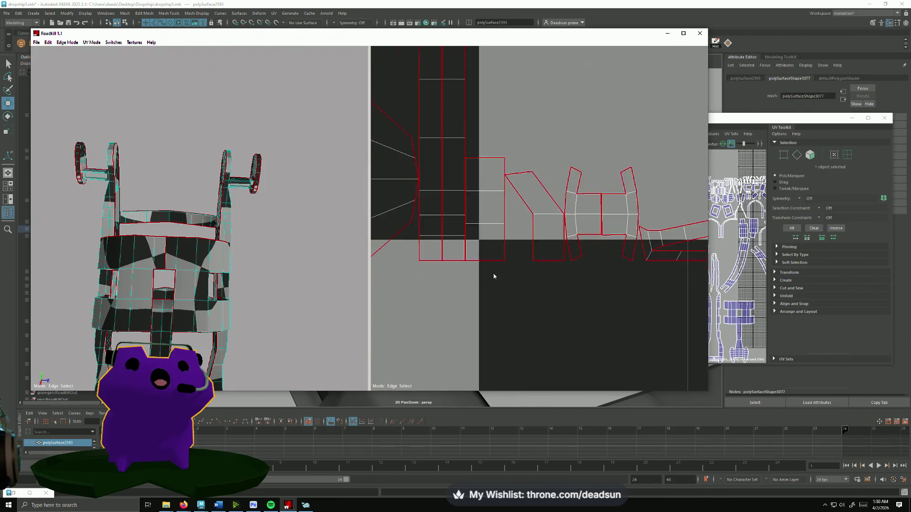
scroll(494, 275, "down", 6)
scroll(479, 280, "up", 3)
scroll(489, 244, "up", 3)
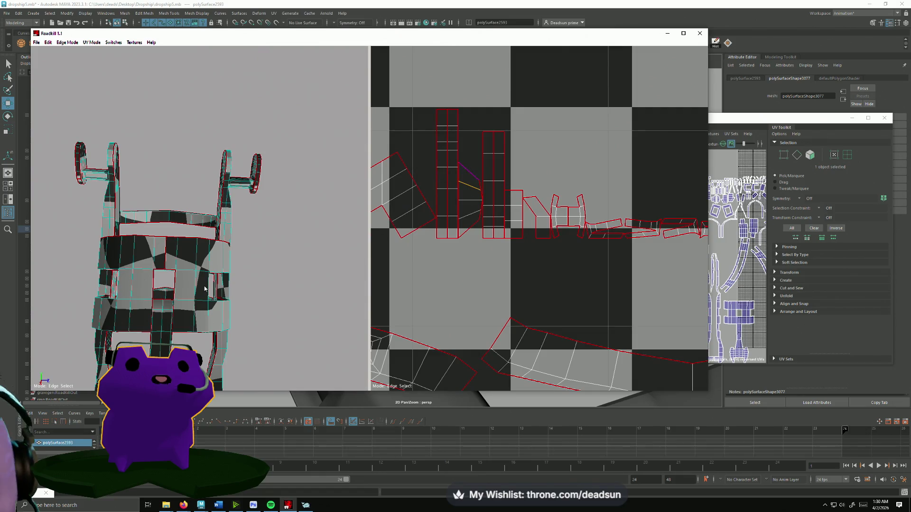
mouse_move(204, 288)
left_mouse_down("alt")
mouse_move(252, 346)
mouse_move(341, 343)
mouse_move(392, 293)
mouse_move(379, 218)
mouse_move(124, 342)
mouse_move(204, 340)
mouse_move(199, 306)
mouse_move(250, 312)
mouse_move(276, 346)
mouse_move(214, 322)
mouse_move(151, 275)
mouse_move(236, 293)
mouse_move(190, 291)
mouse_move(156, 304)
mouse_move(282, 223)
mouse_move(258, 281)
mouse_move(267, 322)
mouse_move(238, 279)
left_mouse_up("alt")
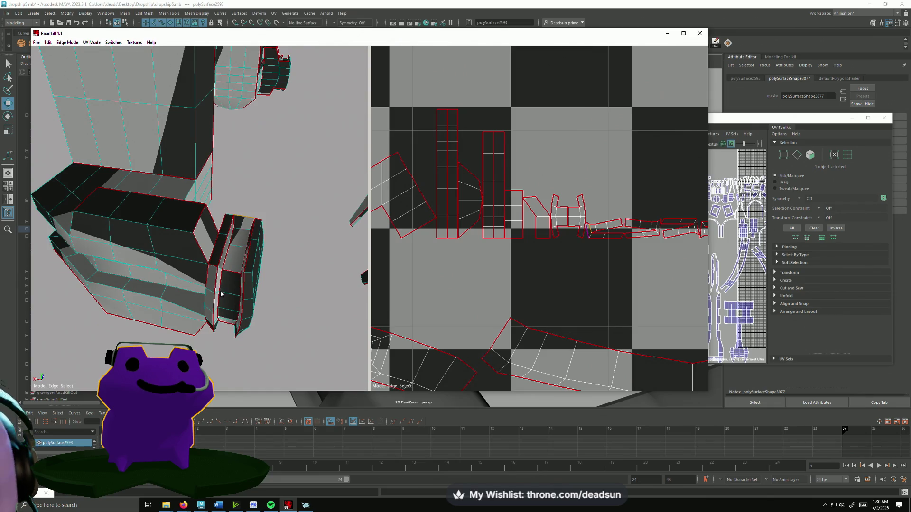
- Add seams on three edges of the foot piece
left_click(226, 274)
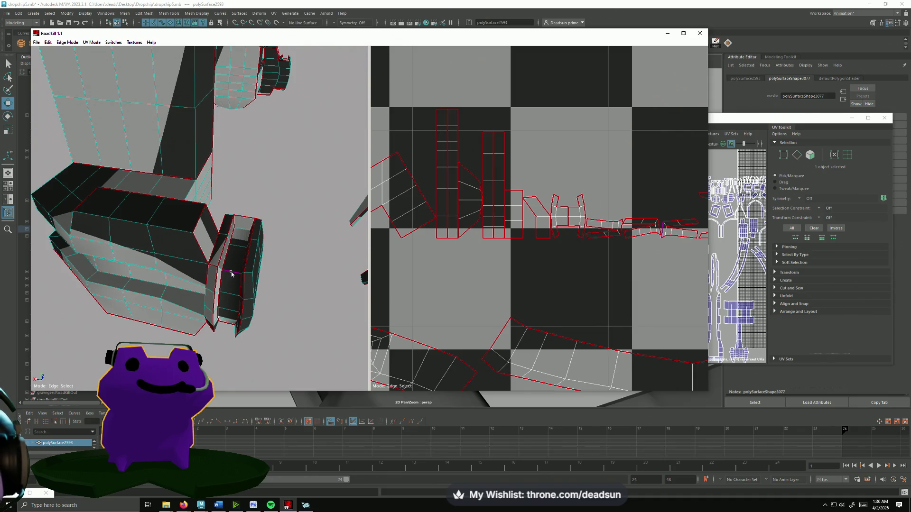
left_click(232, 274)
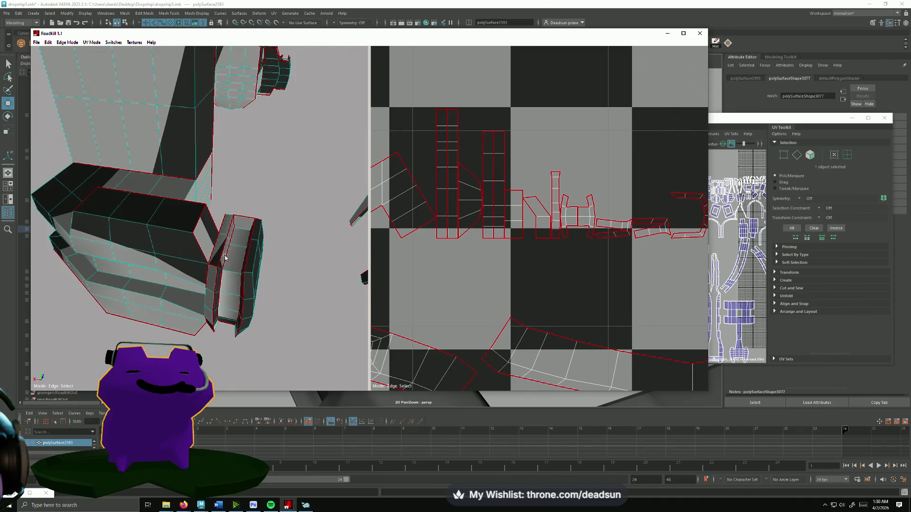
left_click(226, 258)
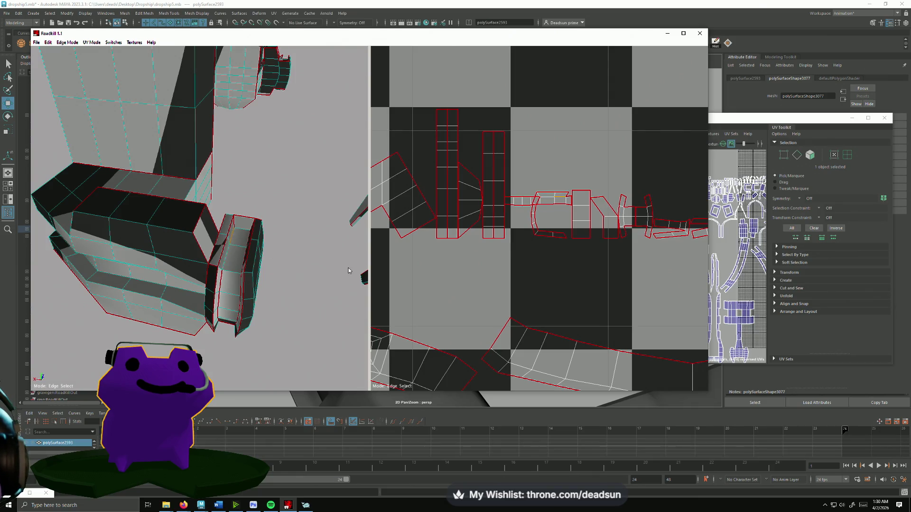
scroll(237, 312, "up", 5)
scroll(260, 325, "down", 4)
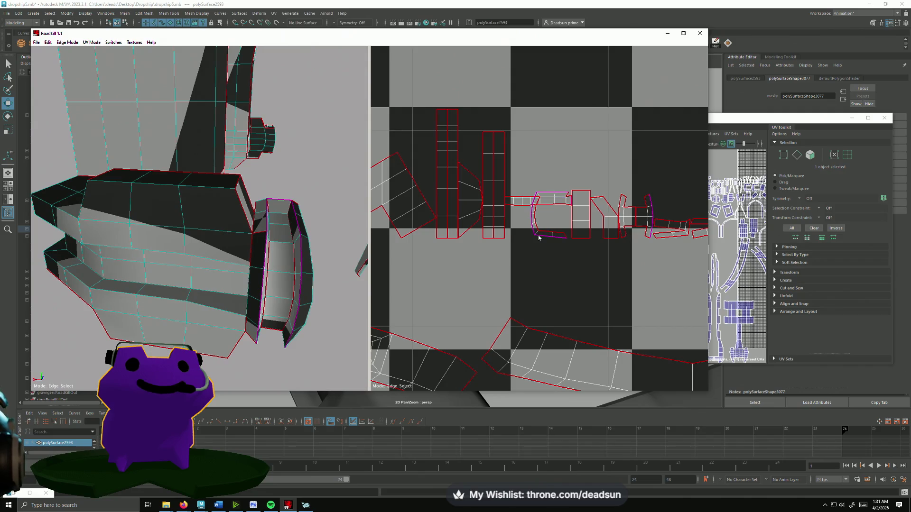
scroll(562, 308, "down", 2)
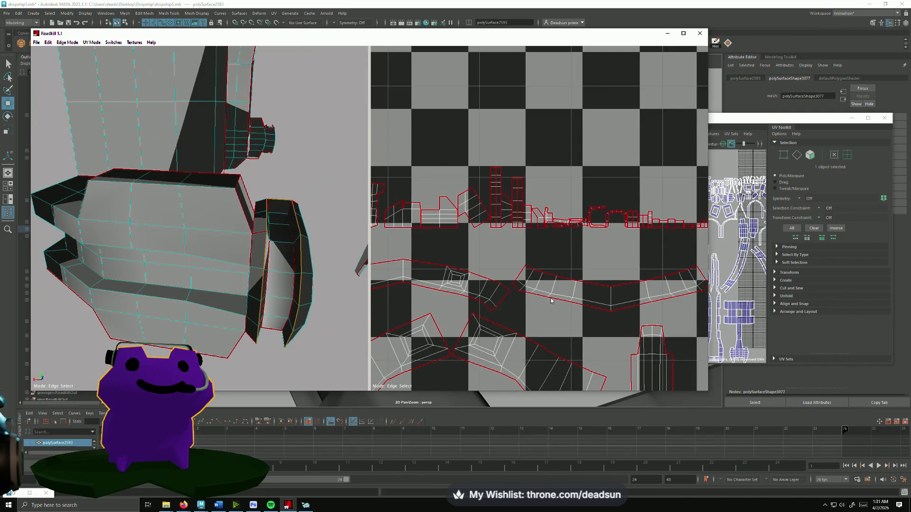
scroll(567, 293, "down", 3)
scroll(481, 237, "up", 3)
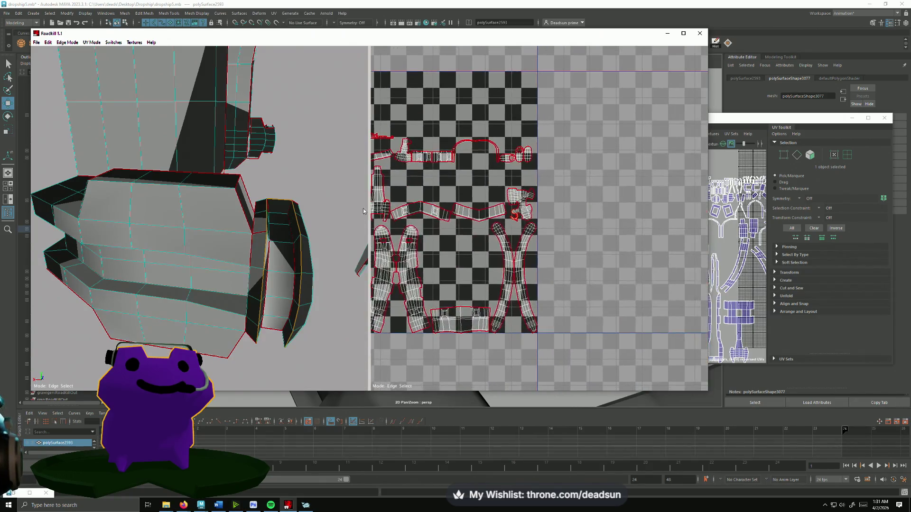
scroll(481, 237, "up", 5)
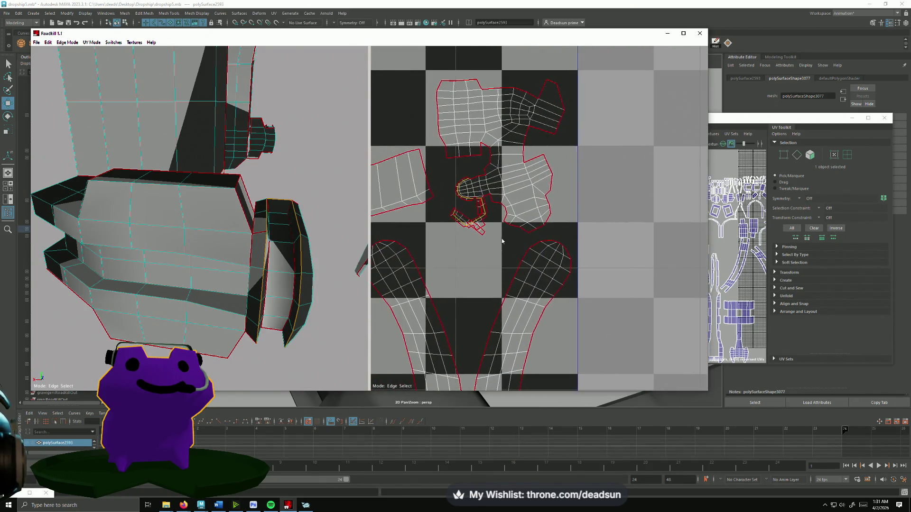
- Toggle seams around the curled foot shell until it re-unfolds into a compact fan
middle_click_drag(490, 245, 527, 222)
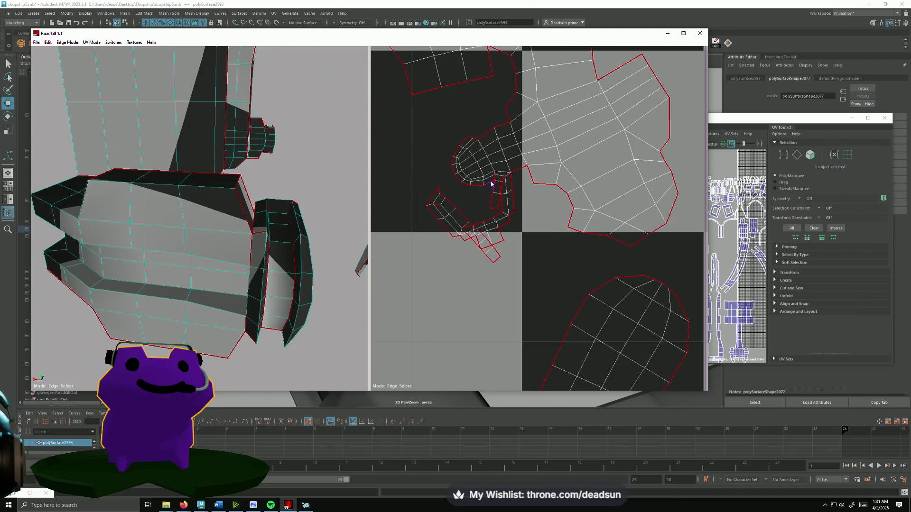
left_click(491, 183)
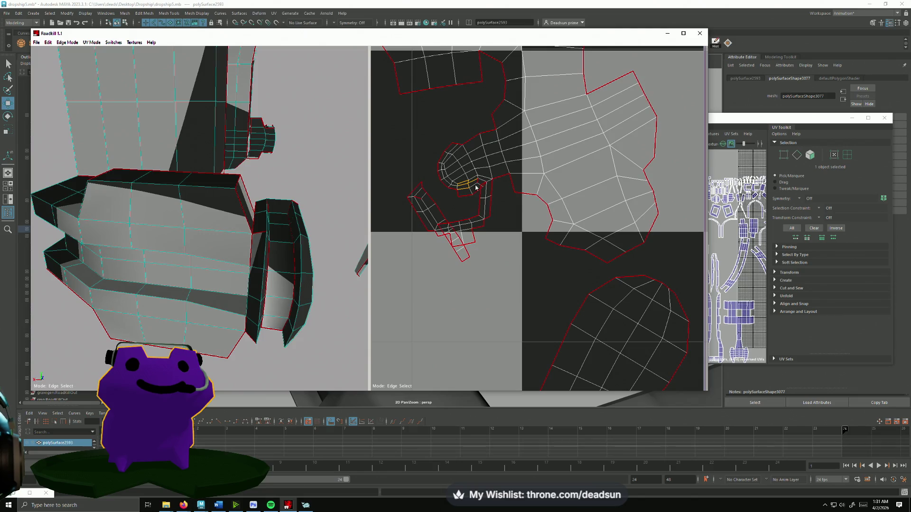
left_click(485, 184)
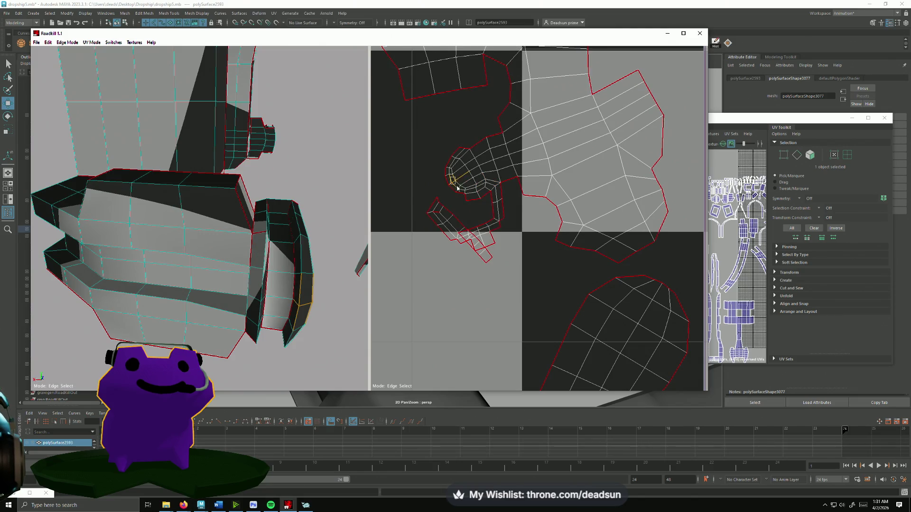
left_click(474, 197)
left_click(480, 207)
left_click(467, 161)
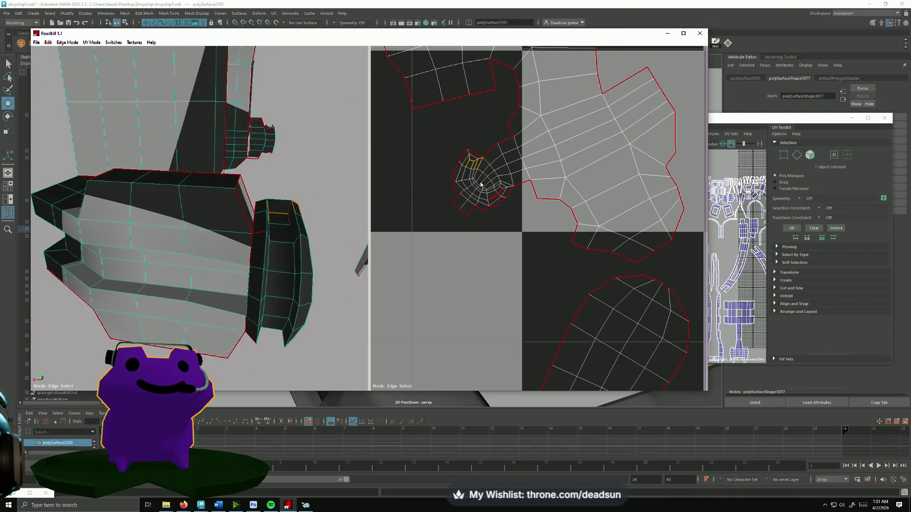
left_click(497, 199)
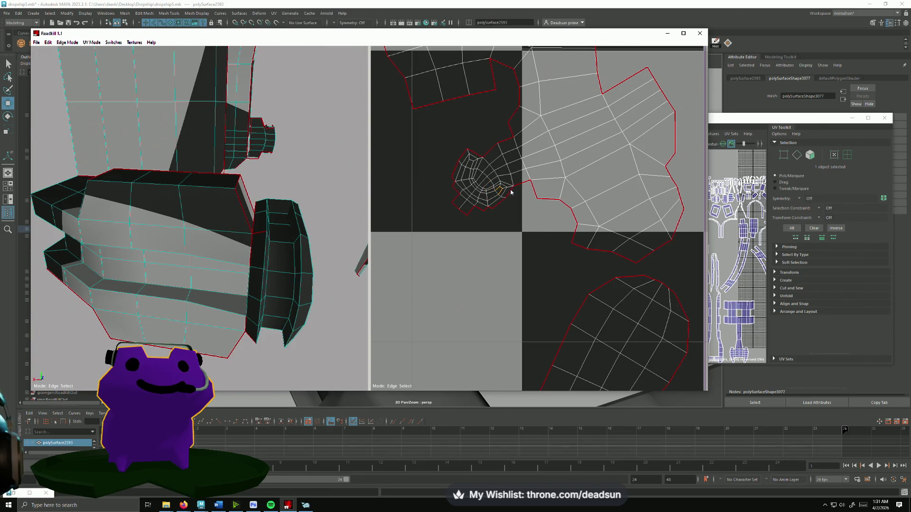
left_click(471, 271)
- Bring the foot shells back into view and orbit the model toward the leg and claw
scroll(468, 257, "down", 5)
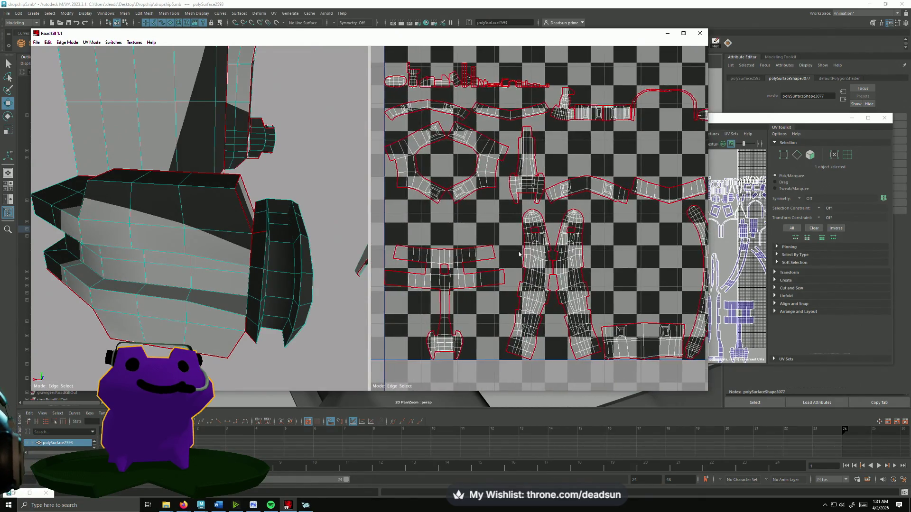
scroll(264, 304, "up", 8)
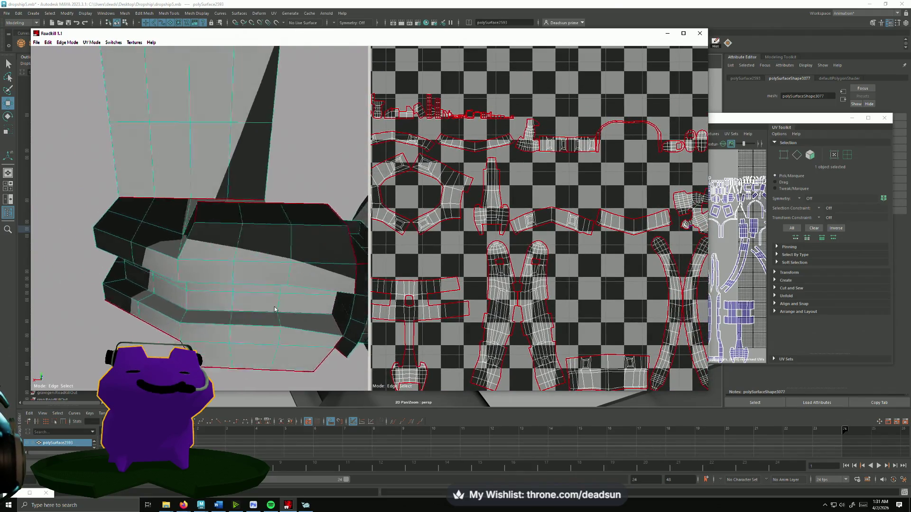
scroll(260, 302, "up", 3)
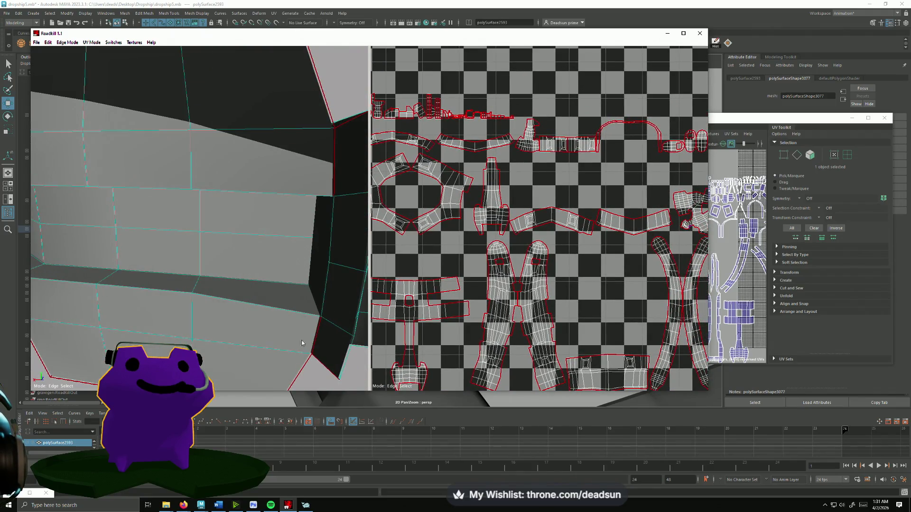
scroll(472, 295, "up", 10)
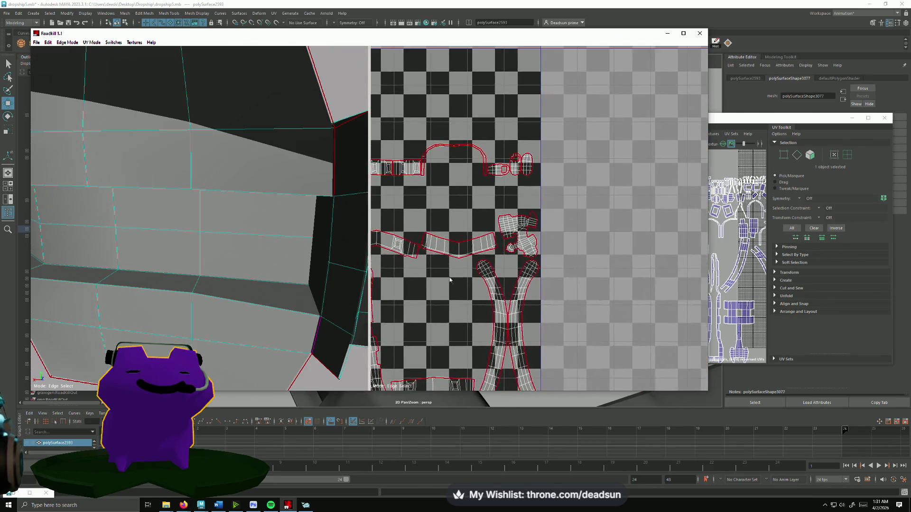
middle_click_drag(472, 294, 644, 223)
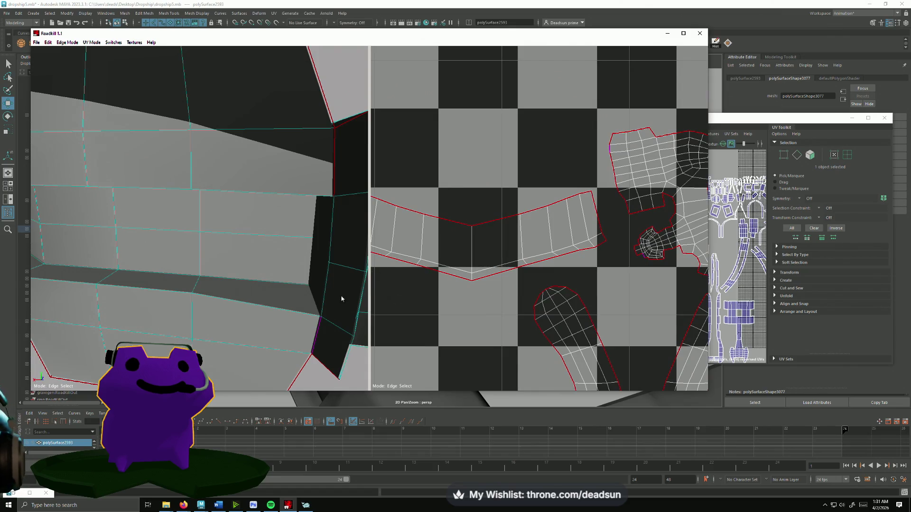
scroll(341, 299, "down", 5)
mouse_move(186, 297)
middle_mouse_down()
mouse_move(269, 278)
mouse_move(169, 284)
mouse_move(236, 306)
mouse_move(210, 308)
mouse_move(215, 322)
mouse_move(250, 293)
mouse_move(187, 298)
mouse_move(158, 192)
middle_mouse_up()
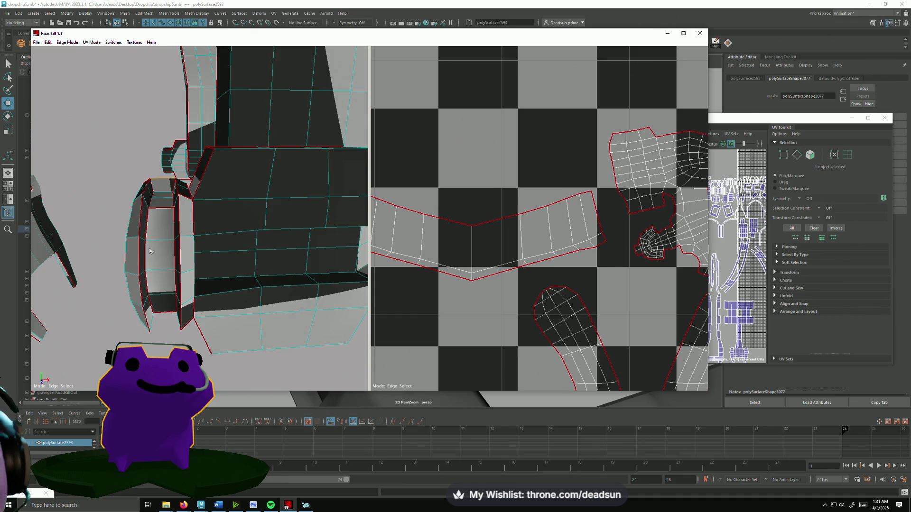
middle_click_drag(150, 265, 151, 252)
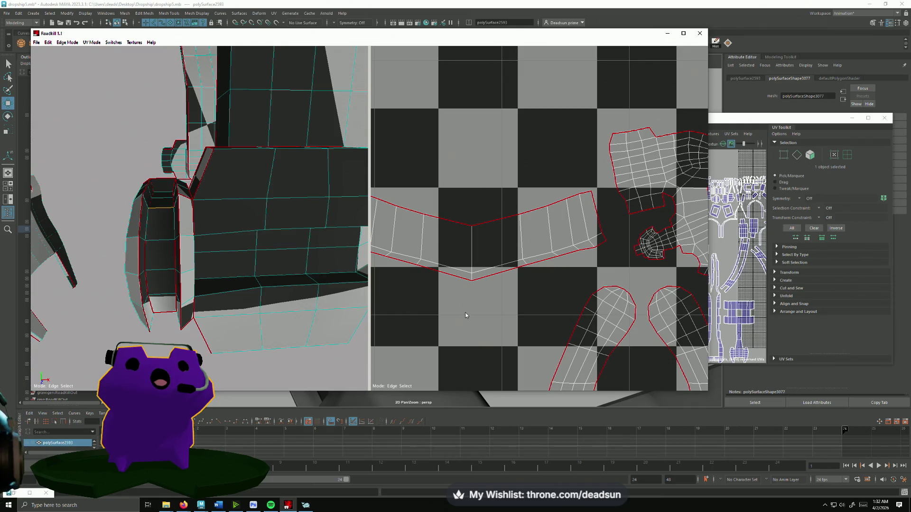
scroll(597, 267, "down", 5)
middle_click_drag(598, 267, 652, 150)
mouse_move(572, 159)
middle_mouse_down()
mouse_move(444, 278)
mouse_move(436, 266)
mouse_move(557, 237)
mouse_move(474, 185)
mouse_move(511, 213)
middle_mouse_up()
scroll(474, 182, "up", 5)
scroll(474, 182, "down", 3)
scroll(483, 197, "up", 6)
- Try and revert seams on the claw's figure-shaped shell, then refine seams at its lower end
left_click(483, 178)
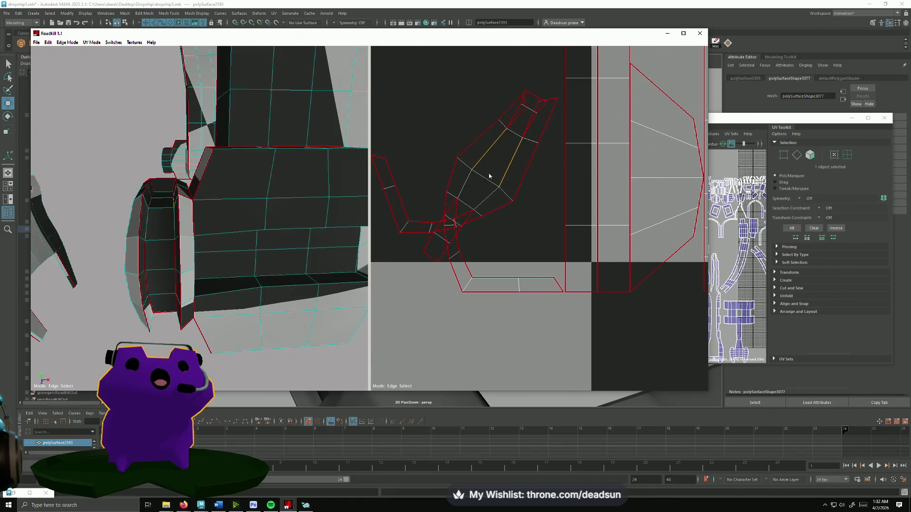
left_click(529, 133)
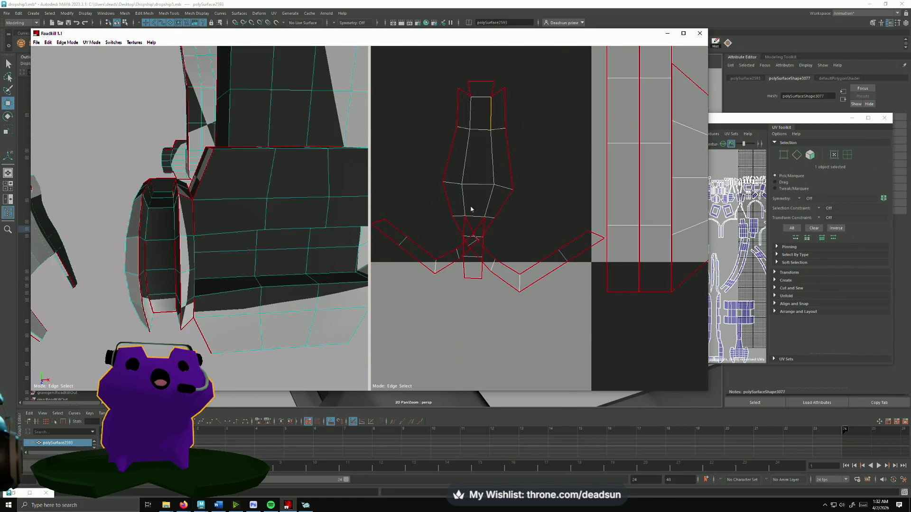
left_click(468, 229)
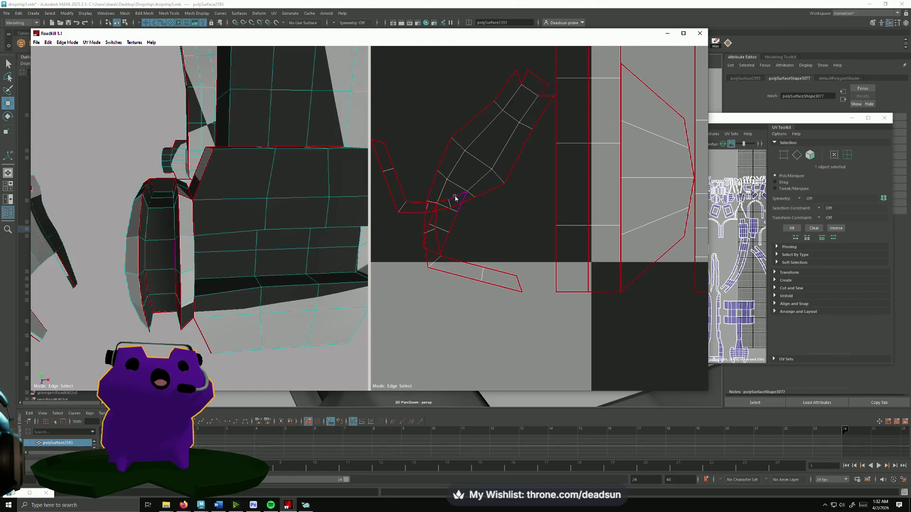
left_click(455, 198)
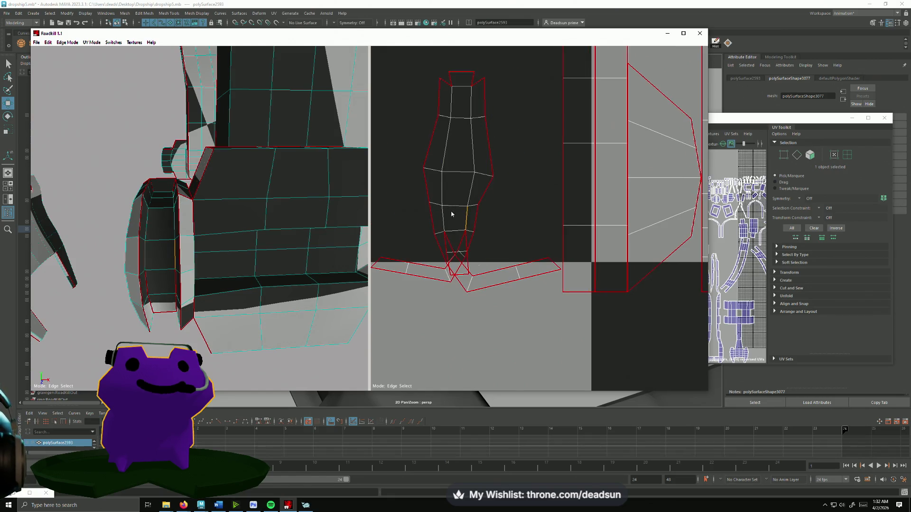
left_click(455, 247)
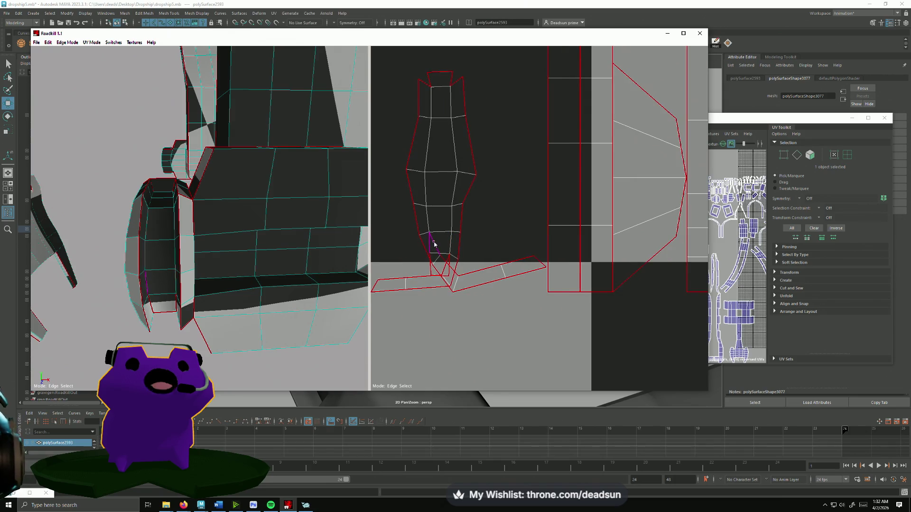
left_click(435, 244)
left_click(444, 269)
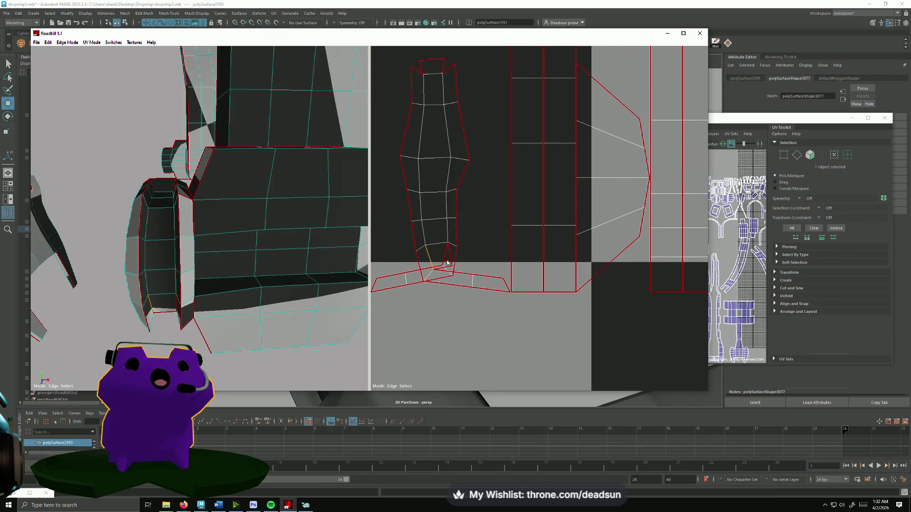
left_click(446, 256)
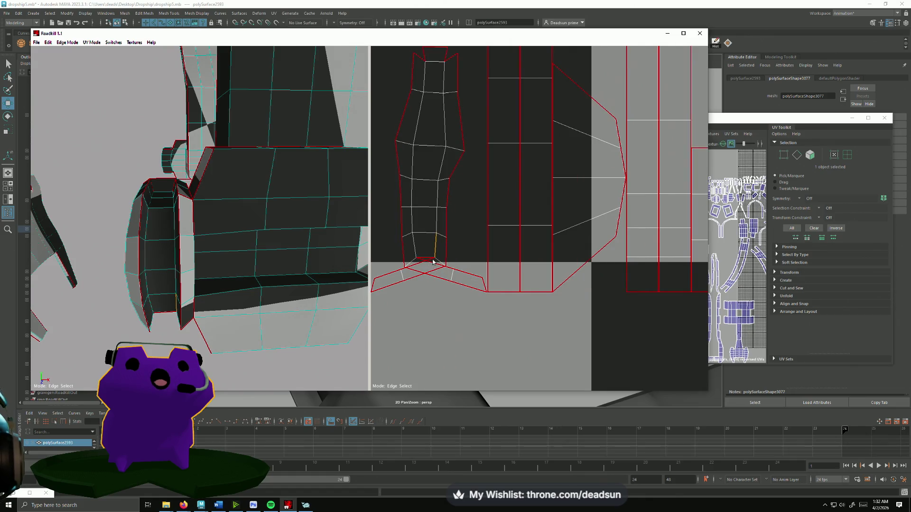
- Re-cut the shell's base seams until it unfolds as one long horizontal strip with one flap
left_click(427, 270)
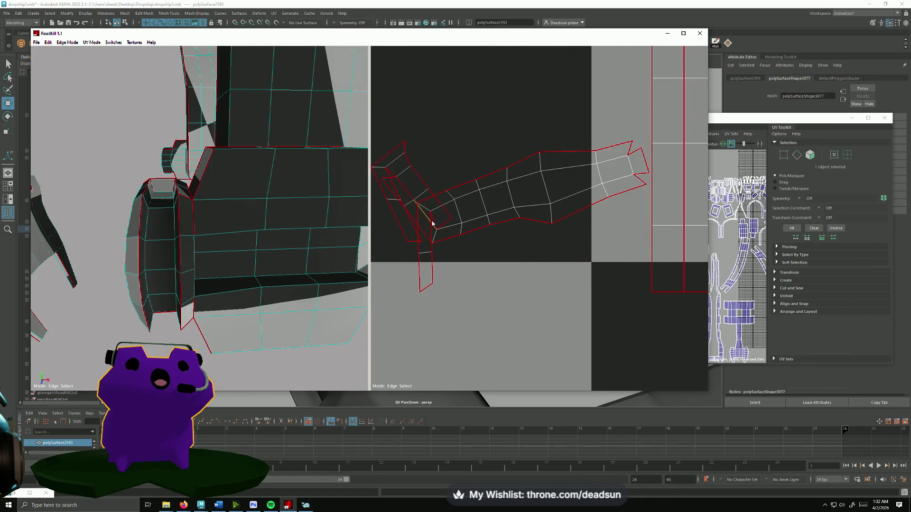
left_click(435, 229)
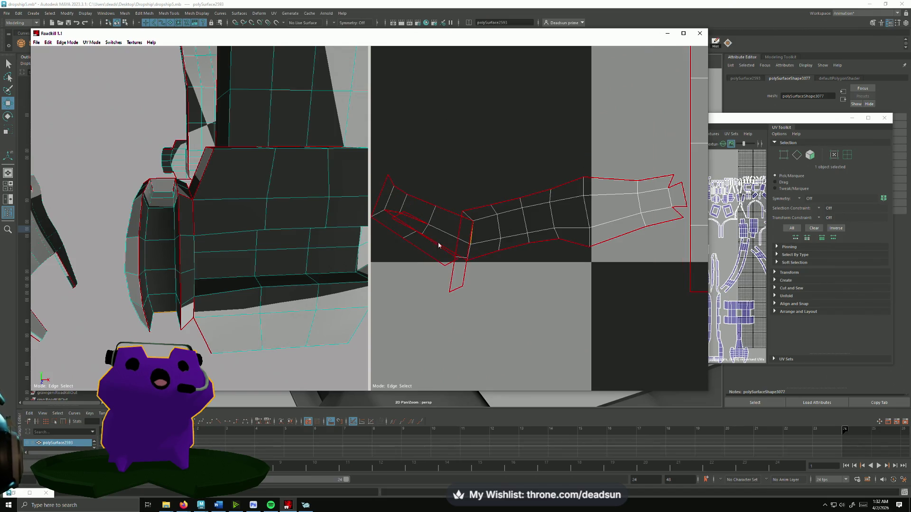
left_click(469, 245)
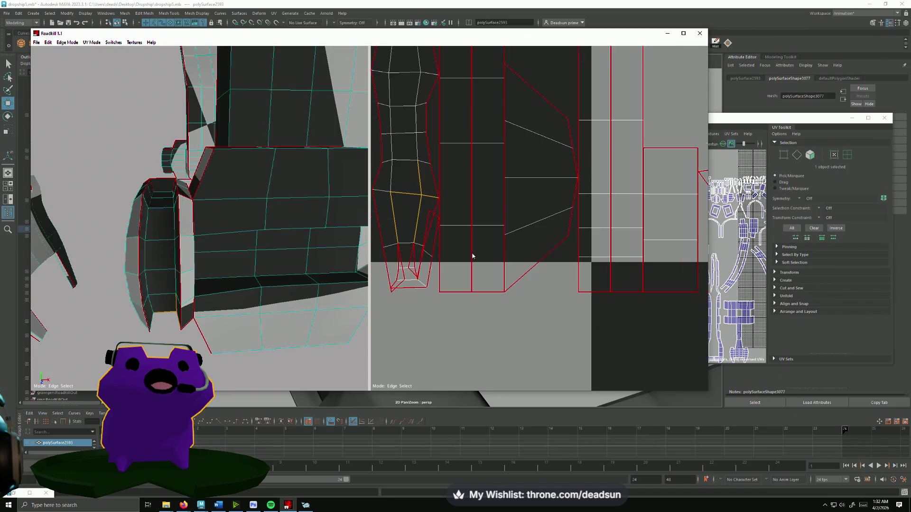
left_click(434, 241)
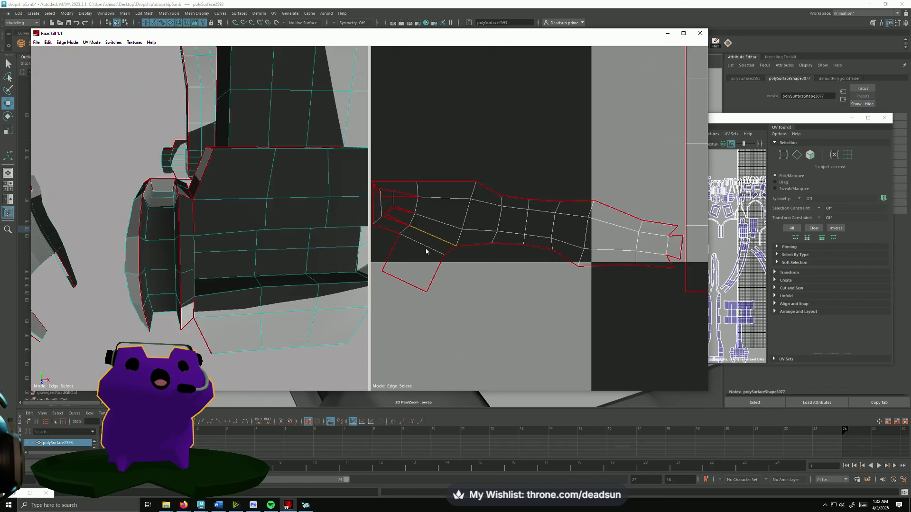
left_click(415, 221)
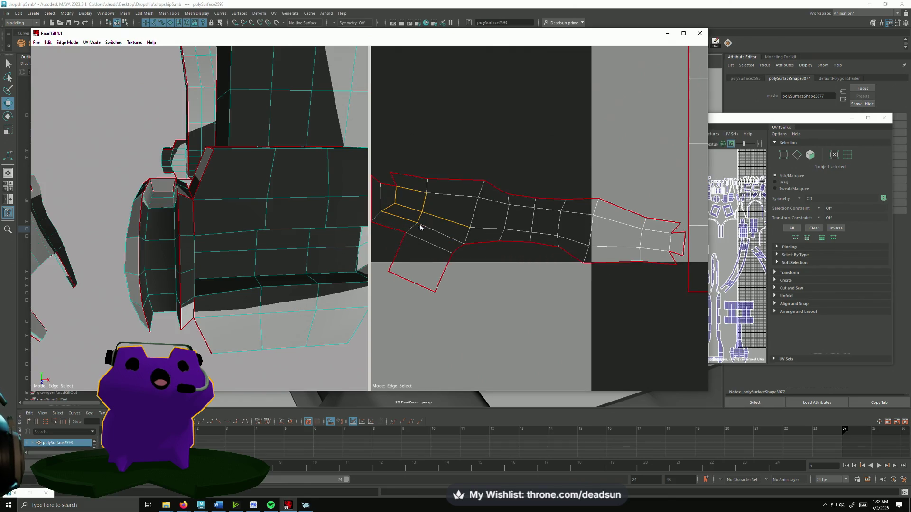
left_click(388, 187)
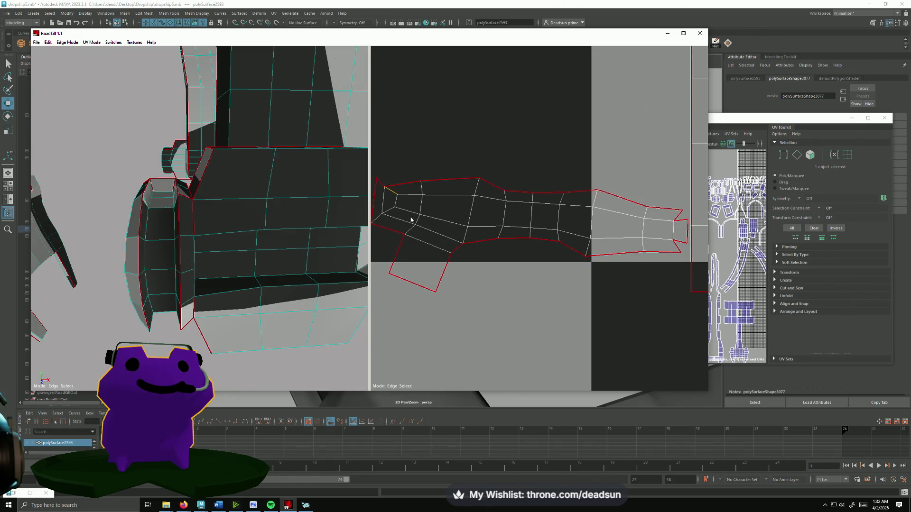
scroll(493, 232, "down", 5)
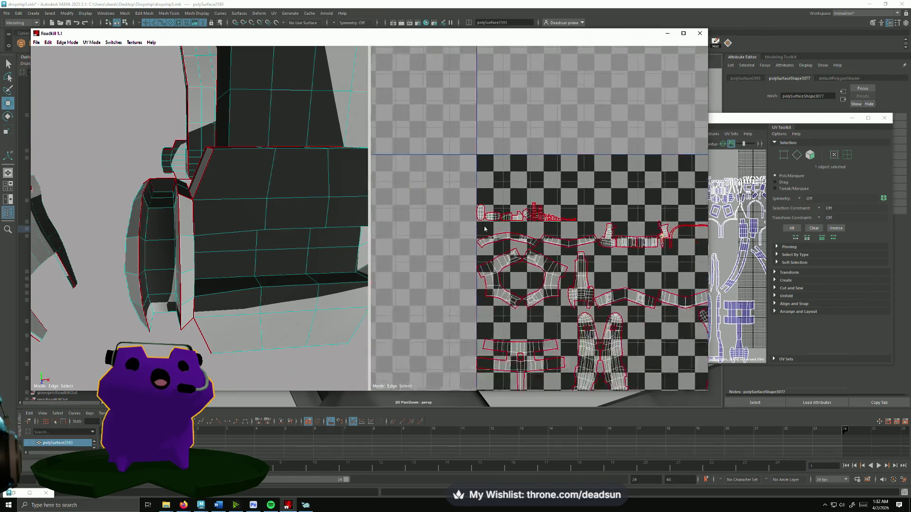
- Re-cut a seam on the small shell beside the curved strip
scroll(584, 256, "up", 2)
scroll(614, 265, "down", 3)
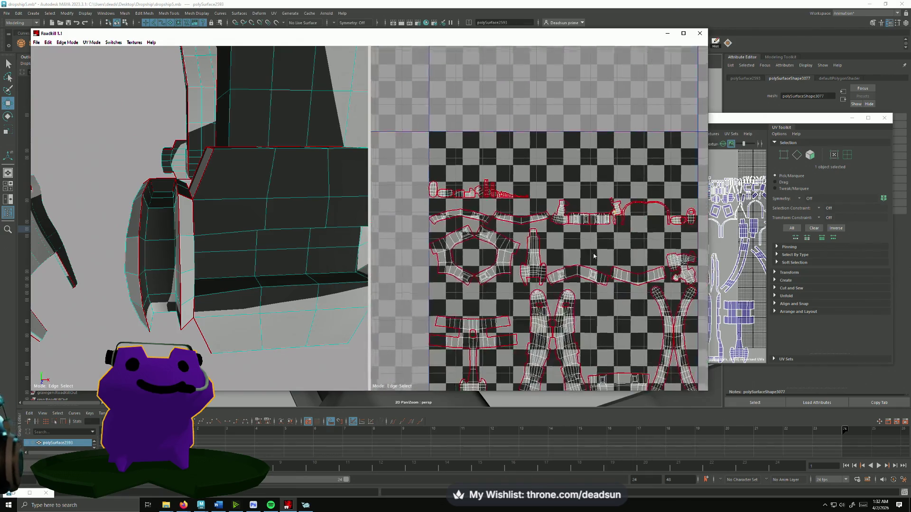
scroll(575, 173, "up", 3)
scroll(575, 173, "down", 4)
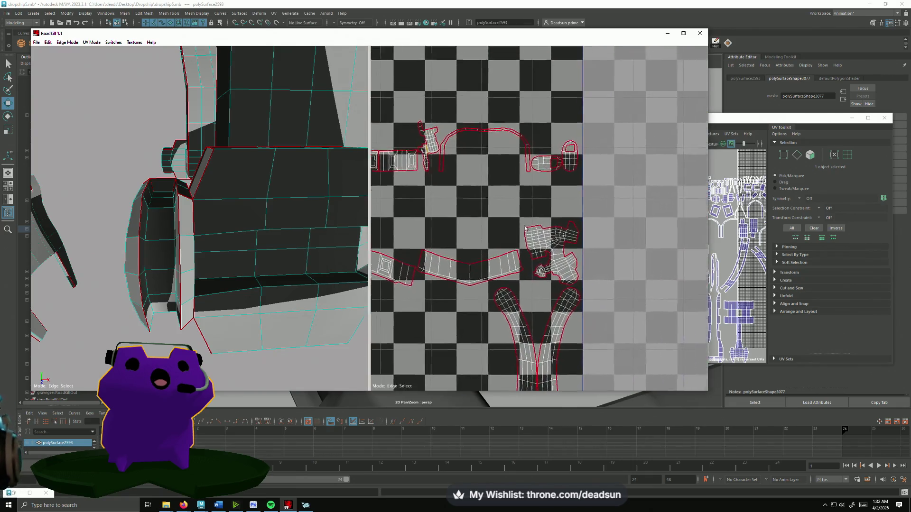
scroll(526, 210, "up", 4)
scroll(476, 215, "down", 2)
scroll(475, 215, "down", 2)
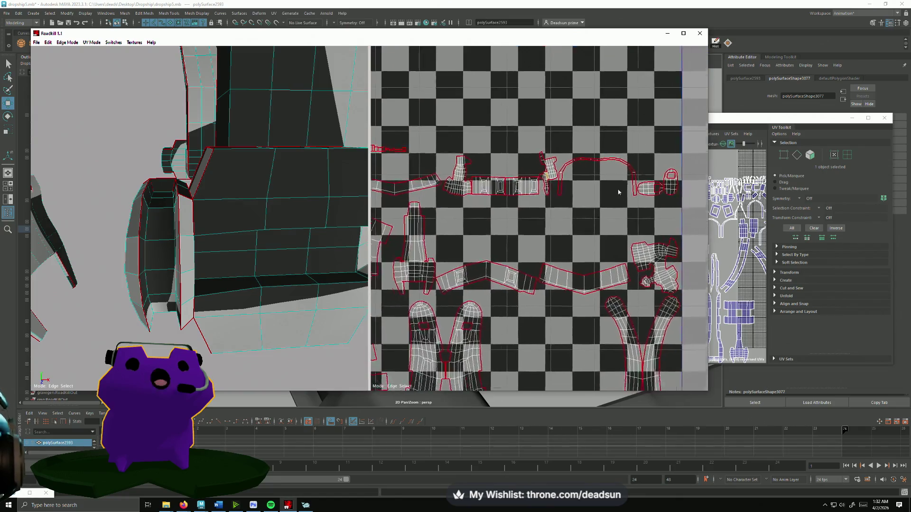
scroll(484, 240, "up", 4)
scroll(507, 211, "up", 3)
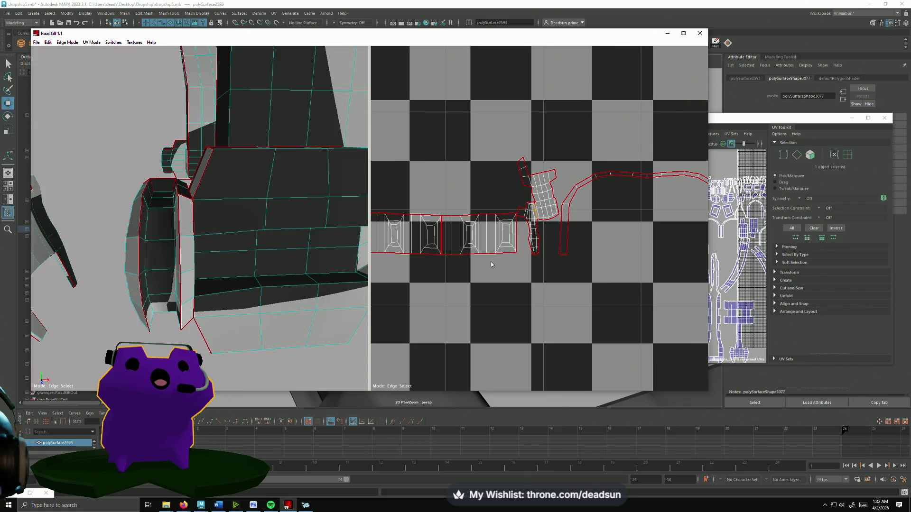
left_click(553, 172)
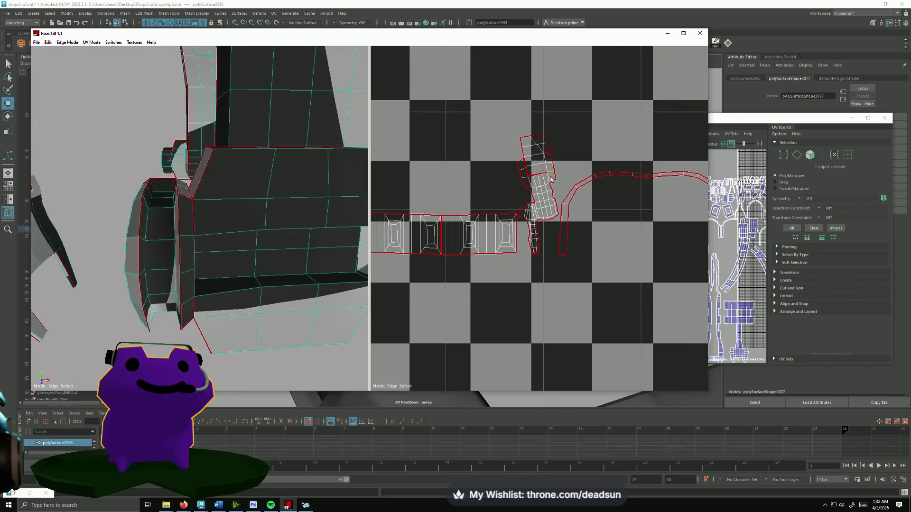
- Remove one seam edge and toggle another so the neighbouring shells re-unfold
scroll(534, 174, "up", 3)
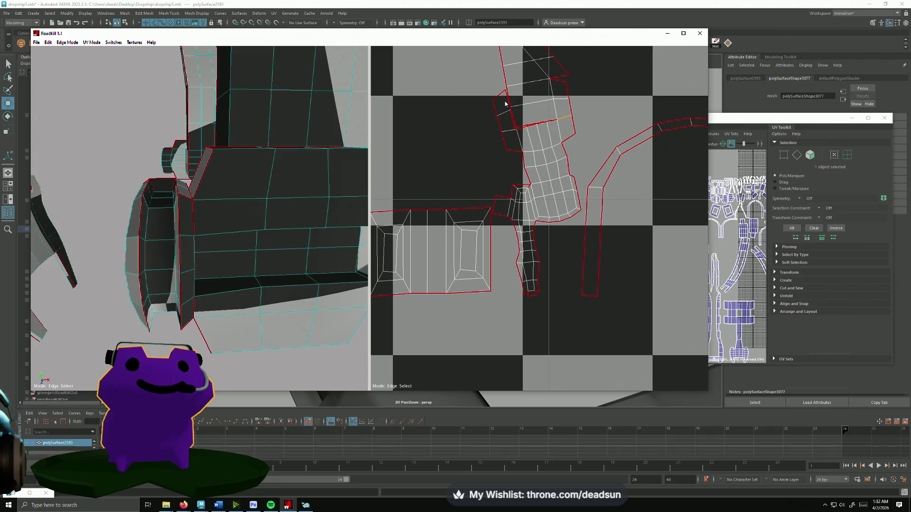
left_click(525, 115)
middle_click_drag(530, 146, 582, 218)
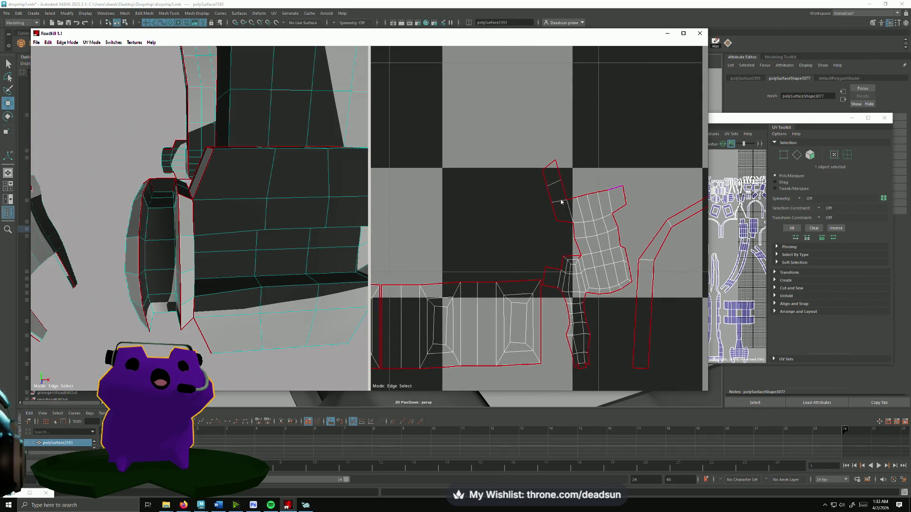
left_click(546, 236)
scroll(543, 242, "down", 5)
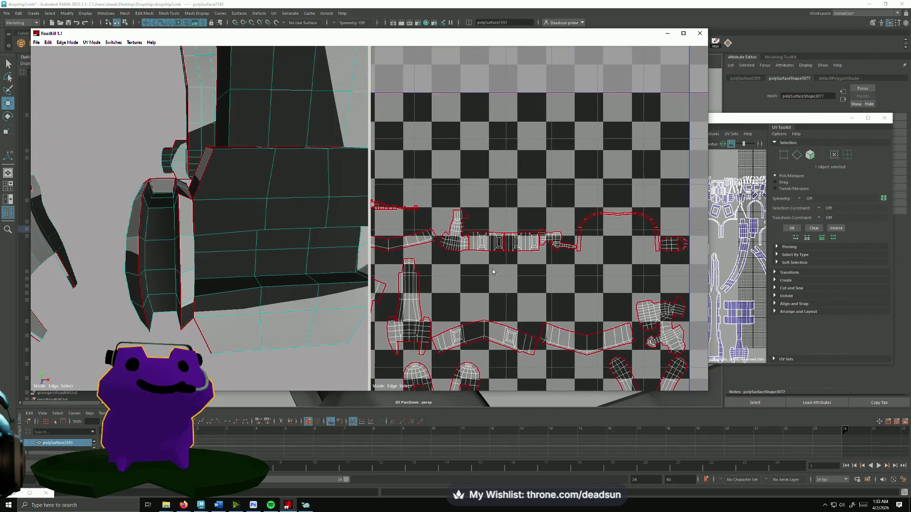
scroll(538, 250, "up", 3)
scroll(540, 255, "down", 5)
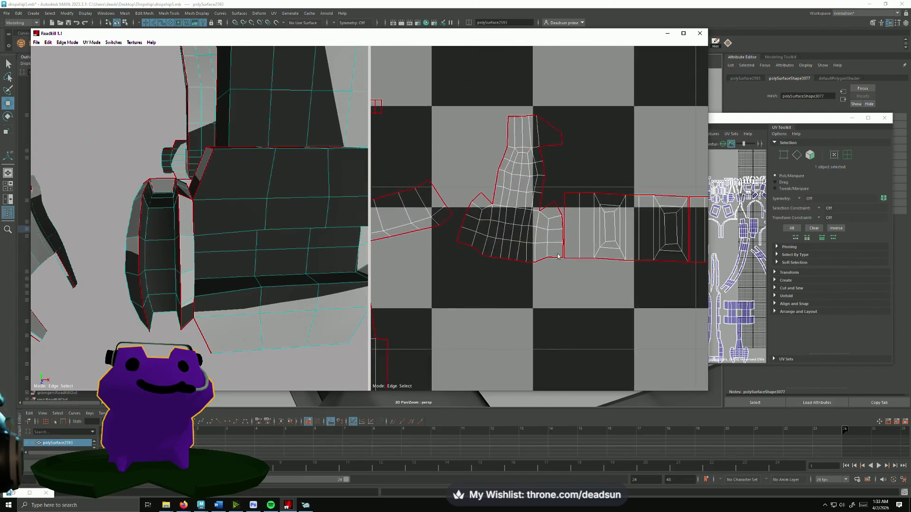
scroll(445, 270, "up", 3)
scroll(474, 237, "up", 5)
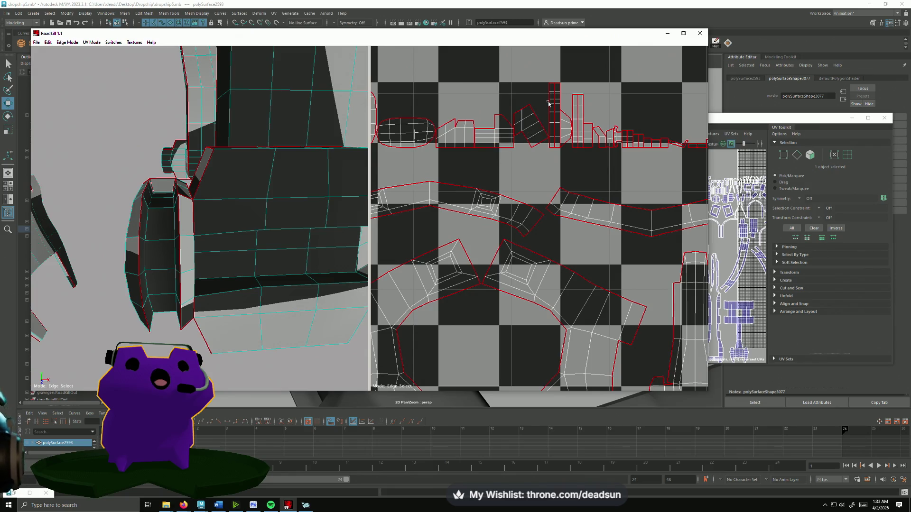
mouse_move(223, 246)
left_mouse_down("alt")
mouse_move(211, 285)
mouse_move(232, 319)
mouse_move(287, 297)
mouse_move(232, 308)
mouse_move(247, 266)
mouse_move(225, 274)
mouse_move(278, 272)
mouse_move(146, 248)
mouse_move(61, 249)
left_mouse_up("alt")
mouse_move(61, 249)
right_mouse_down("alt")
mouse_move(172, 275)
mouse_move(189, 314)
right_mouse_up("alt")
mouse_move(189, 314)
left_mouse_down("alt")
mouse_move(247, 247)
mouse_move(202, 239)
mouse_move(186, 337)
mouse_move(192, 322)
left_mouse_up("alt")
scroll(464, 301, "down", 5)
- Cut a seam at the left strip's top edge, then merge and re-cut the narrow vertical strip
scroll(489, 242, "up", 6)
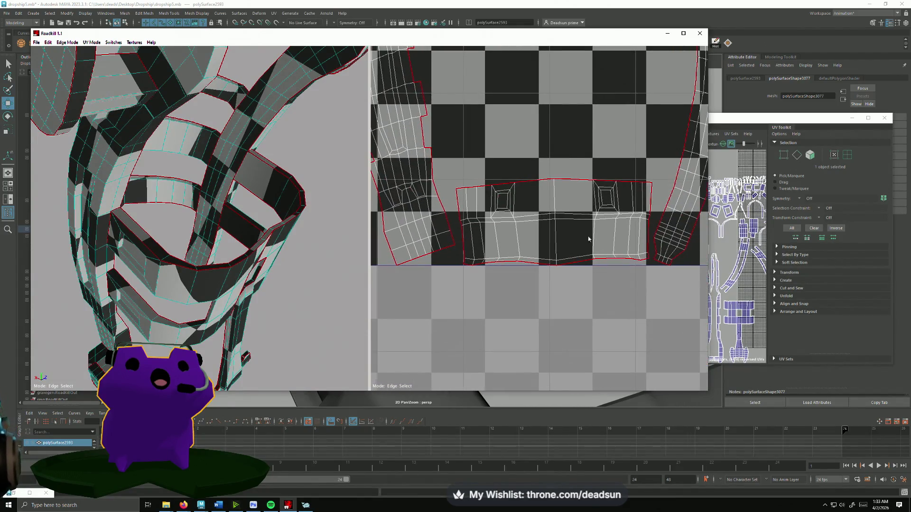
scroll(589, 240, "down", 4)
scroll(443, 346, "up", 3)
scroll(538, 249, "down", 4)
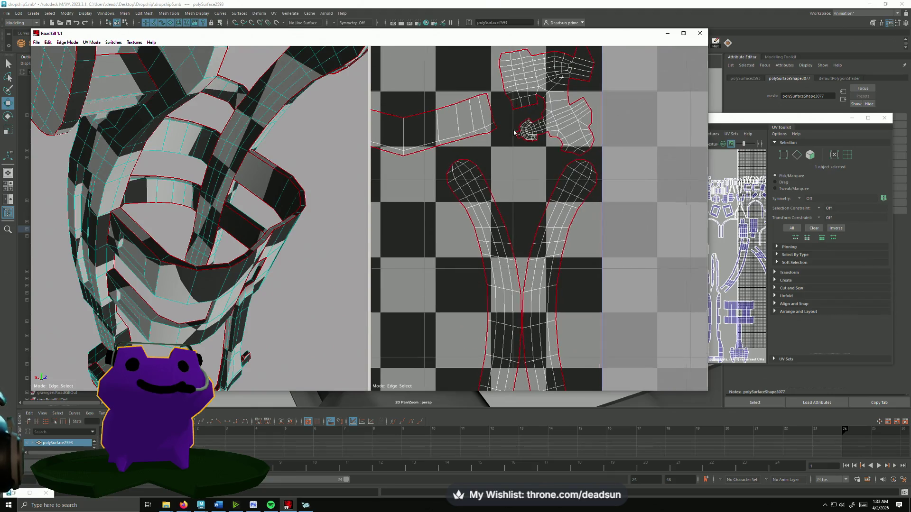
scroll(527, 323, "up", 5)
scroll(519, 327, "down", 5)
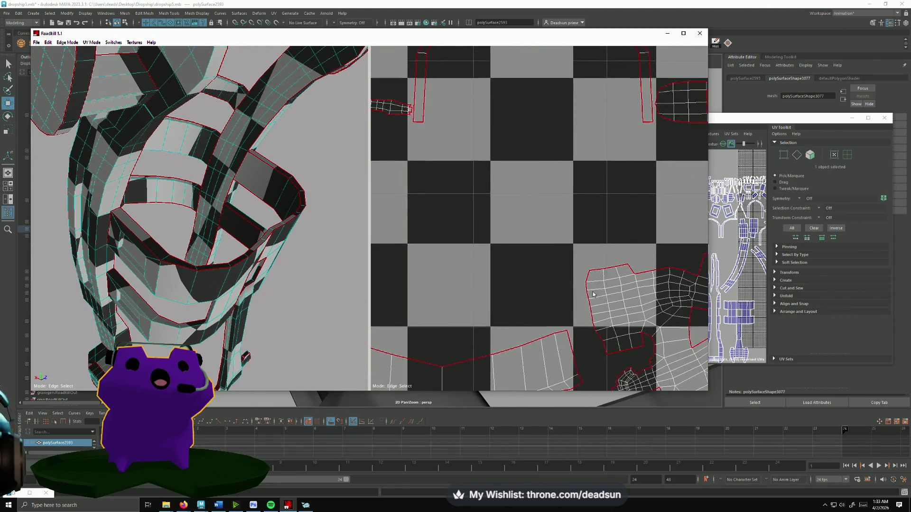
scroll(696, 346, "up", 3)
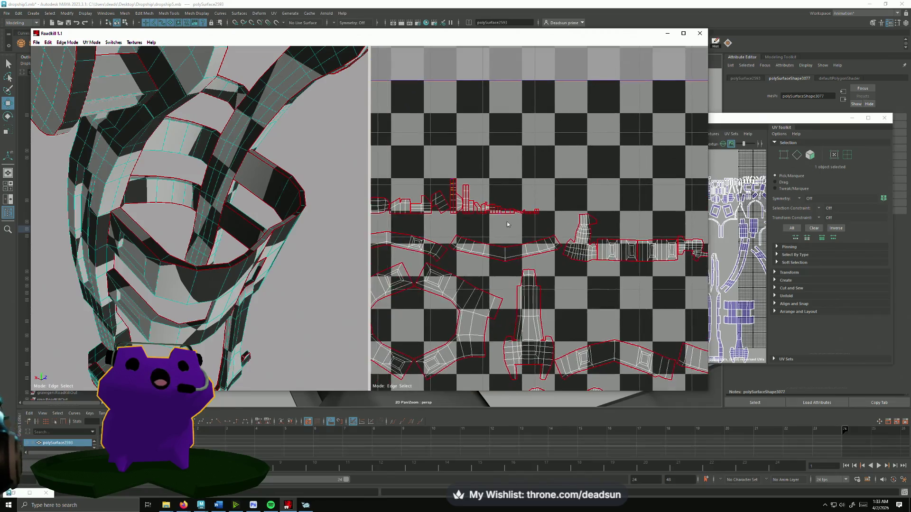
scroll(508, 229, "up", 5)
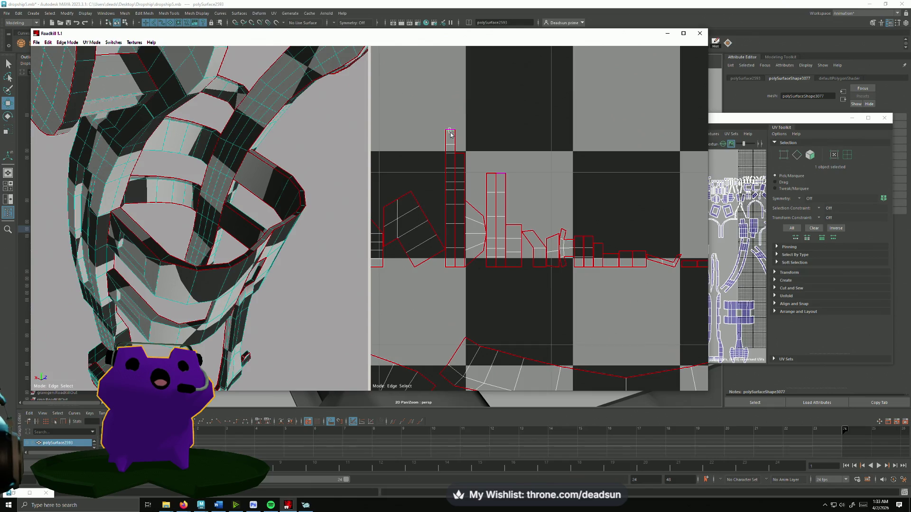
left_click(450, 133)
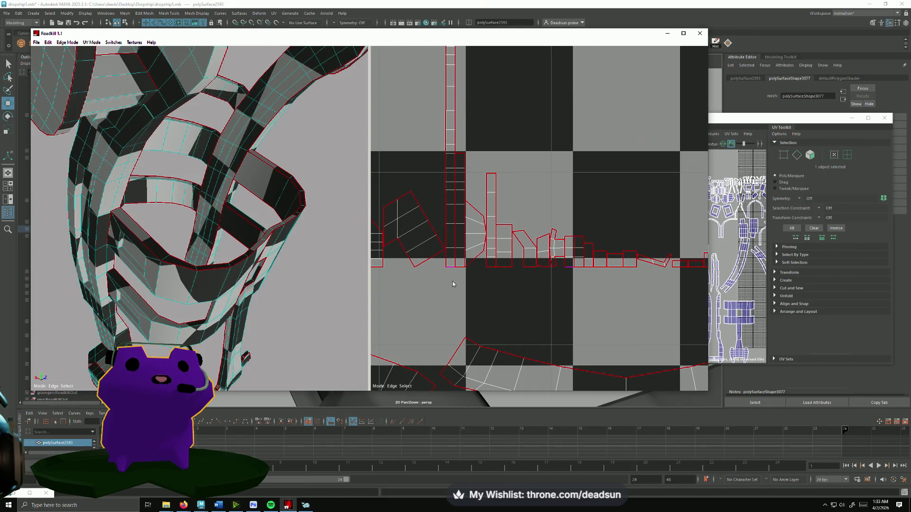
scroll(455, 283, "down", 4)
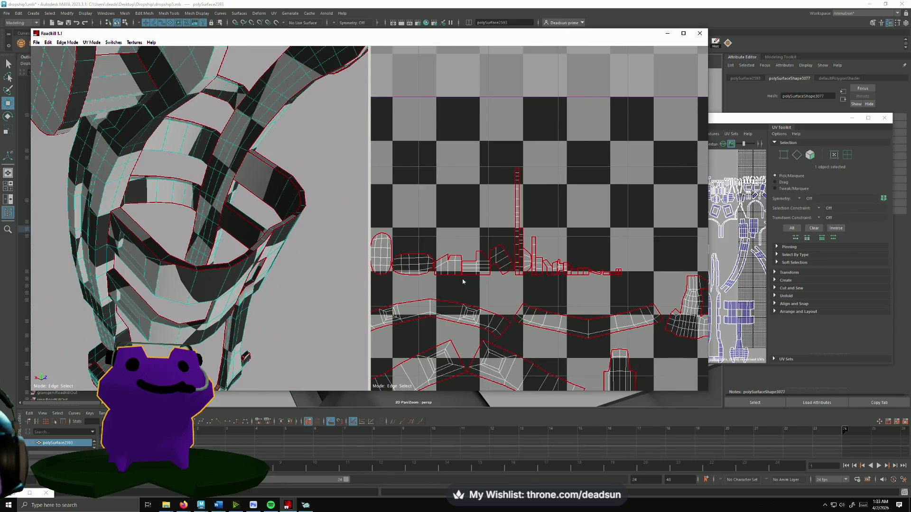
middle_click_drag(463, 282, 448, 265)
left_click(519, 221)
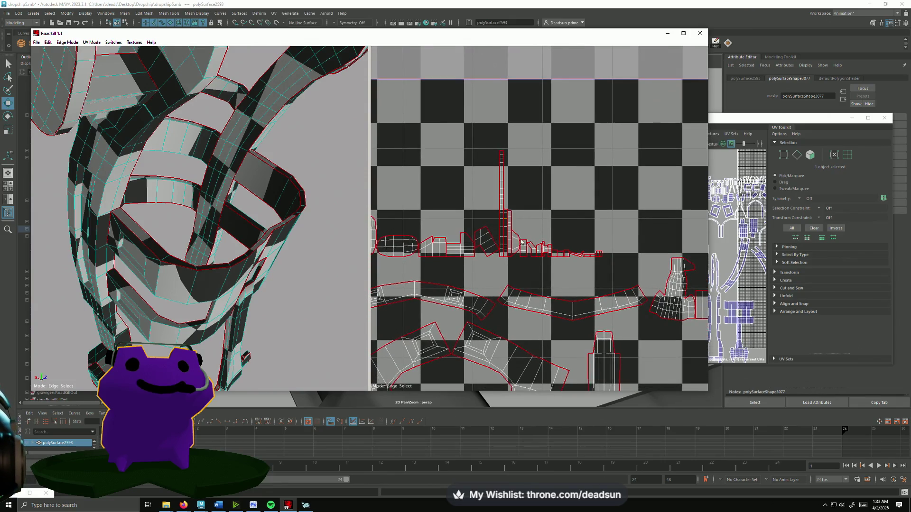
left_click(503, 222)
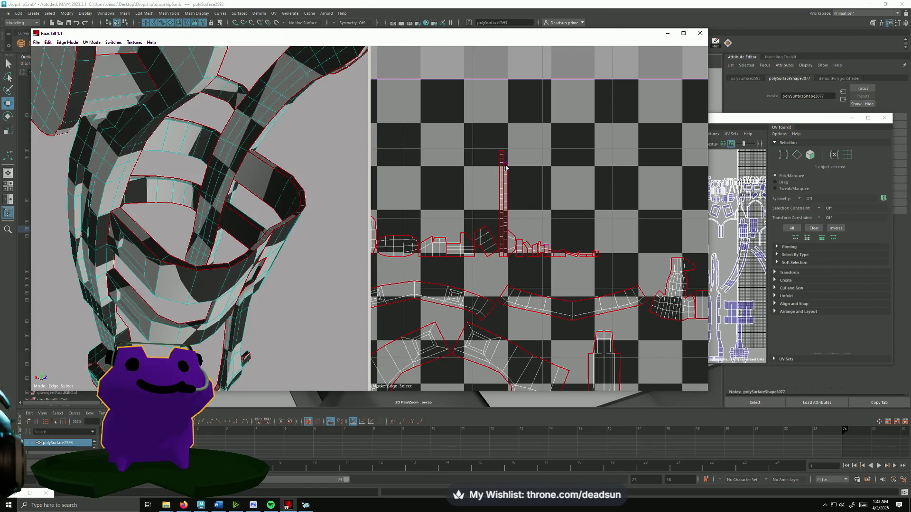
- Orbit the 3D model from several angles to inspect the new seams
scroll(507, 256, "up", 5)
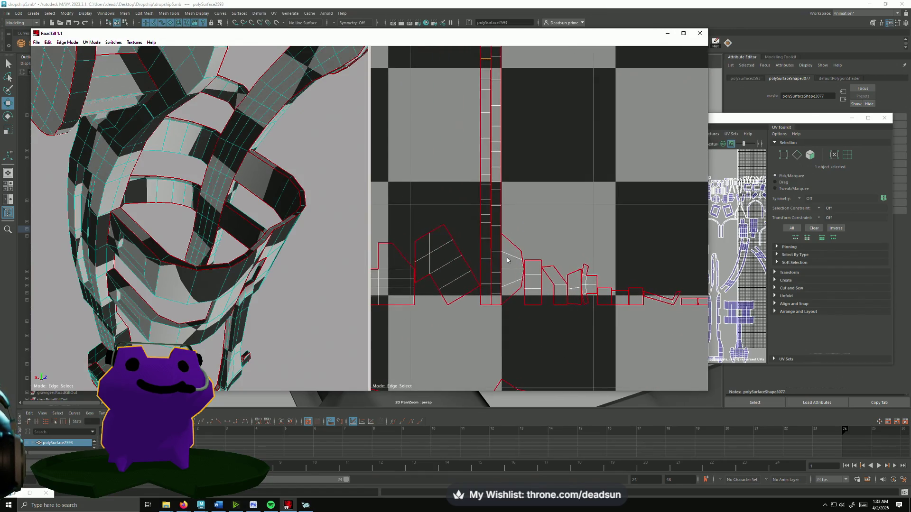
scroll(519, 285, "down", 5)
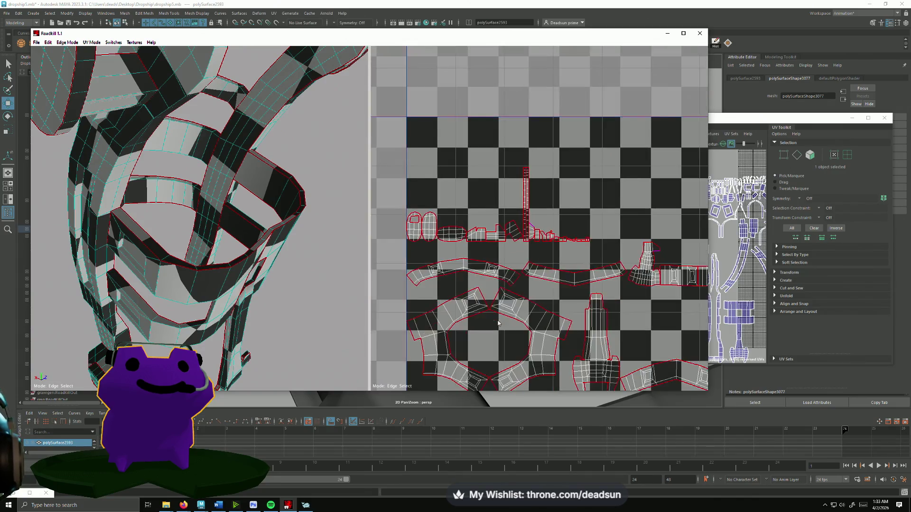
scroll(527, 304, "up", 4)
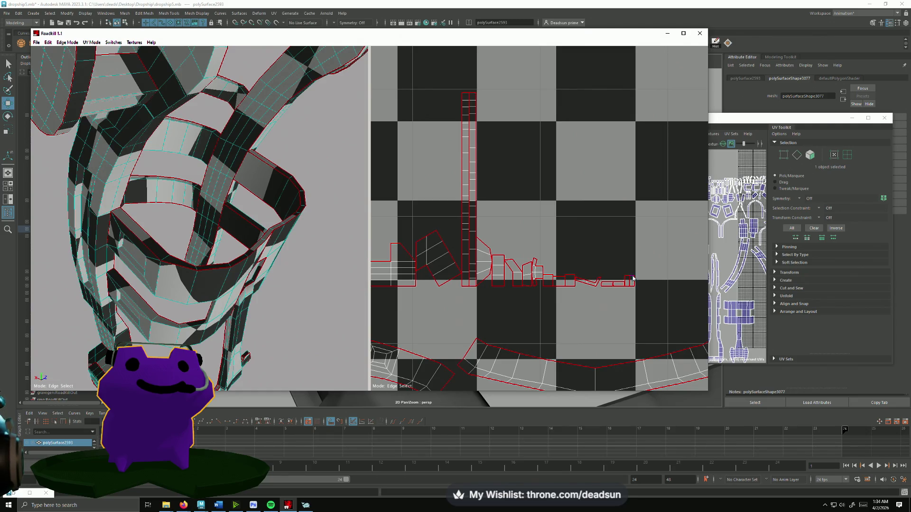
mouse_move(351, 286)
left_mouse_down("alt")
mouse_move(248, 275)
mouse_move(254, 254)
mouse_move(73, 260)
mouse_move(139, 230)
mouse_move(104, 231)
left_mouse_up("alt")
right_click_drag(104, 232, 121, 270, "alt")
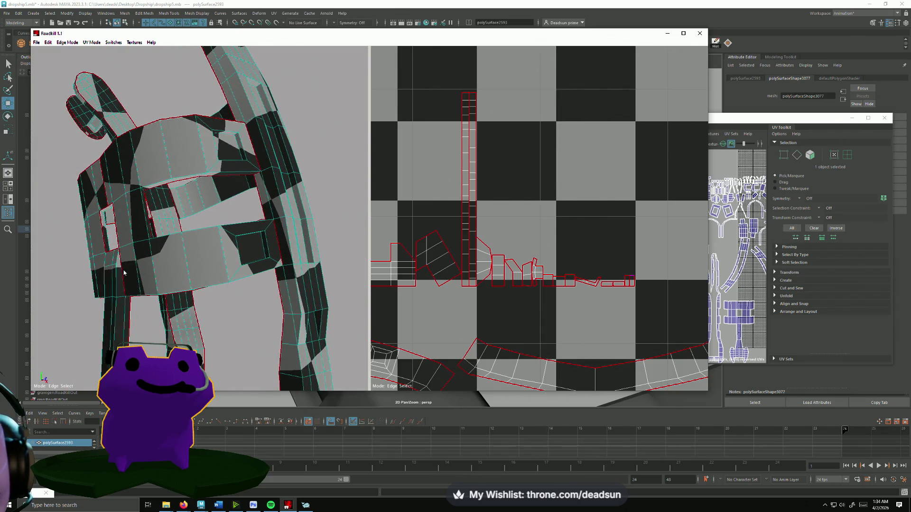
mouse_move(122, 270)
left_mouse_down("alt")
mouse_move(218, 298)
mouse_move(228, 245)
left_mouse_up("alt")
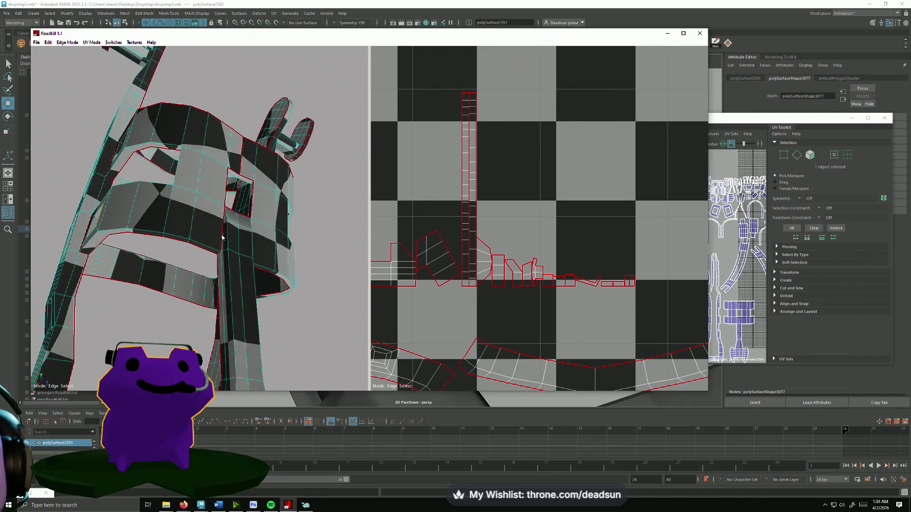
scroll(473, 246, "down", 5)
scroll(473, 246, "up", 3)
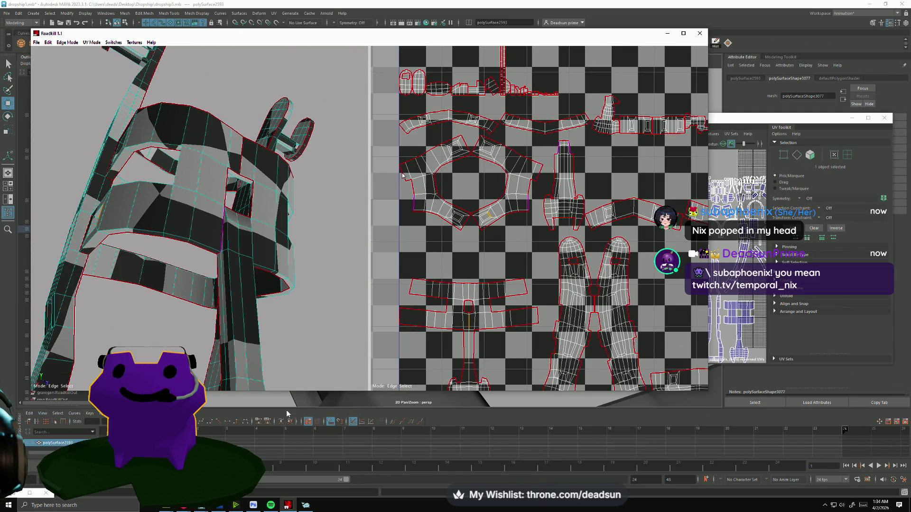
left_click(419, 275)
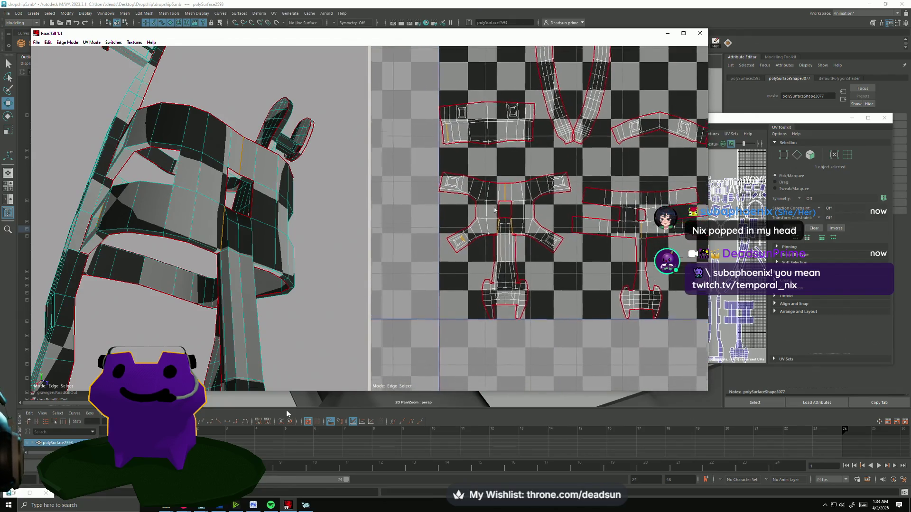
scroll(453, 236, "up", 2)
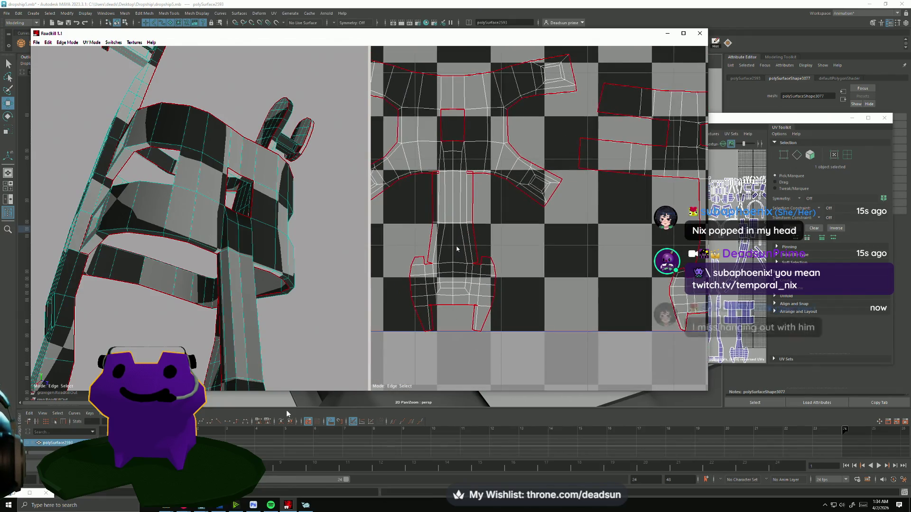
scroll(512, 246, "down", 3)
mouse_move(512, 246)
middle_mouse_down()
mouse_move(571, 297)
mouse_move(463, 327)
middle_mouse_up()
scroll(464, 328, "down", 2)
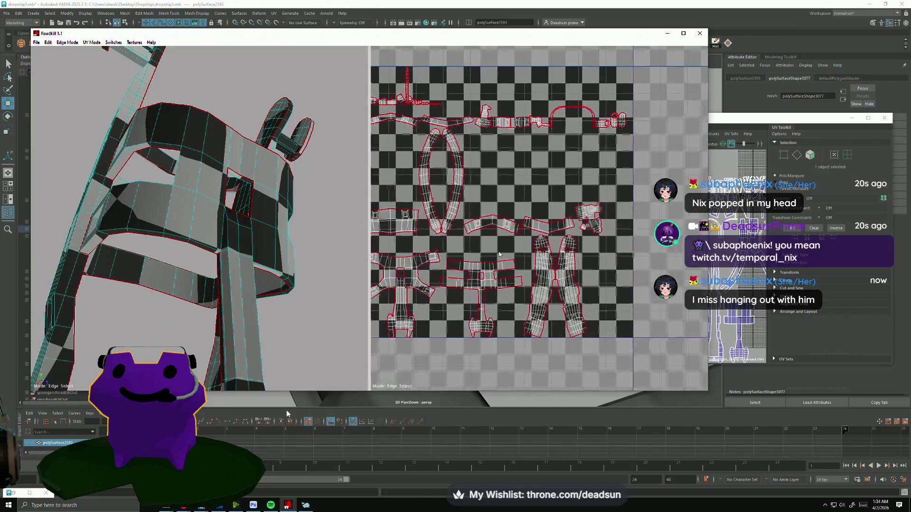
scroll(493, 304, "up", 1)
middle_click_drag(507, 223, 517, 281)
scroll(517, 281, "down", 1)
scroll(612, 208, "up", 5)
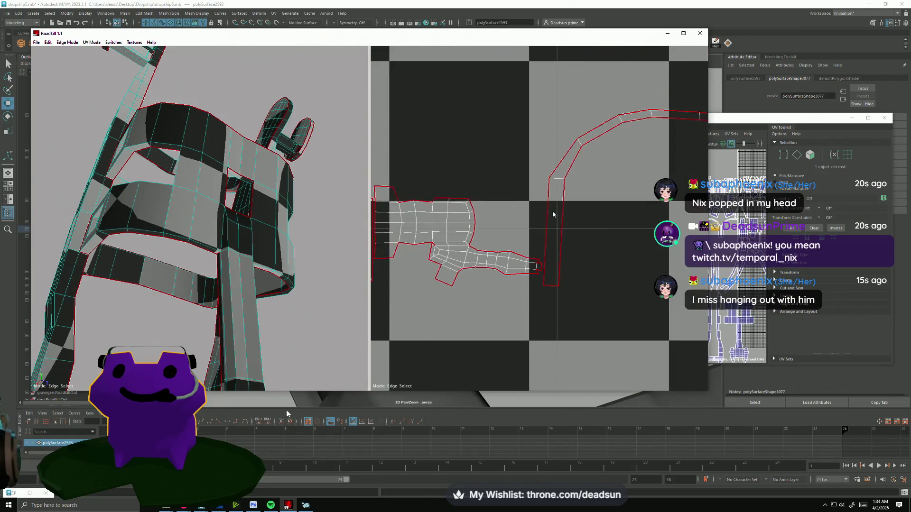
scroll(618, 199, "down", 1)
scroll(598, 213, "up", 2)
middle_click_drag(579, 230, 465, 244)
scroll(465, 243, "up", 5)
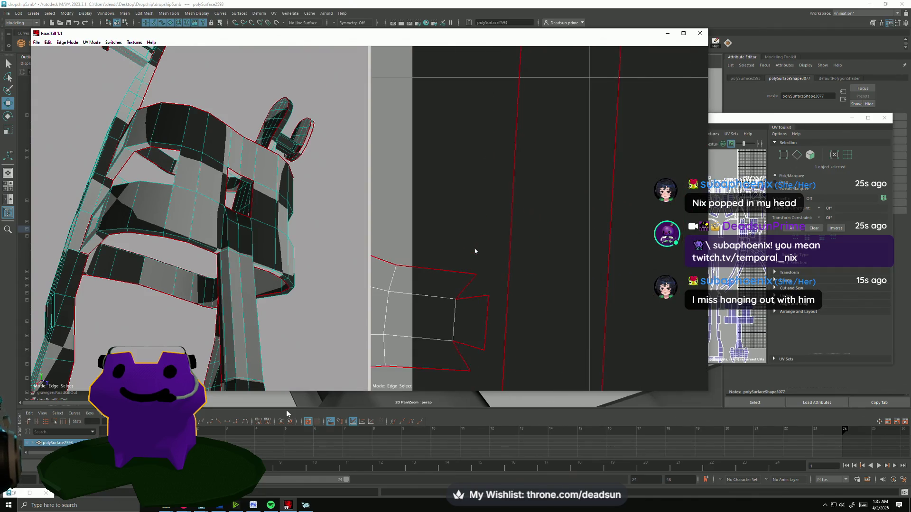
scroll(473, 298, "down", 5)
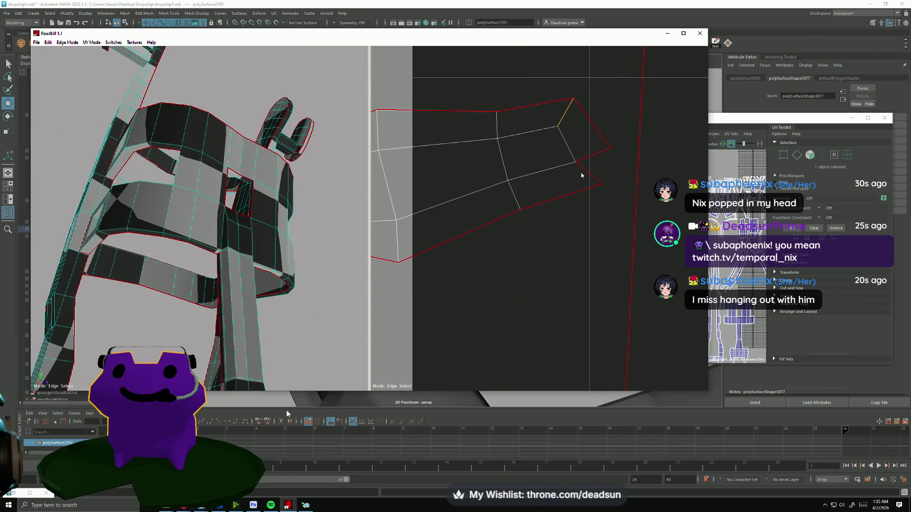
scroll(559, 304, "down", 3)
scroll(612, 311, "up", 3)
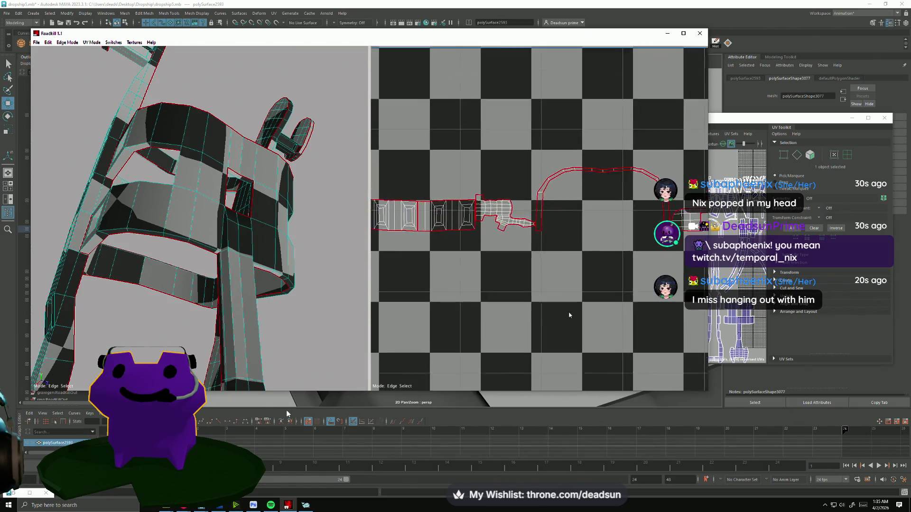
scroll(620, 264, "down", 2)
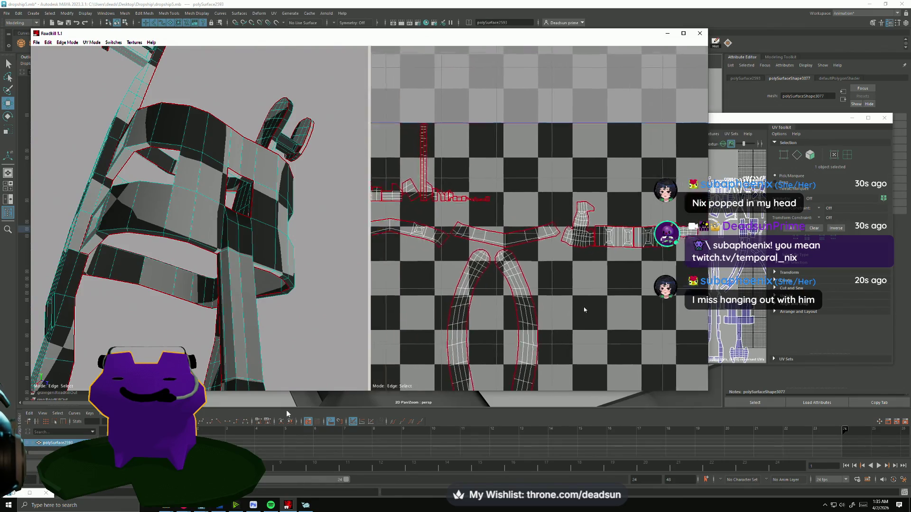
scroll(599, 269, "down", 2)
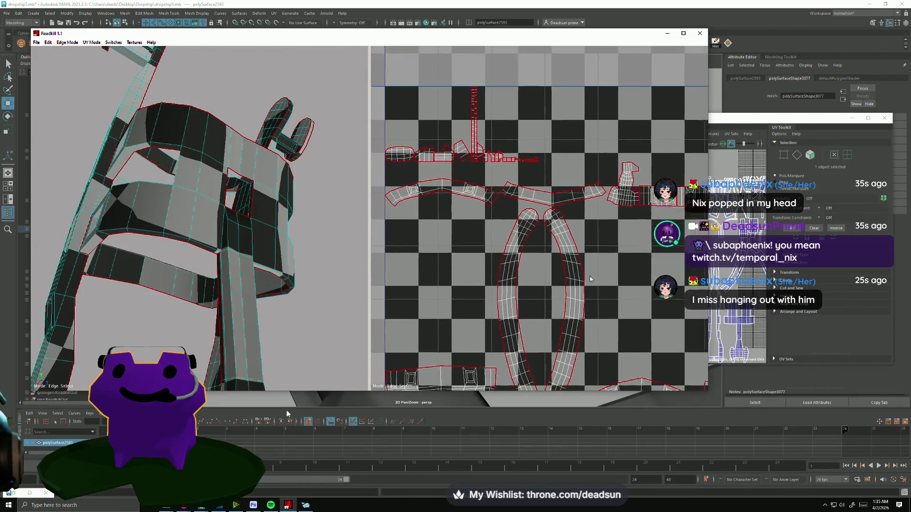
scroll(590, 276, "up", 3)
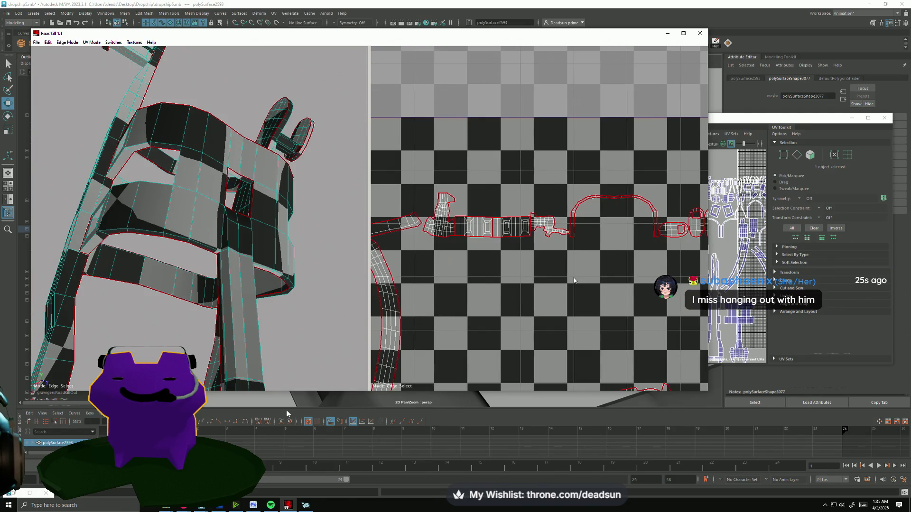
middle_click_drag(574, 278, 575, 283)
scroll(483, 258, "up", 2)
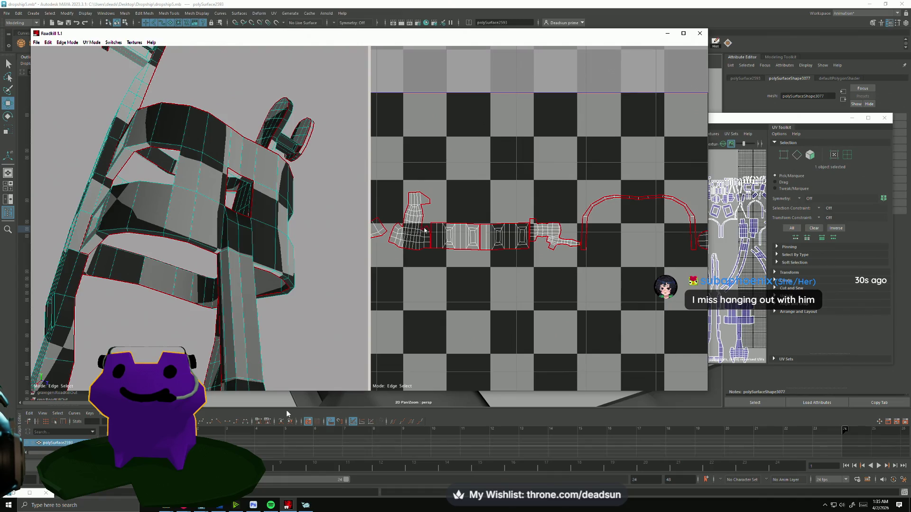
middle_click_drag(608, 280, 447, 287)
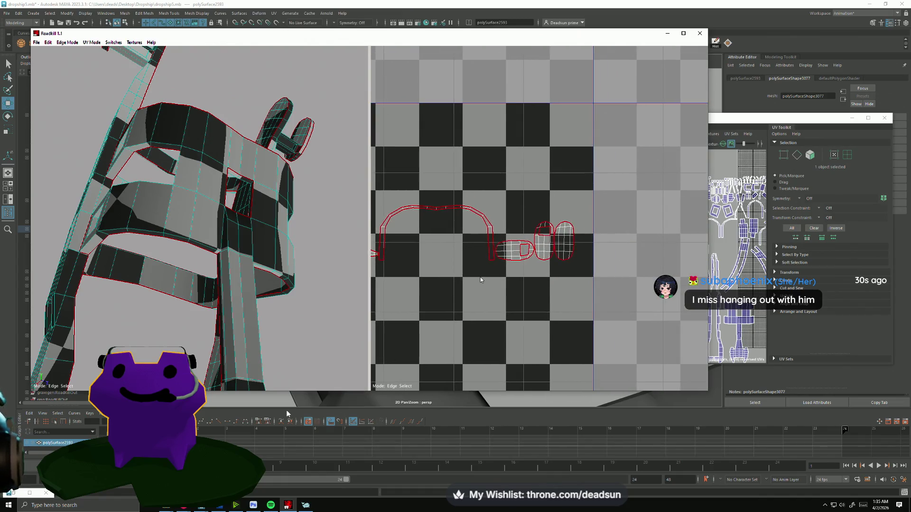
scroll(480, 280, "up", 3)
scroll(606, 275, "down", 4)
scroll(606, 275, "up", 3)
scroll(606, 268, "down", 2)
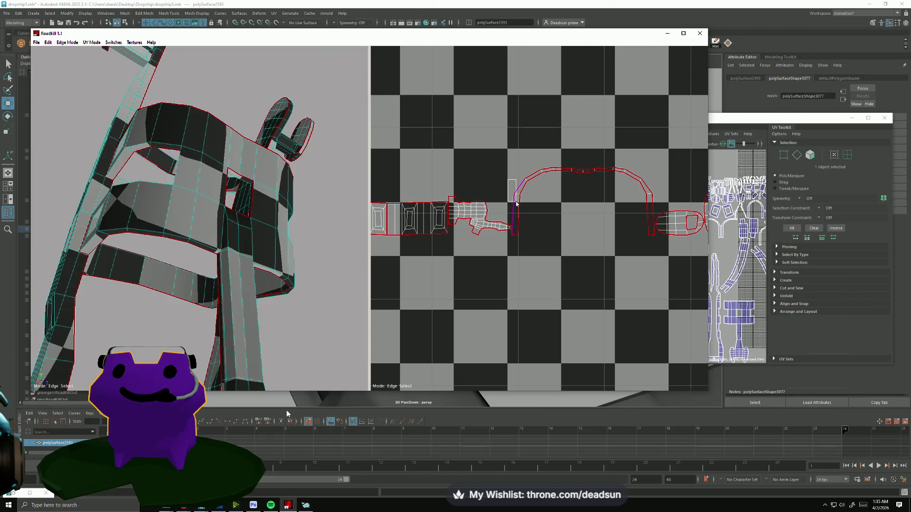
- Select the arch shell's top edges and straighten it into a horizontal strip with the S hotkey
mouse_move(214, 199)
left_mouse_down()
mouse_move(178, 312)
mouse_move(263, 178)
mouse_move(228, 246)
mouse_move(285, 227)
mouse_move(410, 223)
left_mouse_up()
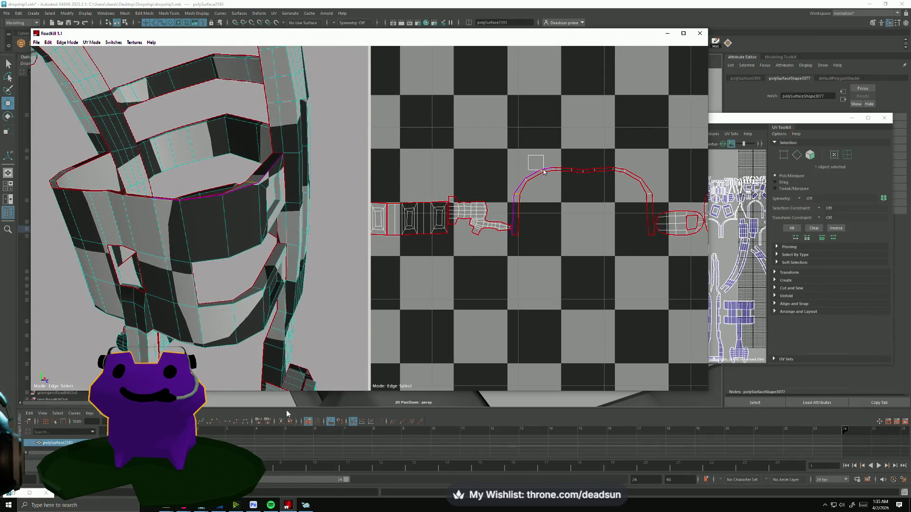
left_click_drag(585, 168, 597, 172)
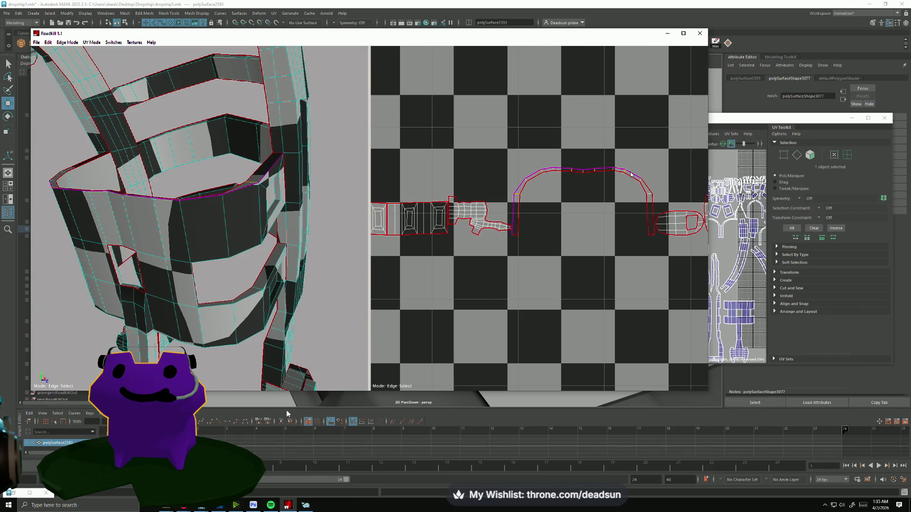
scroll(555, 187, "up", 4)
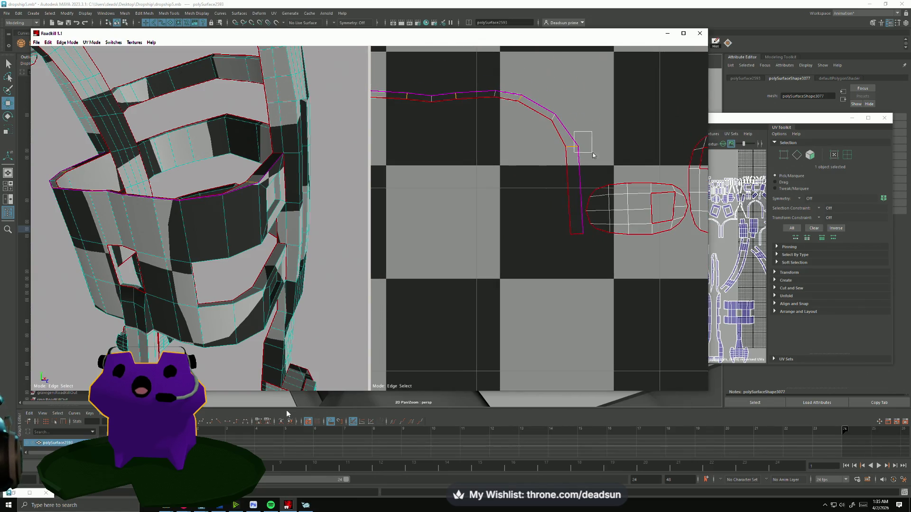
scroll(592, 155, "down", 5)
scroll(486, 244, "up", 3)
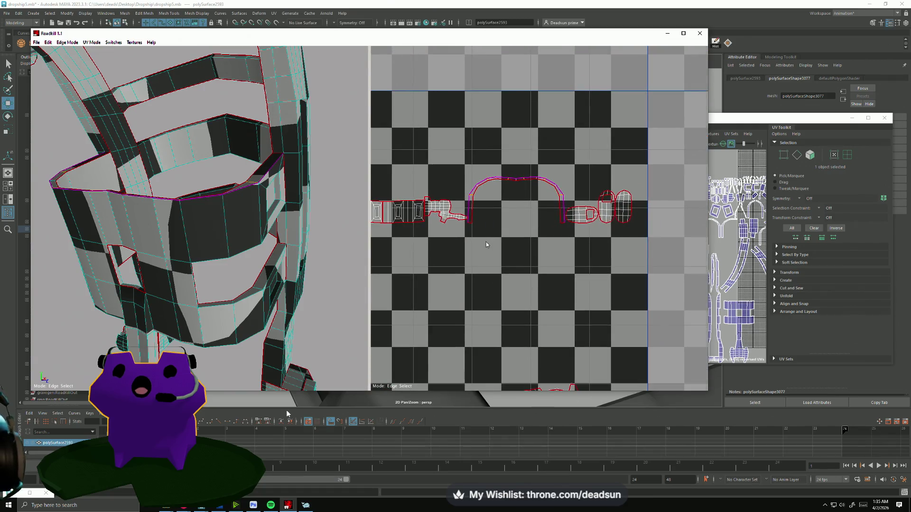
key("s")
scroll(534, 266, "down", 1)
mouse_move(229, 254)
left_mouse_down("alt")
mouse_move(202, 243)
mouse_move(151, 265)
mouse_move(84, 222)
mouse_move(114, 244)
mouse_move(107, 264)
mouse_move(89, 264)
mouse_move(114, 264)
left_mouse_up("alt")
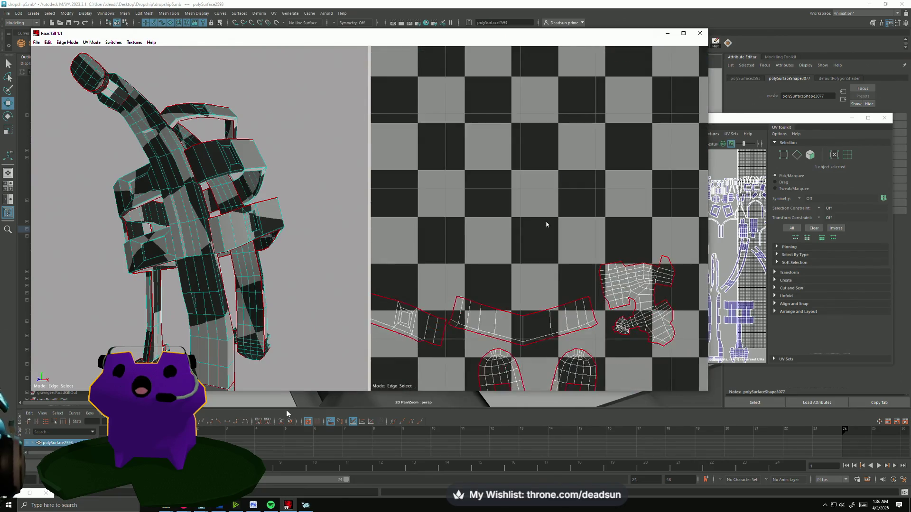
- Marquee-select edges along the curved band shells and re-unwrap them with those edges straightened
scroll(496, 343, "down", 3)
scroll(498, 269, "up", 2)
scroll(497, 269, "up", 3)
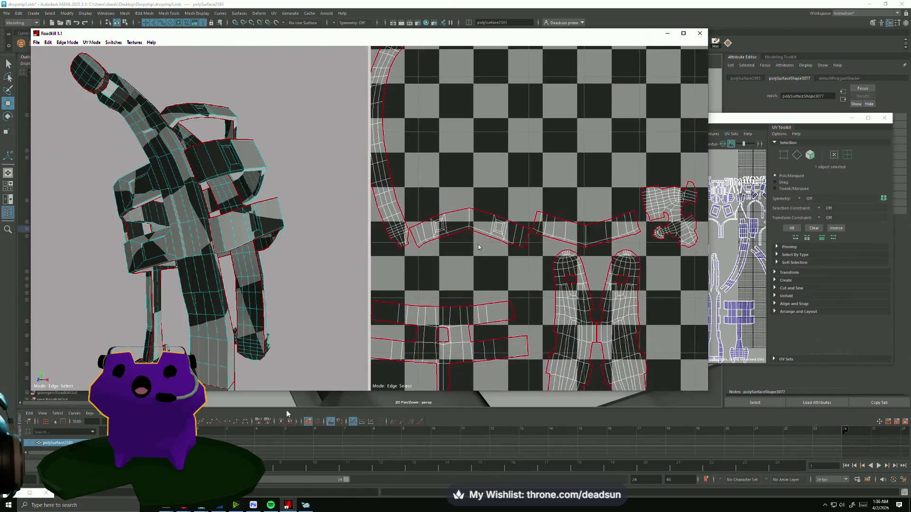
left_click_drag(411, 212, 421, 232)
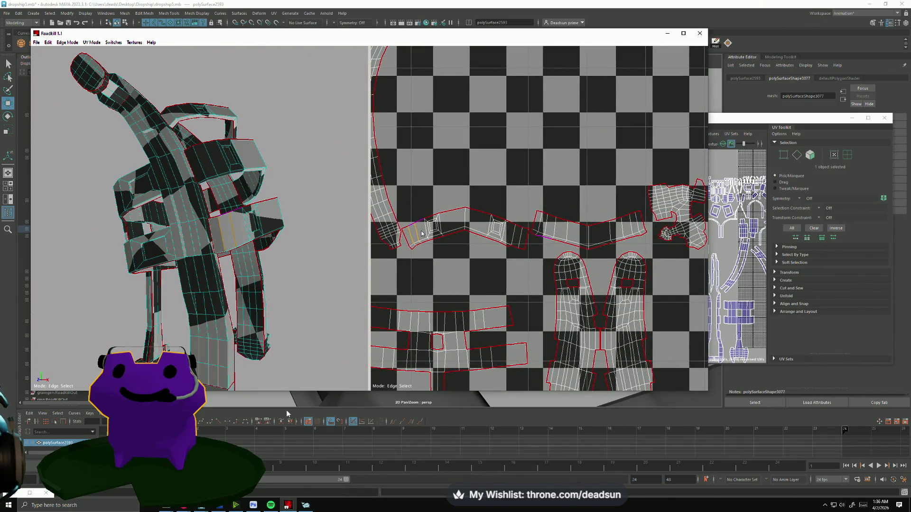
scroll(496, 251, "up", 2)
left_click_drag(428, 209, 454, 242)
left_click_drag(510, 223, 538, 231)
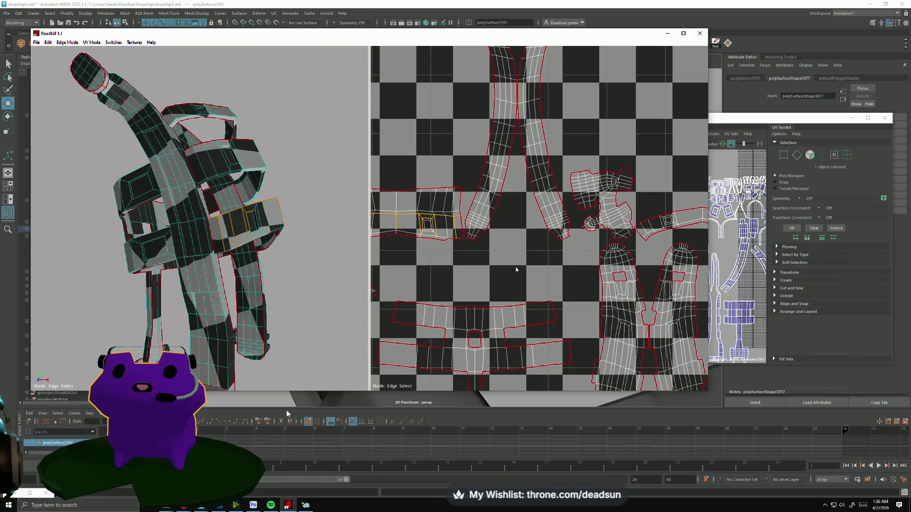
scroll(508, 269, "up", 2)
middle_click_drag(502, 272, 621, 287)
scroll(622, 287, "down", 5)
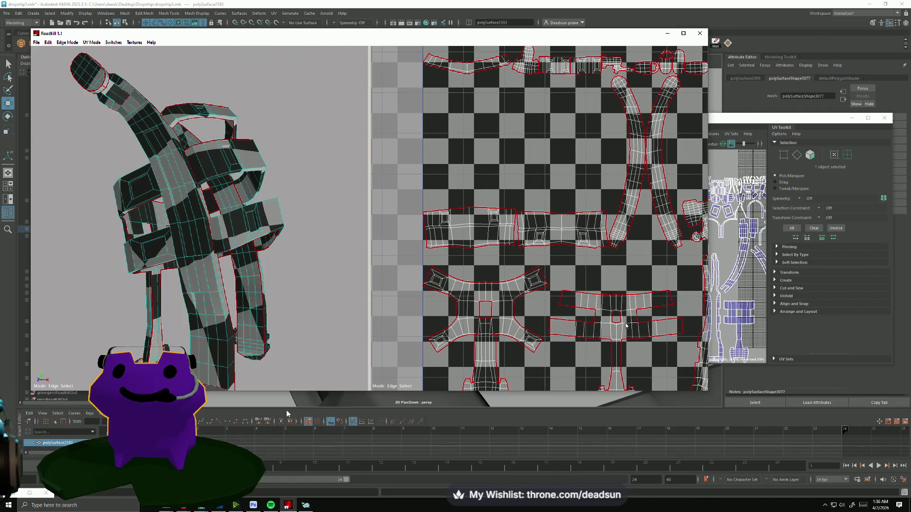
left_click_drag(565, 282, 604, 294)
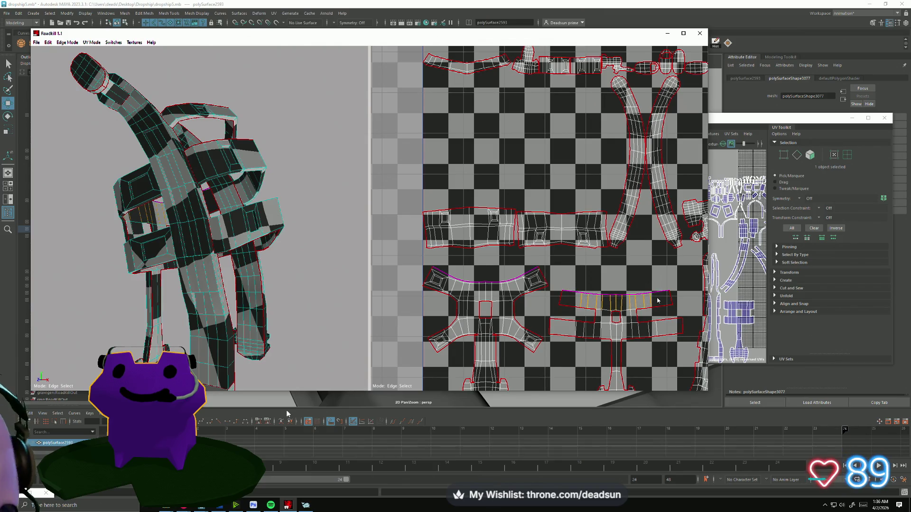
left_click(657, 300)
- Pan and zoom the UV view to check the lower area and right-hand islands
middle_click_drag(564, 340, 562, 282)
scroll(563, 281, "down", 5)
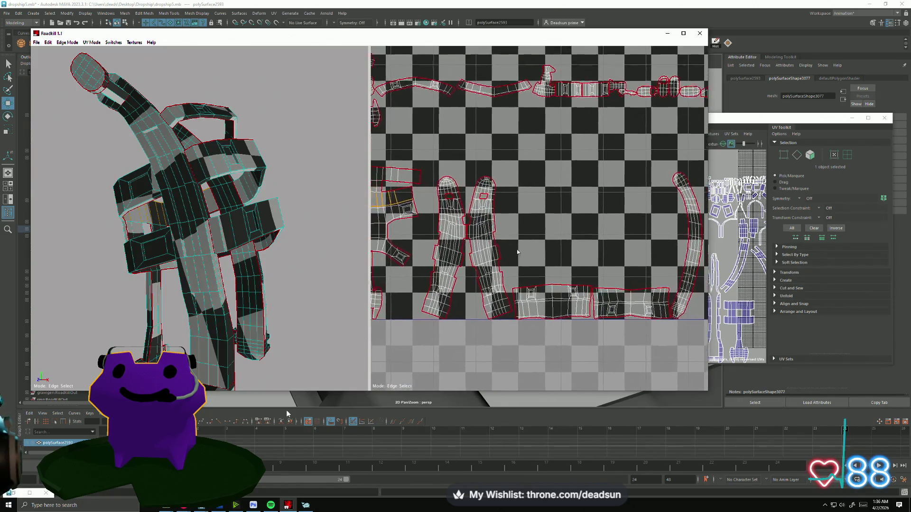
scroll(582, 259, "up", 6)
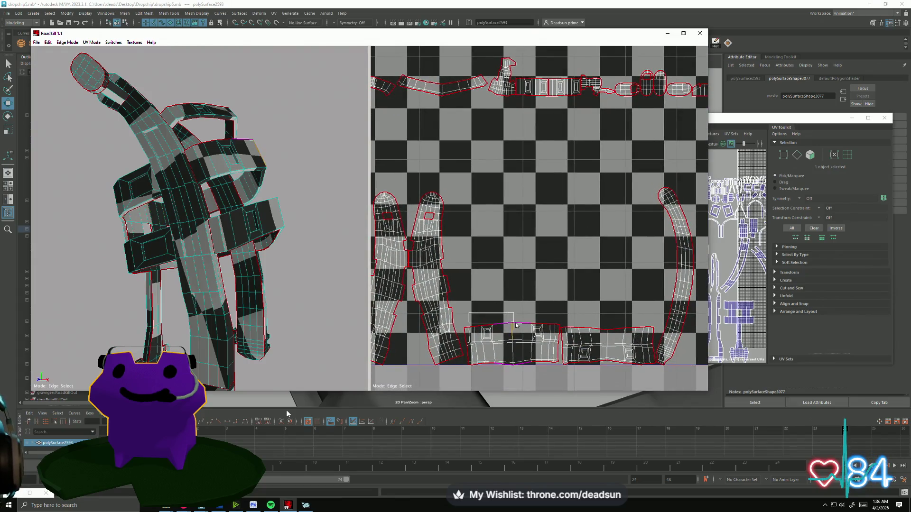
scroll(523, 288, "down", 4)
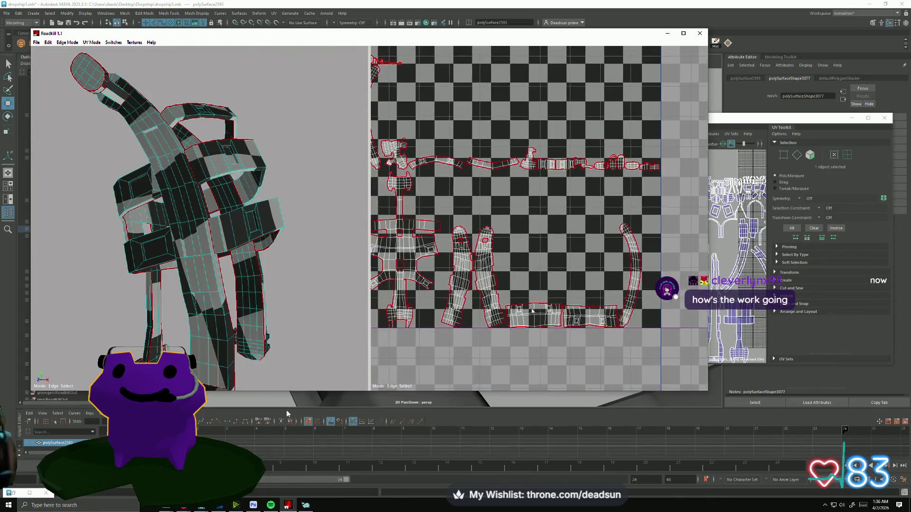
scroll(521, 300, "up", 8)
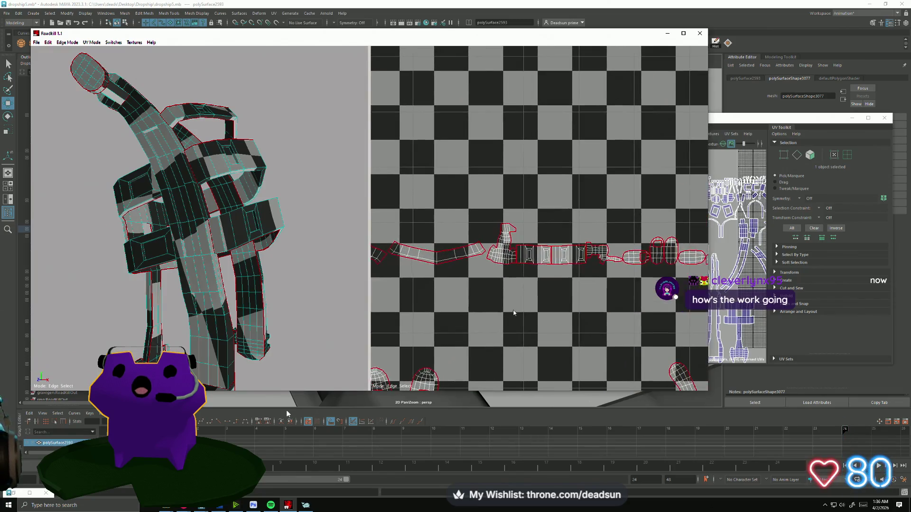
middle_click_drag(520, 299, 495, 303)
scroll(548, 296, "down", 7)
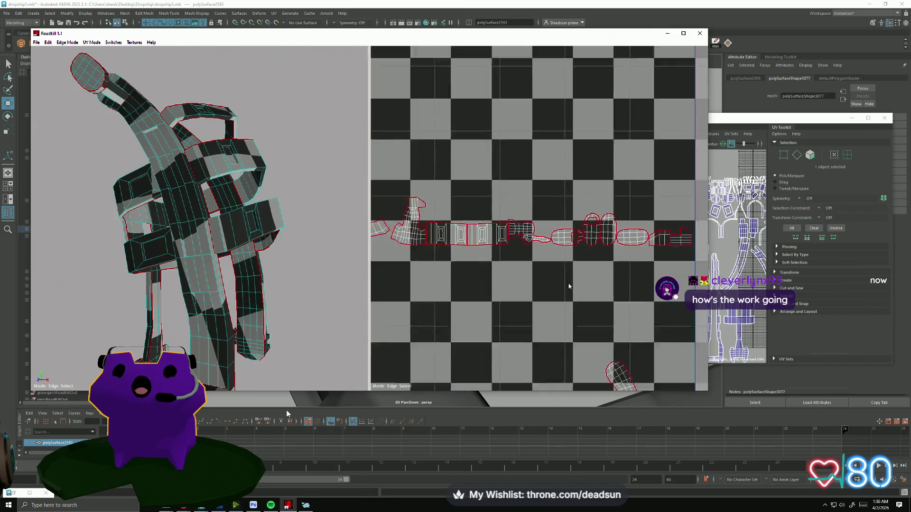
scroll(565, 294, "up", 4)
scroll(565, 292, "down", 4)
scroll(554, 290, "up", 4)
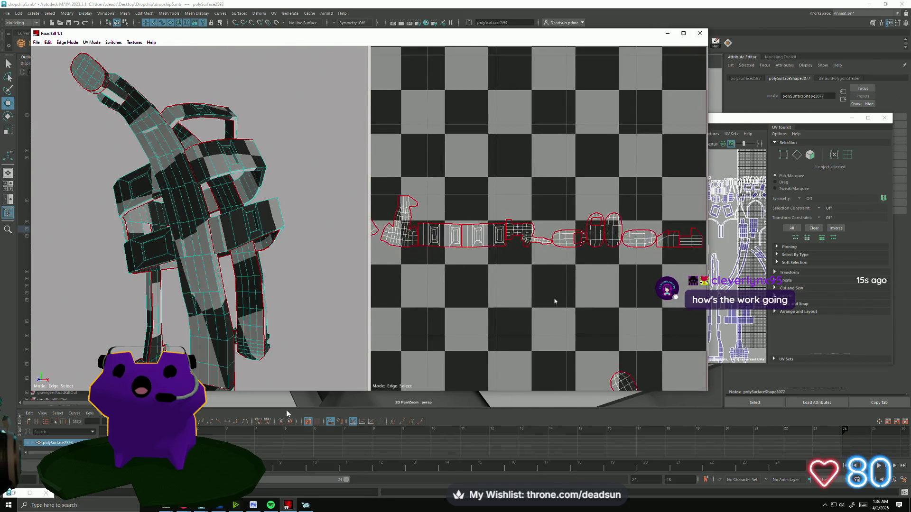
- Move in closer on the small strip islands near the left edge of the layout
middle_click_drag(516, 296, 602, 287)
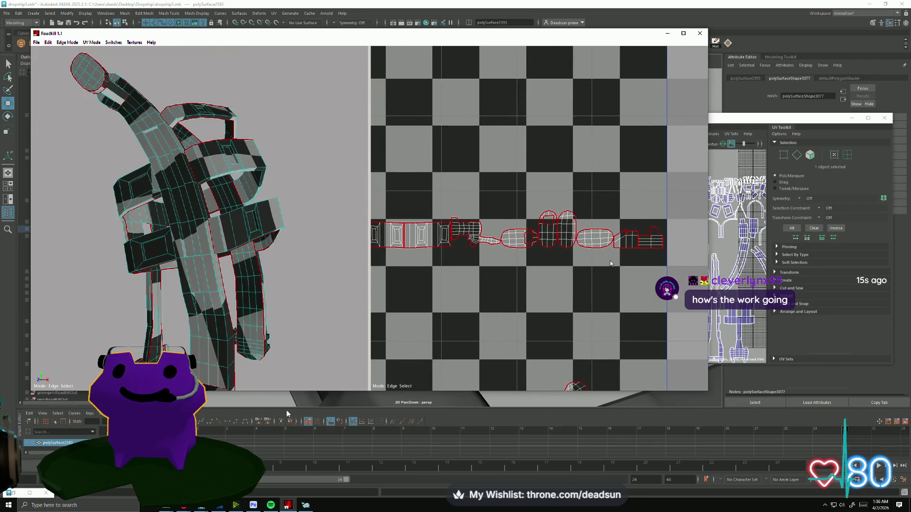
scroll(508, 285, "down", 4)
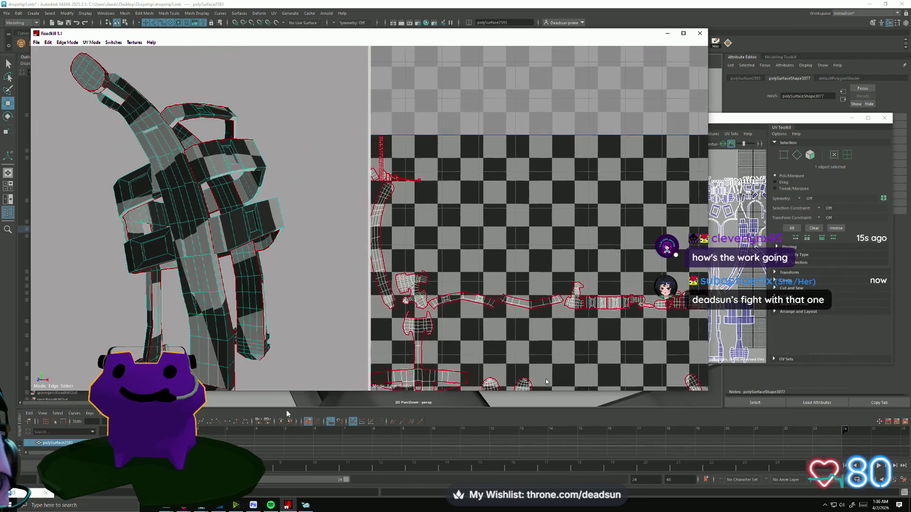
scroll(450, 323, "up", 7)
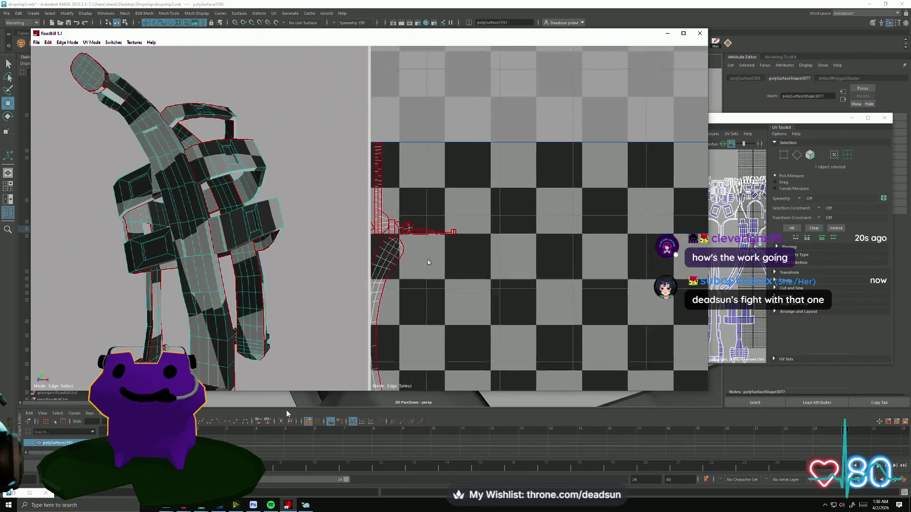
middle_click_drag(448, 268, 636, 241)
scroll(529, 237, "up", 2)
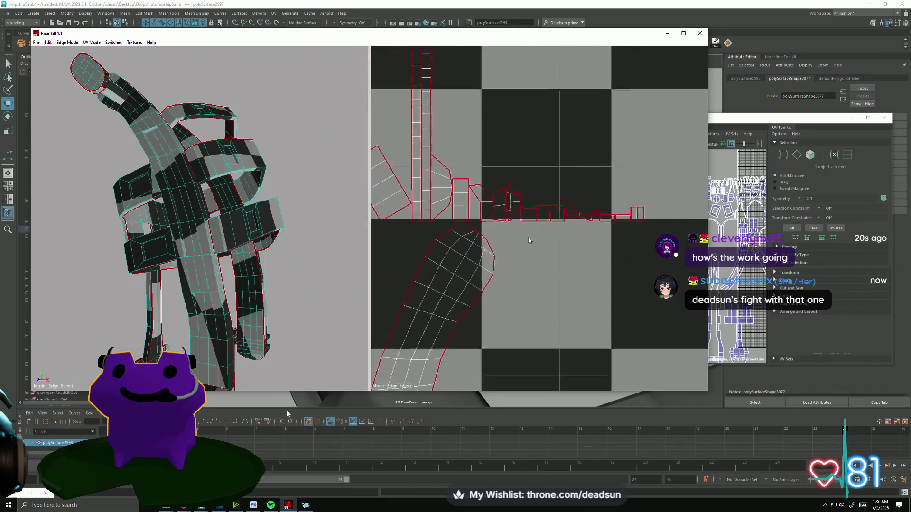
middle_click_drag(541, 256, 557, 260)
scroll(557, 260, "up", 2)
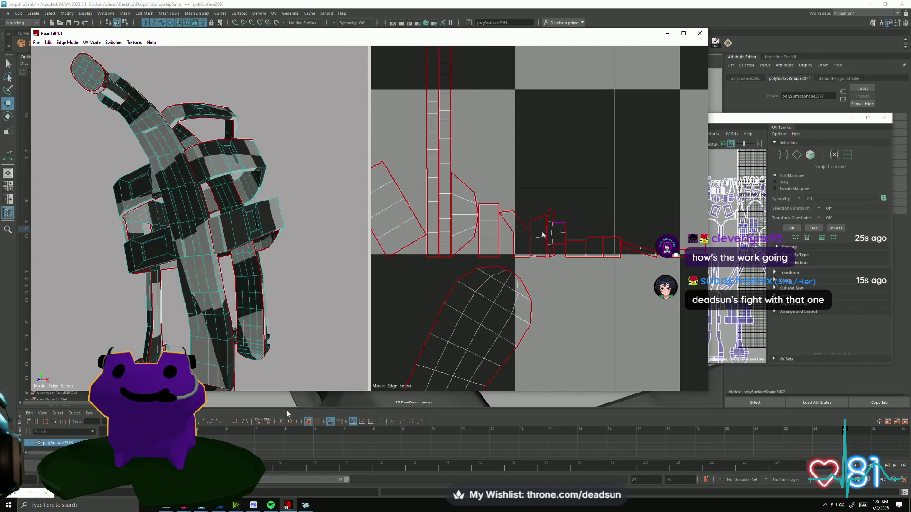
scroll(583, 269, "down", 4)
- Orbit the 3D model to inspect the arch parts
mouse_move(246, 218)
left_mouse_down("alt")
mouse_move(211, 237)
mouse_move(218, 241)
mouse_move(182, 242)
mouse_move(315, 255)
left_mouse_up("alt")
scroll(316, 255, "up", 3)
mouse_move(555, 342)
middle_mouse_down()
mouse_move(453, 191)
mouse_move(537, 192)
middle_mouse_up()
scroll(613, 226, "up", 2)
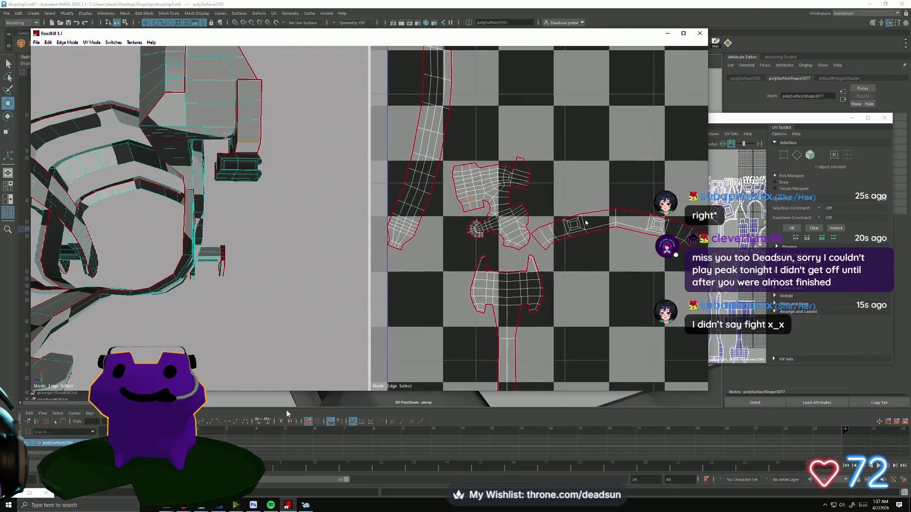
scroll(415, 208, "down", 3)
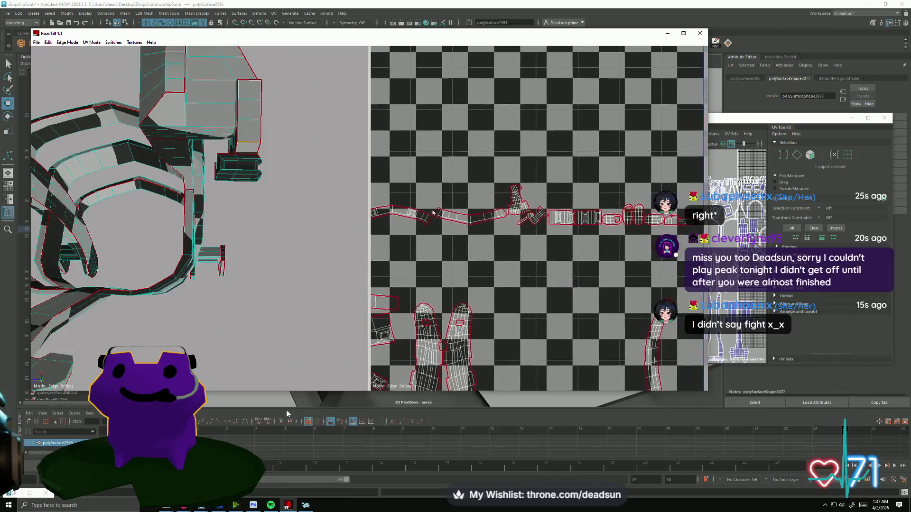
middle_click_drag(415, 209, 602, 207)
scroll(560, 209, "up", 1)
scroll(603, 207, "up", 2)
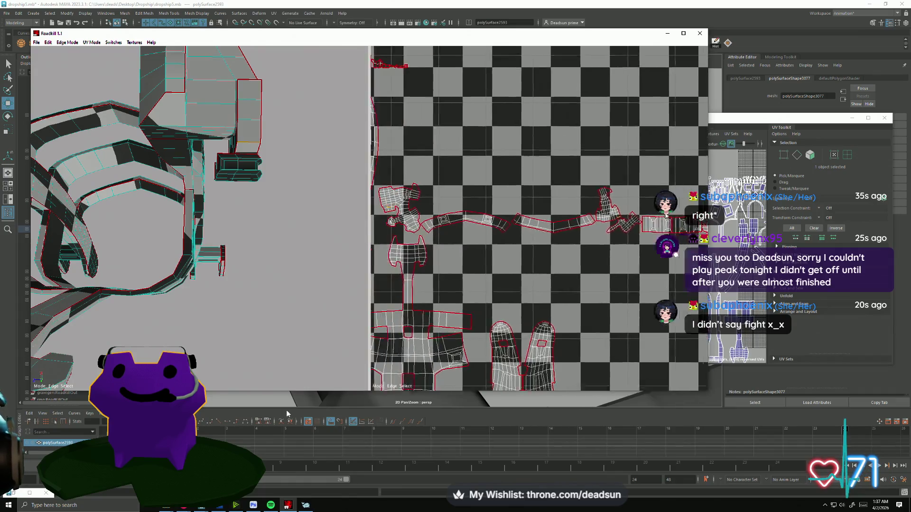
mouse_move(281, 260)
left_mouse_down("alt")
mouse_move(314, 295)
mouse_move(267, 260)
mouse_move(281, 261)
mouse_move(249, 336)
mouse_move(263, 286)
mouse_move(245, 294)
mouse_move(198, 371)
mouse_move(185, 272)
left_mouse_up("alt")
scroll(186, 272, "up", 10)
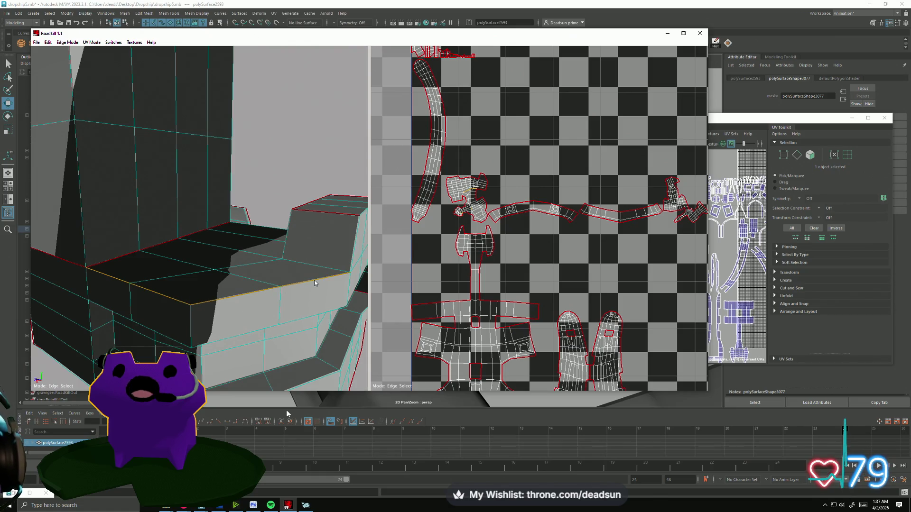
scroll(327, 294, "down", 10)
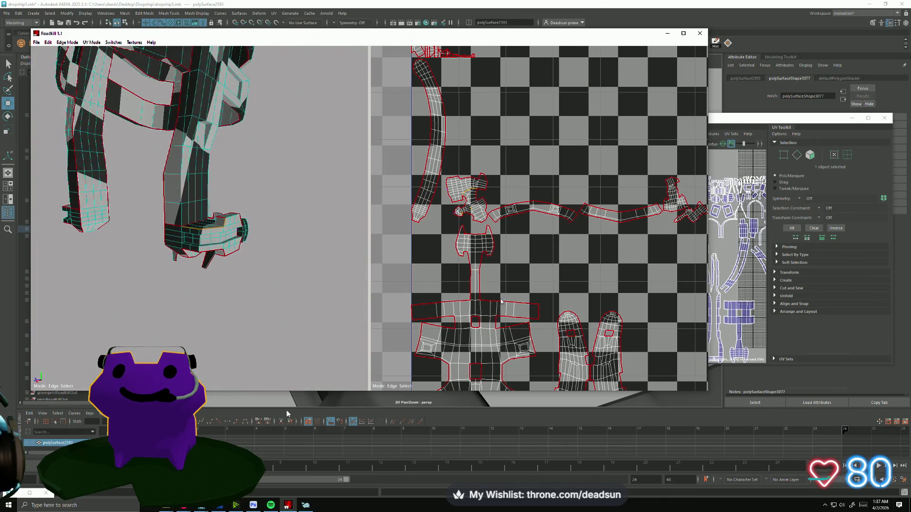
scroll(469, 297, "down", 5)
scroll(473, 312, "up", 3)
scroll(472, 312, "up", 3)
middle_click_drag(473, 312, 361, 228)
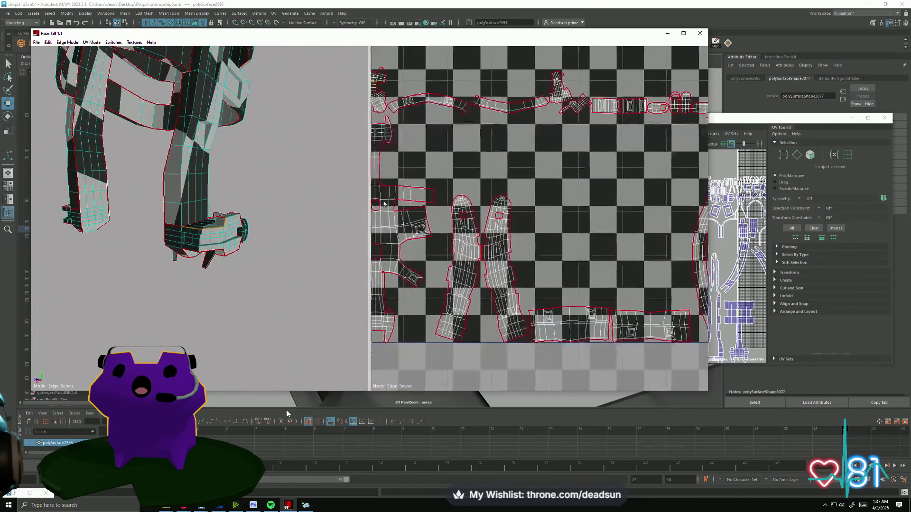
scroll(361, 227, "down", 3)
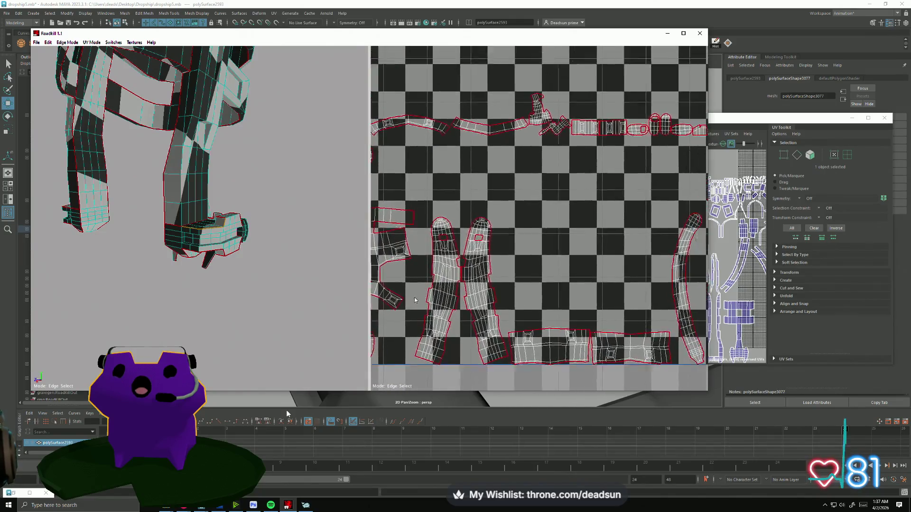
scroll(452, 287, "up", 3)
scroll(457, 281, "down", 3)
scroll(642, 248, "up", 3)
mouse_move(199, 238)
left_mouse_down("alt")
mouse_move(289, 278)
mouse_move(382, 231)
mouse_move(392, 239)
mouse_move(403, 217)
mouse_move(384, 257)
left_mouse_up("alt")
mouse_move(264, 289)
left_mouse_down("alt")
mouse_move(230, 301)
mouse_move(283, 322)
mouse_move(238, 264)
mouse_move(317, 186)
left_mouse_up("alt")
left_click_drag(354, 231, 328, 280, "alt")
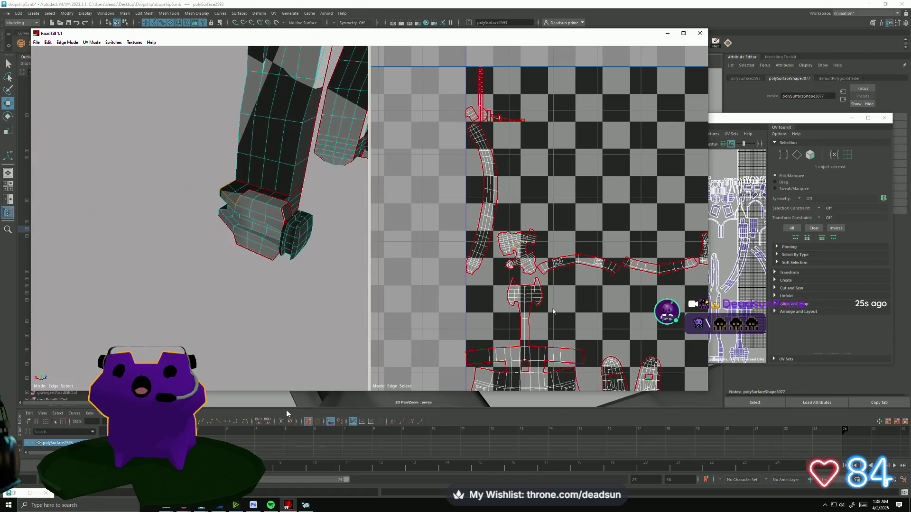
- Turn the selected foot edge into a seam with the S key and re-unwrap the boot
key("s")
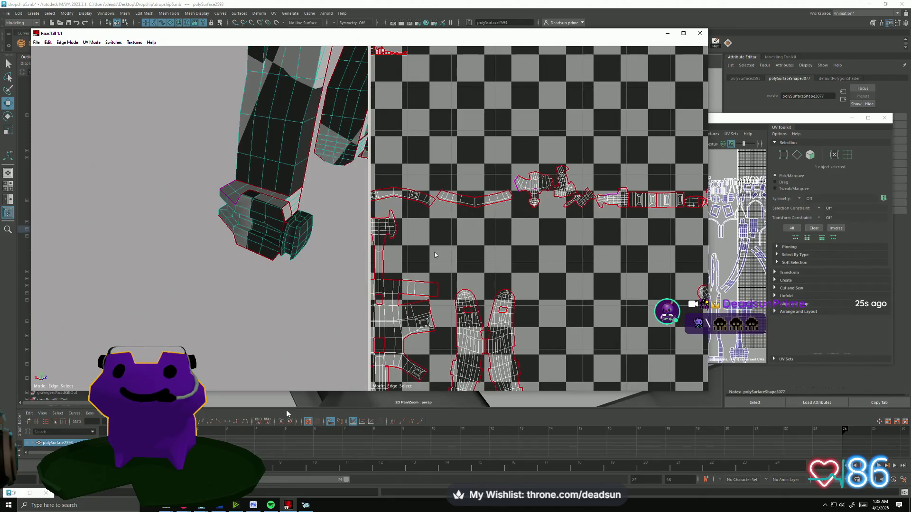
scroll(505, 258, "up", 5)
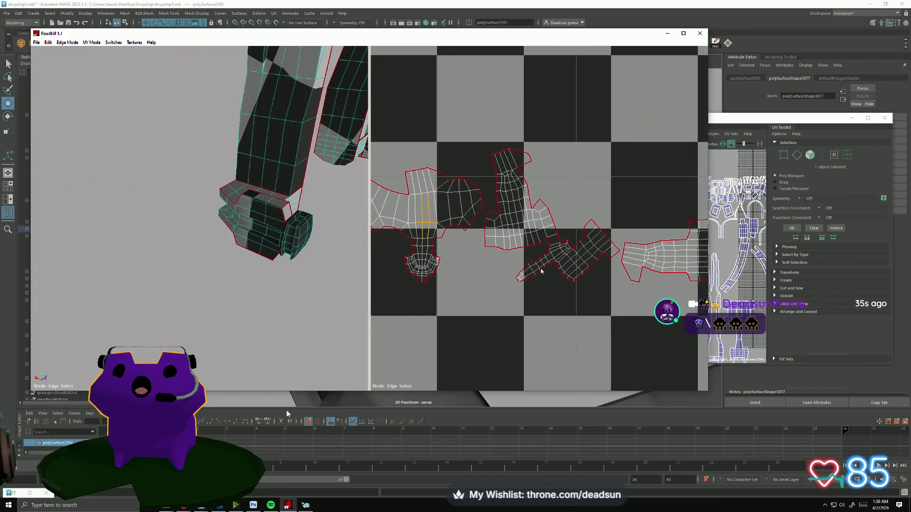
scroll(545, 260, "up", 5)
scroll(545, 260, "down", 4)
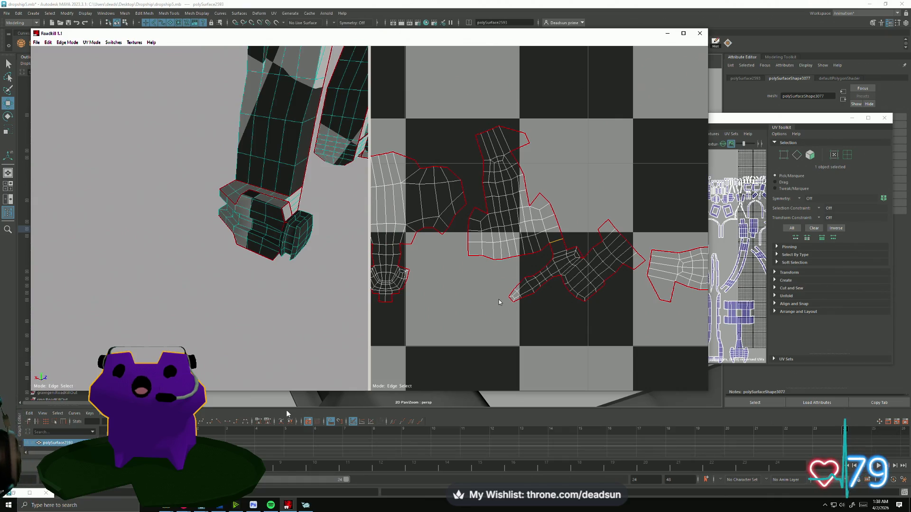
scroll(521, 304, "down", 5)
scroll(535, 306, "up", 3)
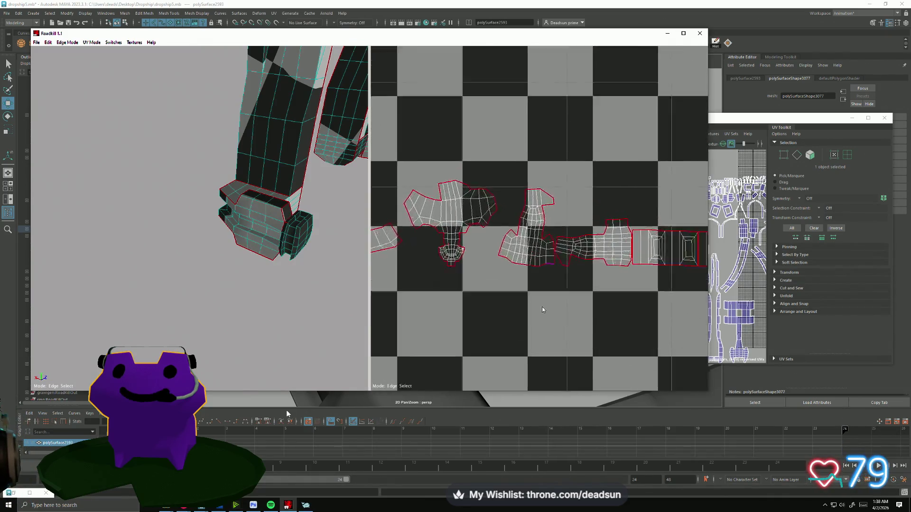
scroll(543, 309, "up", 3)
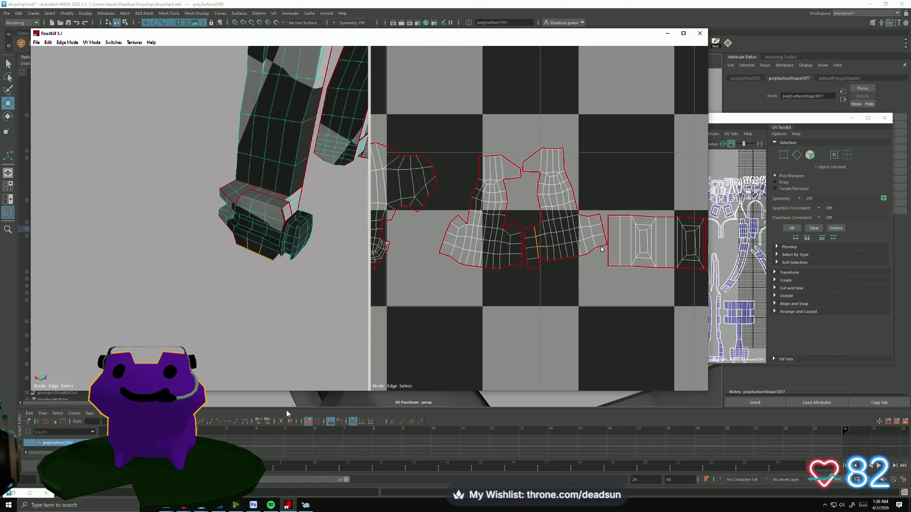
- Toggle seams on four boot edges in the UV view, re-unwrapping after each change
left_click(576, 261)
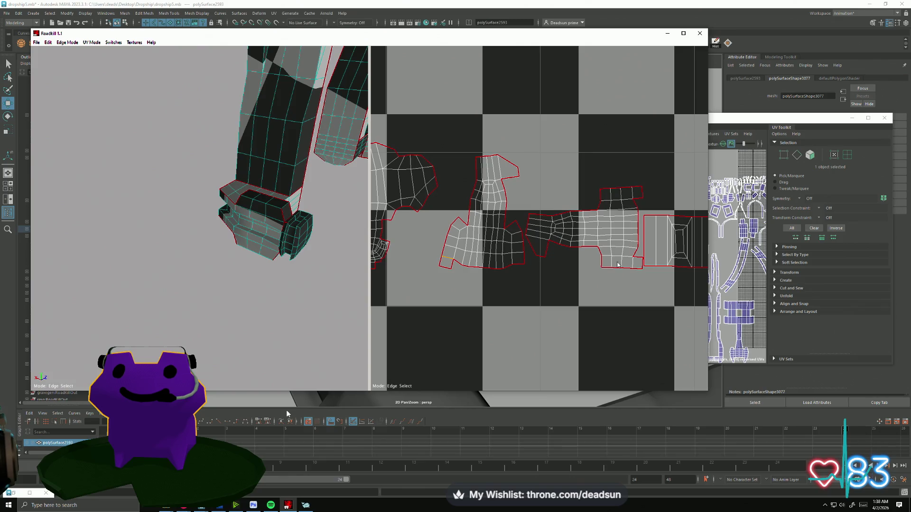
left_click(519, 266)
scroll(578, 302, "down", 5)
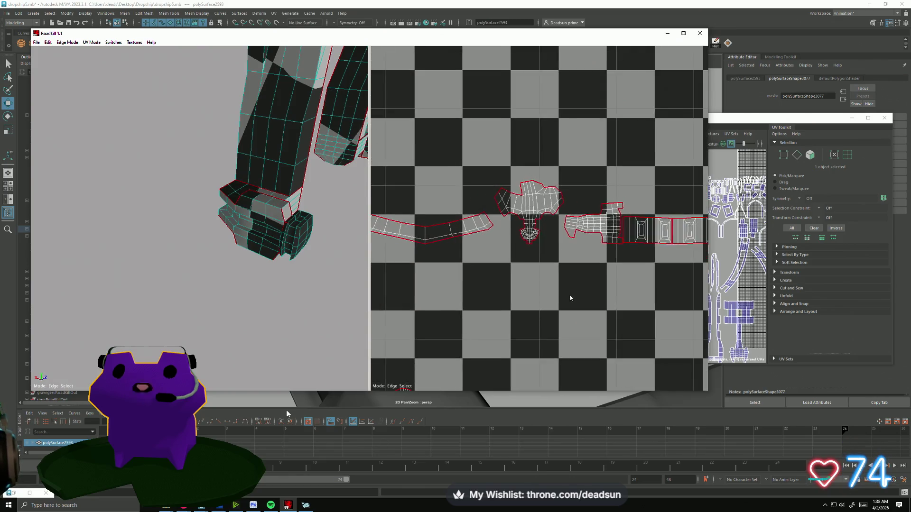
scroll(569, 299, "up", 5)
left_click(583, 301)
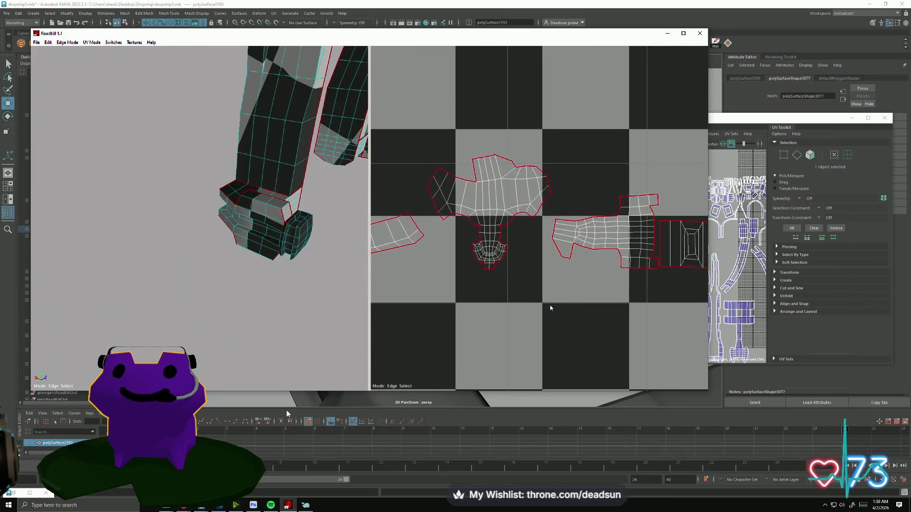
left_click(495, 274)
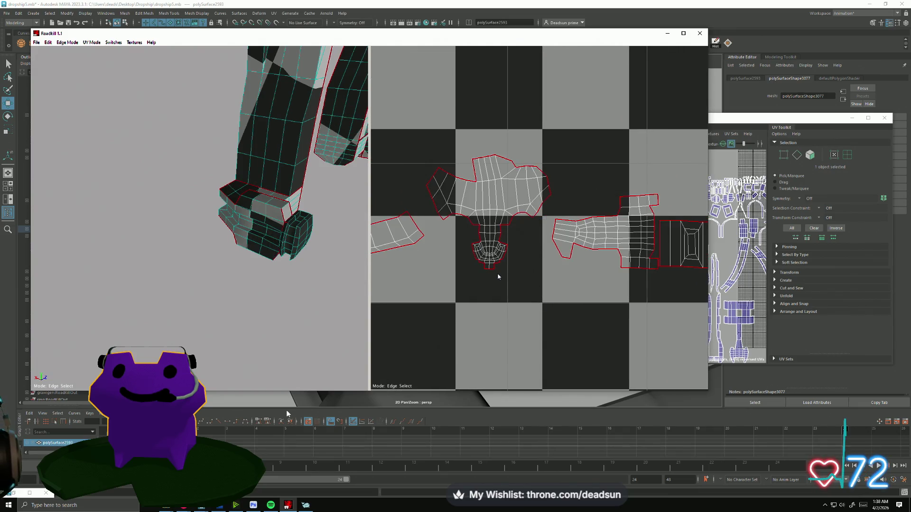
scroll(550, 290, "down", 5)
scroll(536, 292, "up", 3)
scroll(545, 299, "down", 3)
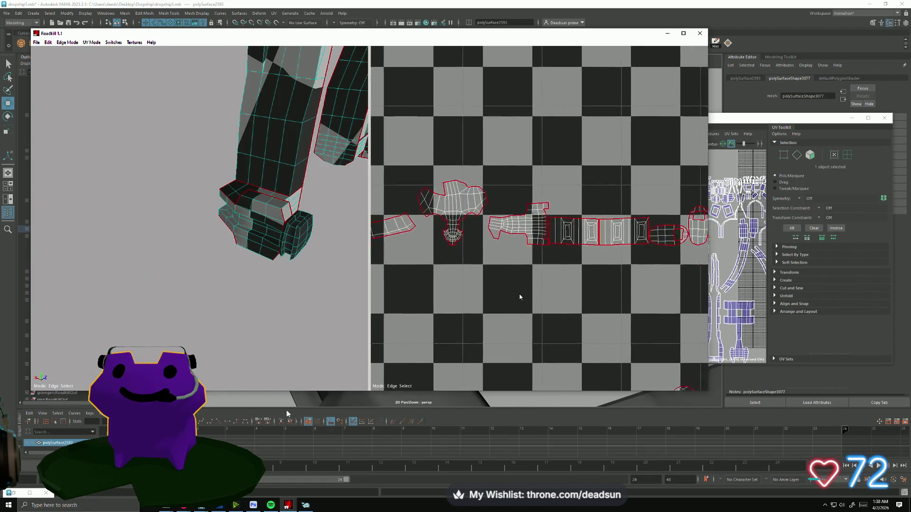
scroll(489, 294, "down", 3)
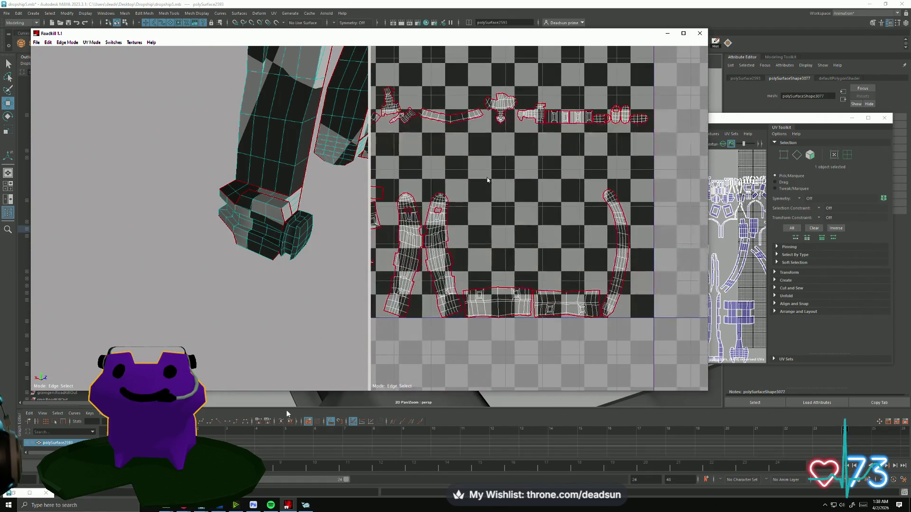
scroll(494, 189, "up", 3)
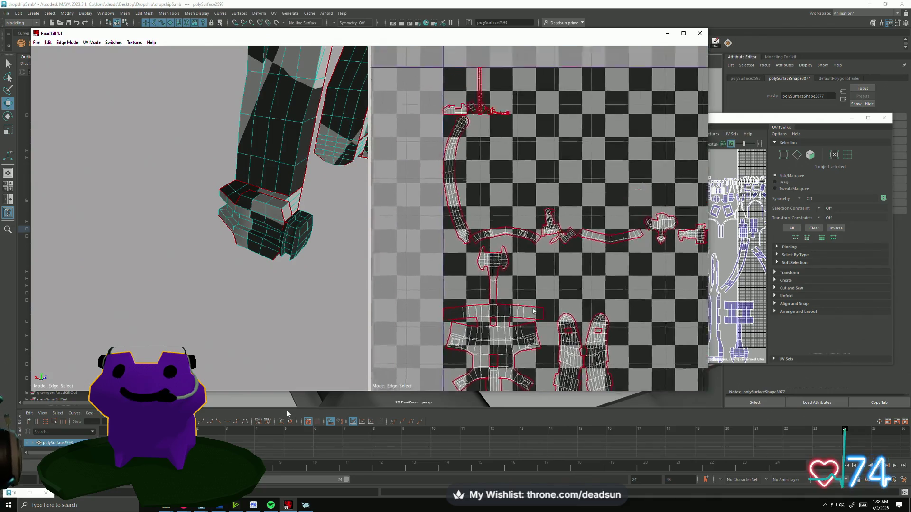
scroll(473, 186, "up", 5)
- Pan to the other UV shells and orbit the mesh to a new angle
middle_click_drag(515, 325, 508, 382)
mouse_move(284, 289)
left_mouse_down()
mouse_move(300, 311)
mouse_move(275, 302)
mouse_move(187, 232)
mouse_move(228, 246)
left_mouse_up()
scroll(495, 195, "down", 3)
scroll(495, 194, "up", 8)
scroll(495, 194, "down", 5)
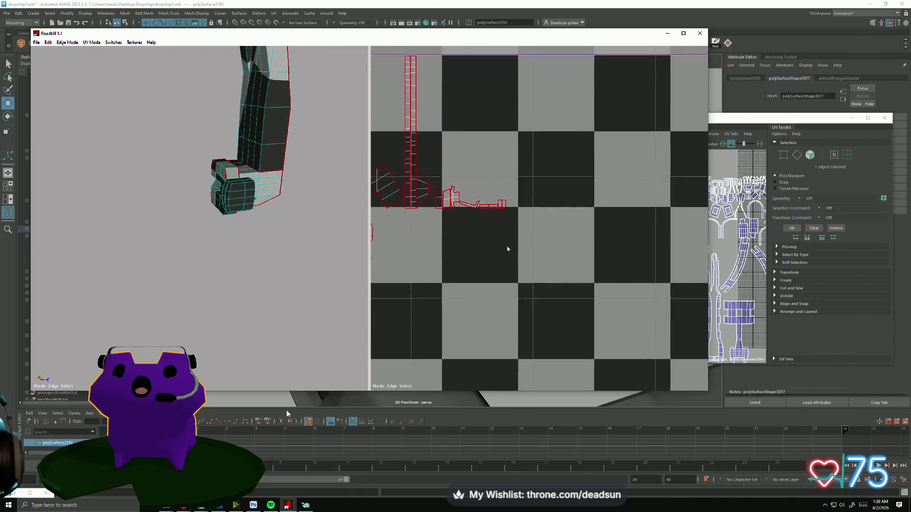
middle_click_drag(509, 230, 517, 309)
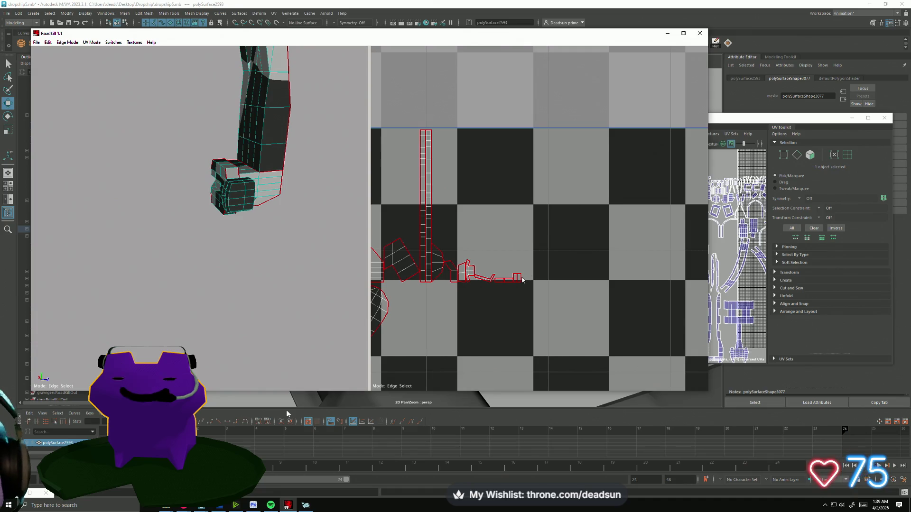
mouse_move(258, 245)
left_mouse_down()
mouse_move(306, 252)
mouse_move(245, 261)
left_mouse_up()
scroll(244, 261, "up", 10)
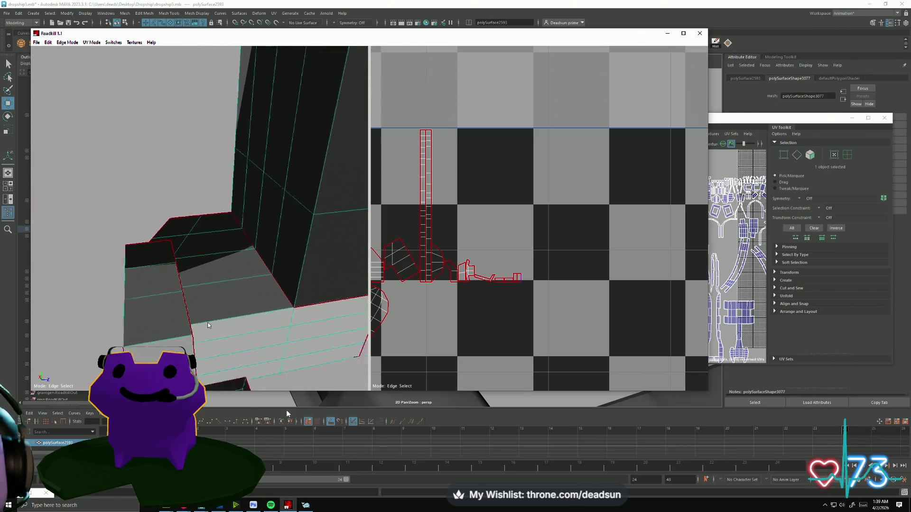
scroll(208, 326, "down", 2)
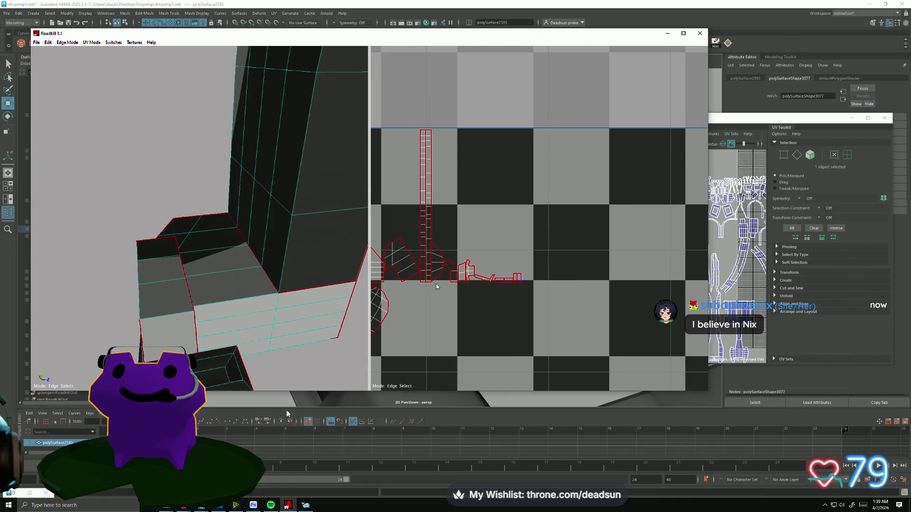
scroll(518, 215, "up", 5)
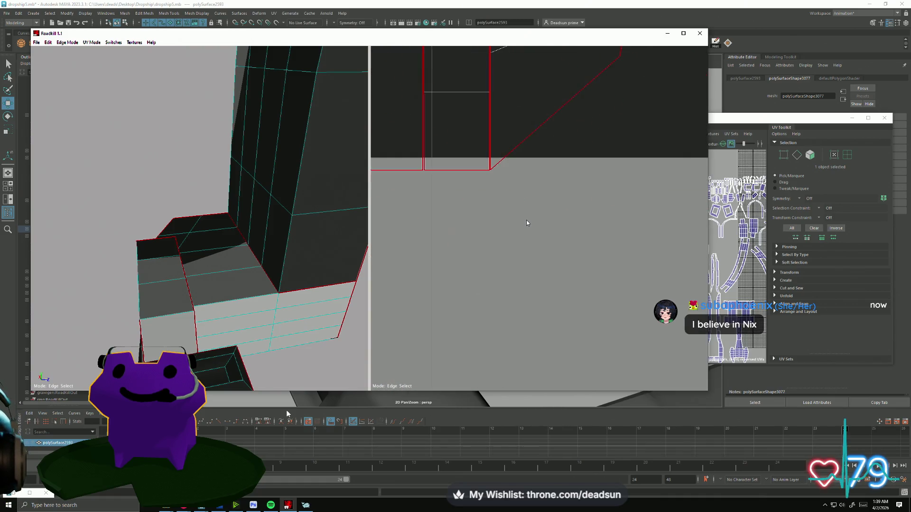
scroll(524, 218, "down", 3)
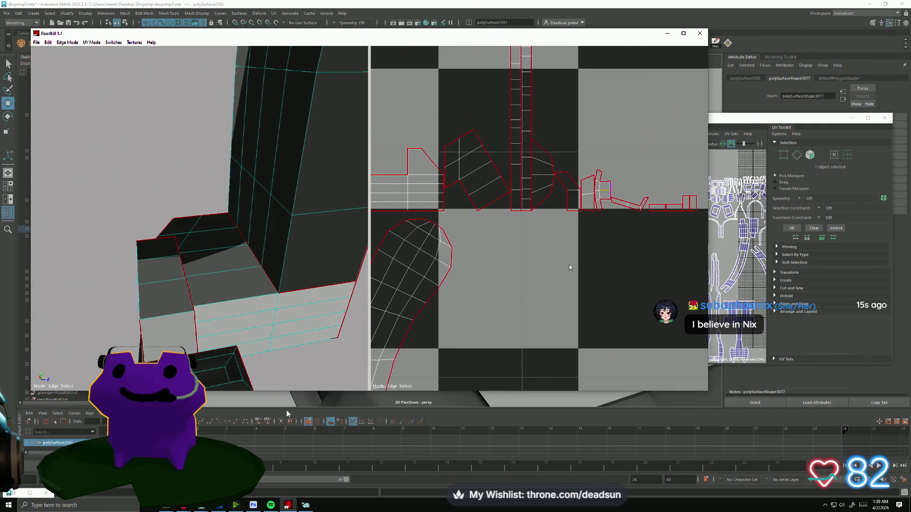
mouse_move(272, 296)
left_mouse_down("alt")
mouse_move(238, 276)
mouse_move(265, 268)
mouse_move(281, 281)
mouse_move(248, 260)
mouse_move(241, 270)
mouse_move(291, 289)
mouse_move(284, 308)
mouse_move(264, 299)
mouse_move(320, 285)
mouse_move(239, 339)
left_mouse_up("alt")
right_click_drag(240, 339, 215, 302, "alt")
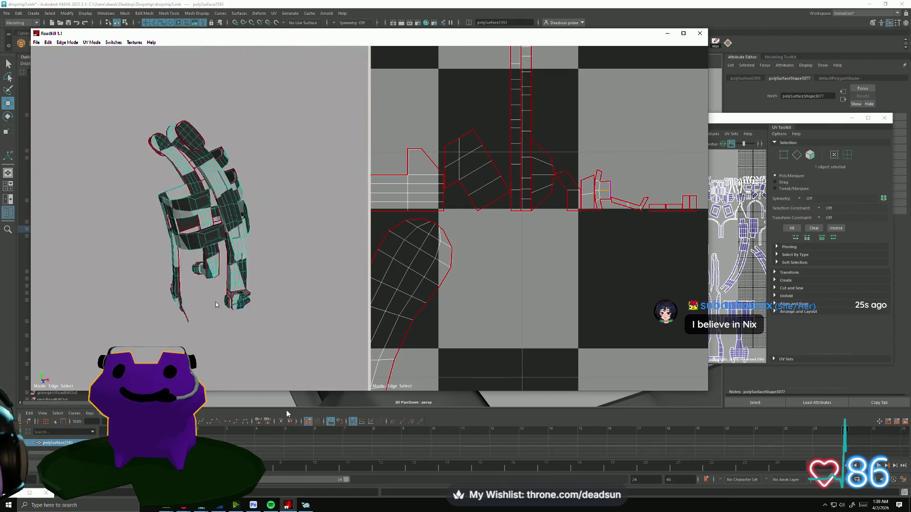
- Pan and zoom the UV view to inspect the re-laid-out shells across the whole tile
scroll(442, 267, "down", 5)
middle_click_drag(415, 277, 428, 223, "alt")
scroll(439, 283, "up", 5)
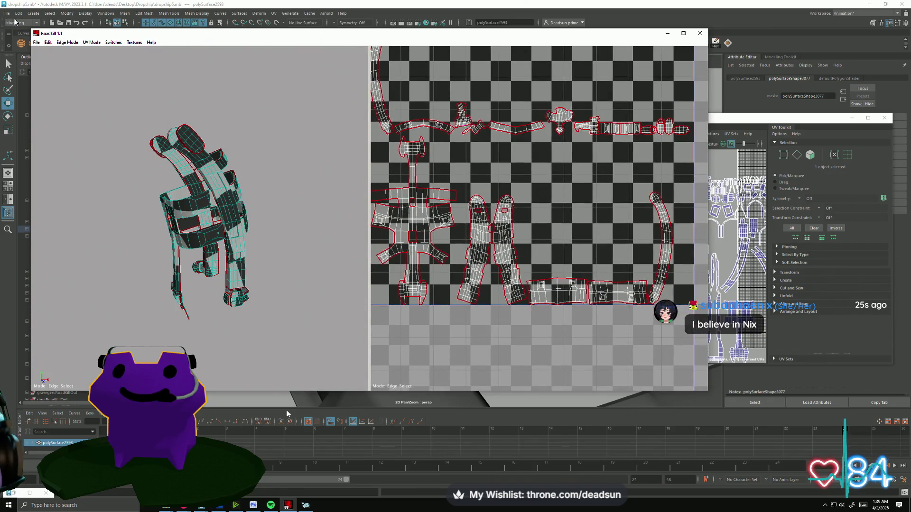
scroll(464, 185, "up", 5)
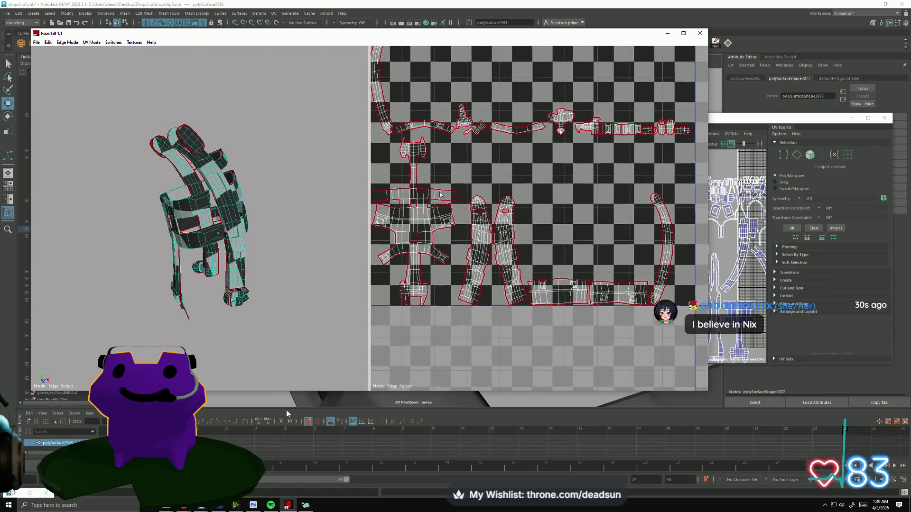
scroll(464, 185, "down", 5)
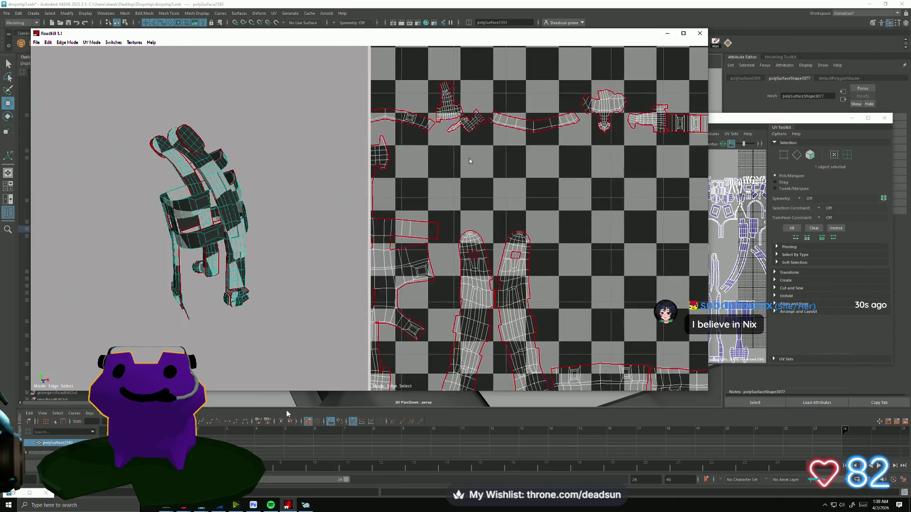
scroll(491, 153, "up", 2)
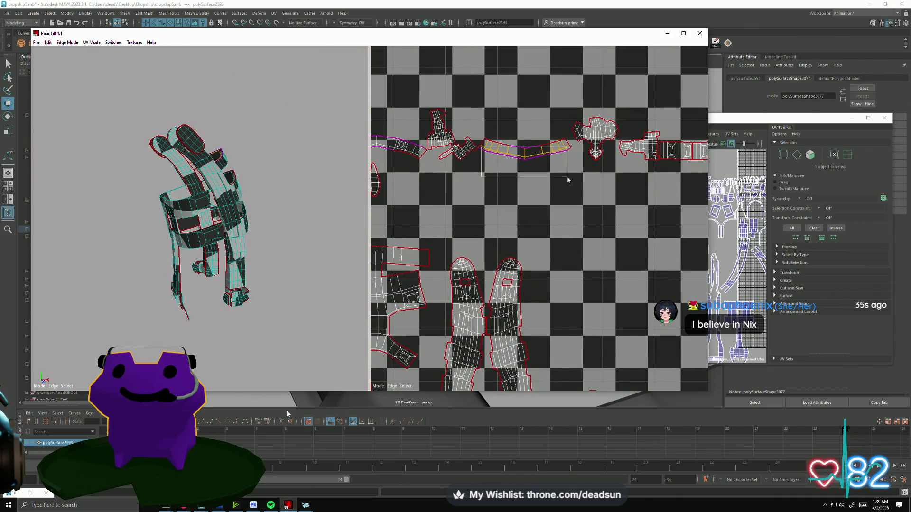
middle_click_drag(425, 161, 513, 180)
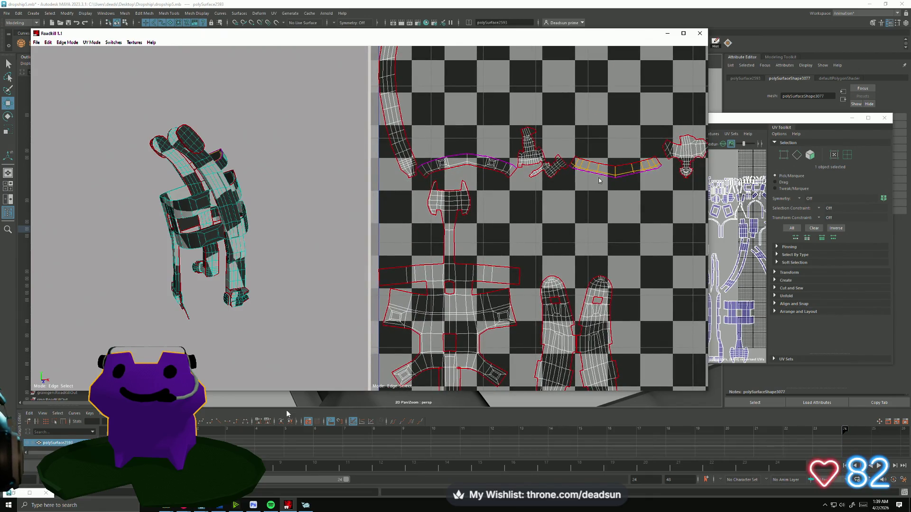
scroll(570, 165, "up", 2)
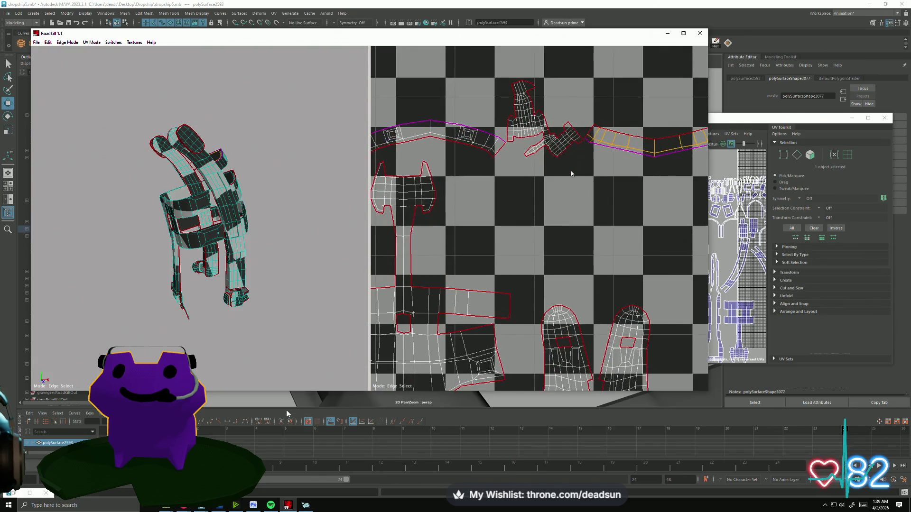
scroll(571, 173, "down", 2)
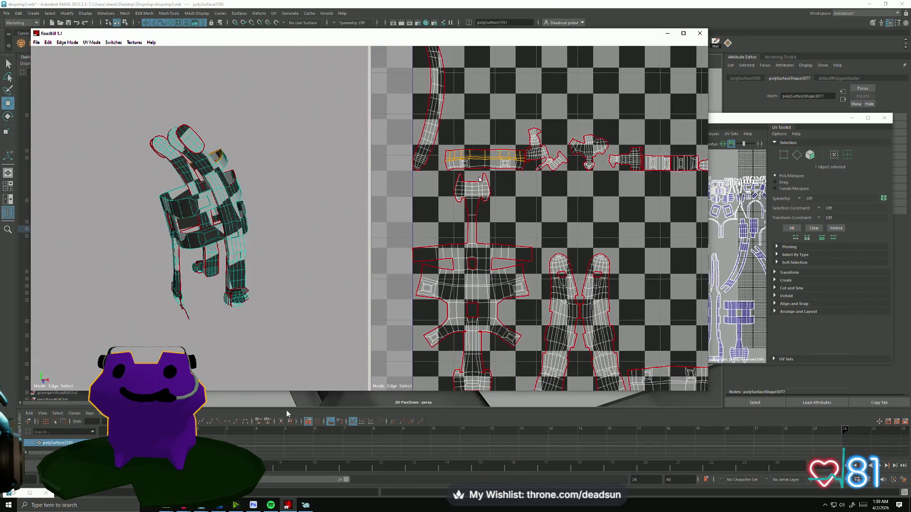
scroll(480, 179, "up", 3)
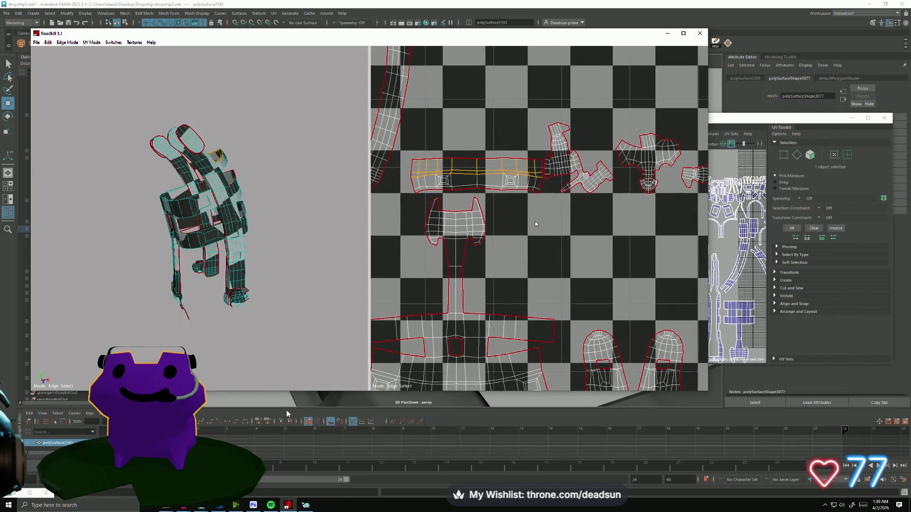
scroll(570, 223, "down", 3)
middle_click_drag(570, 223, 478, 178)
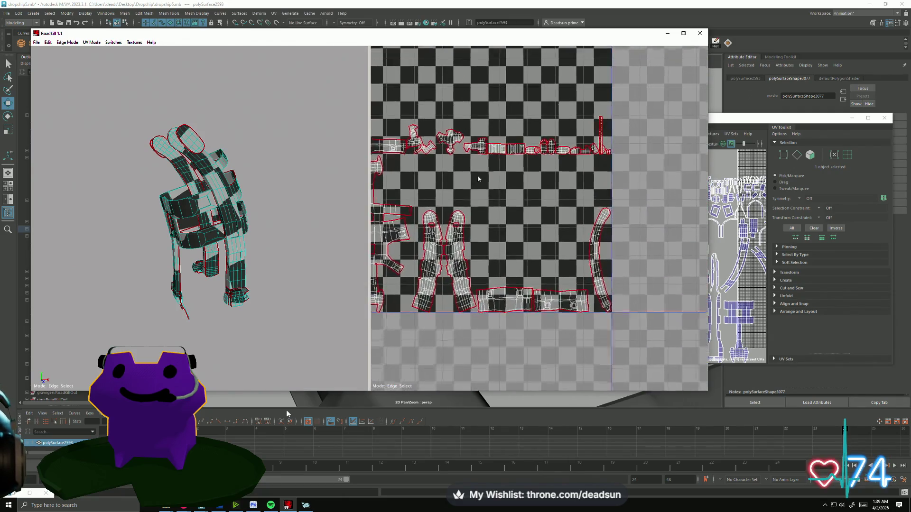
- Rotate the model to a front view and enlarge the shells in the UV view
mouse_move(223, 237)
left_mouse_down("alt")
mouse_move(377, 224)
mouse_move(423, 231)
mouse_move(457, 209)
mouse_move(467, 223)
left_mouse_up("alt")
scroll(471, 229, "up", 3)
middle_click_drag(519, 223, 548, 151)
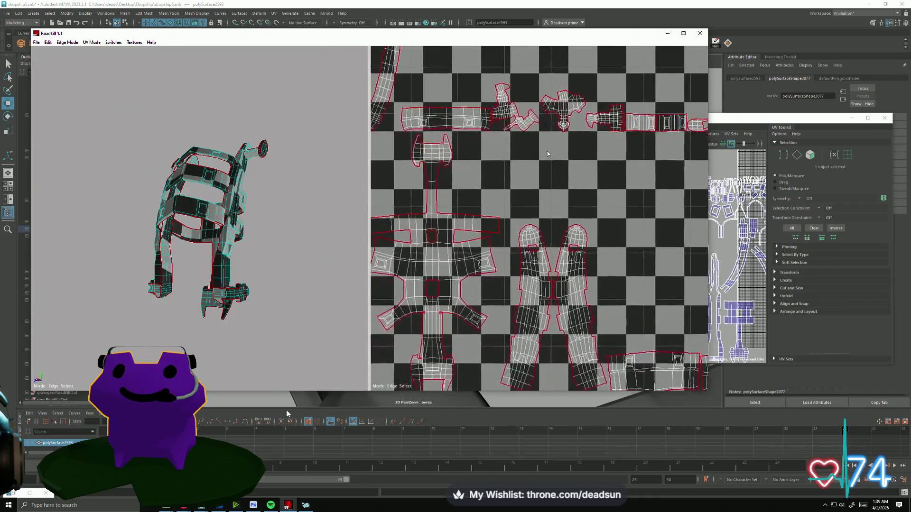
- Select edges along the row of small shells and remove a seam so they re-unfold
mouse_move(581, 225)
middle_mouse_down()
mouse_move(469, 268)
mouse_move(502, 170)
mouse_move(464, 180)
middle_mouse_up()
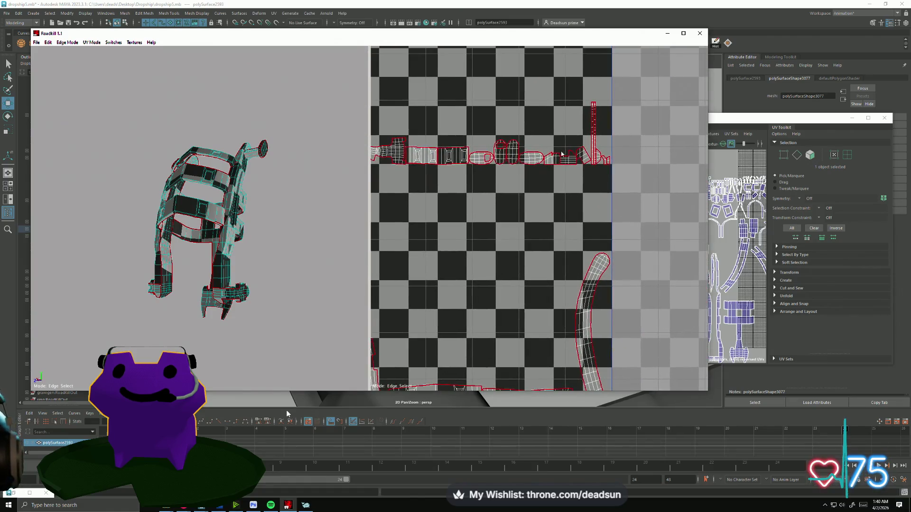
scroll(525, 228, "up", 5)
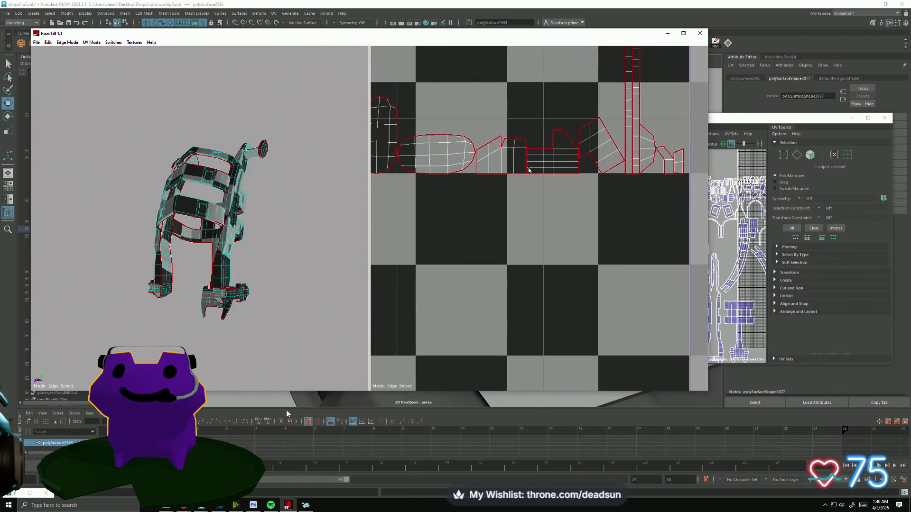
middle_click_drag(516, 184, 510, 229)
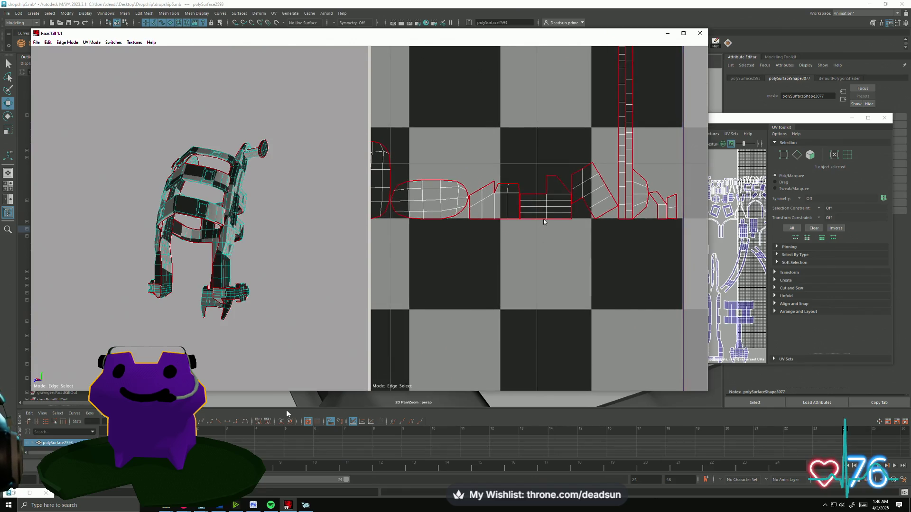
left_click_drag(595, 169, 612, 205)
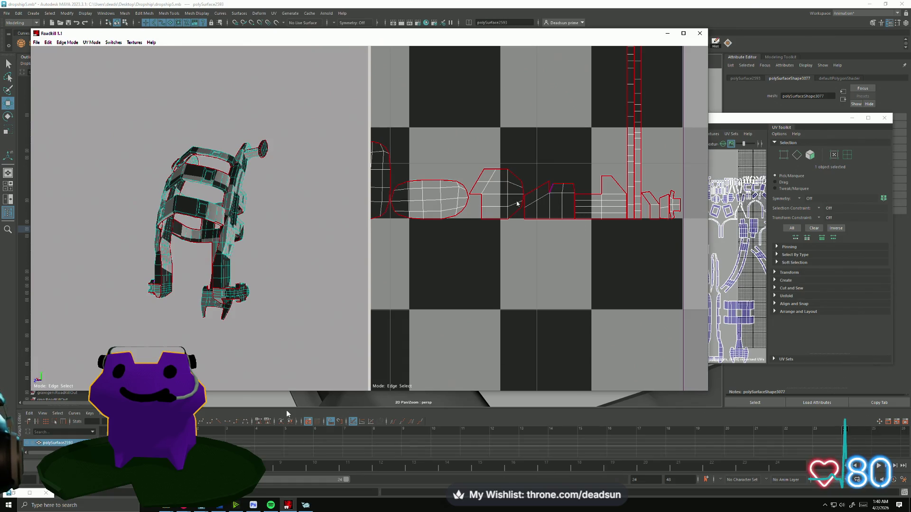
left_click(483, 212)
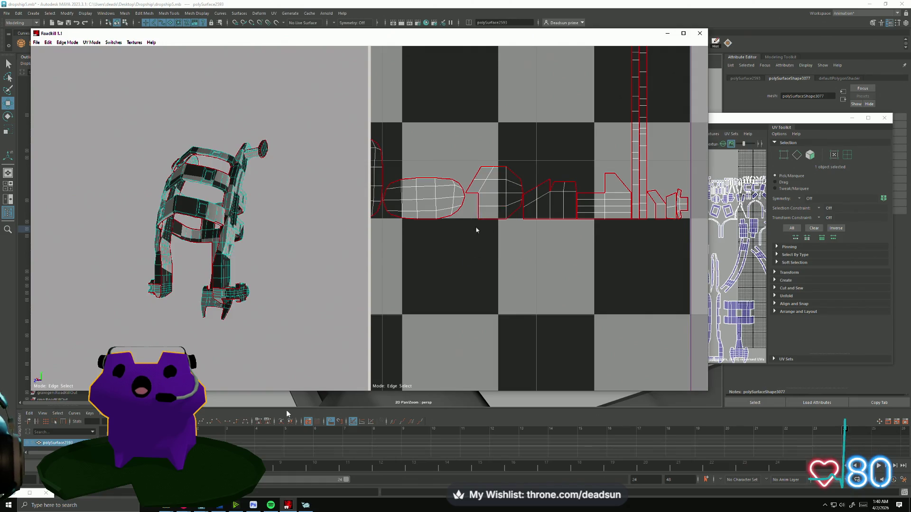
- Remove another seam edge further along the row to rejoin the shells
middle_click_drag(478, 229, 590, 237)
scroll(590, 237, "down", 3)
scroll(535, 238, "up", 2)
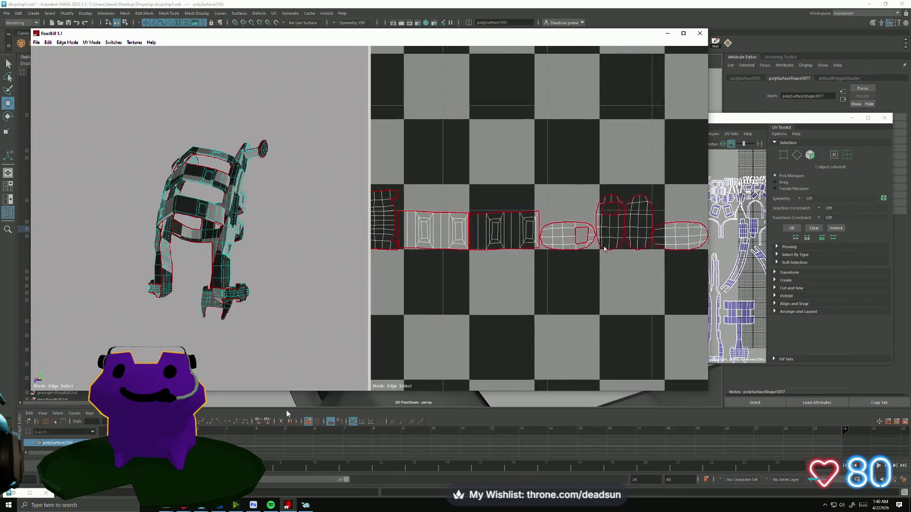
scroll(682, 244, "down", 2)
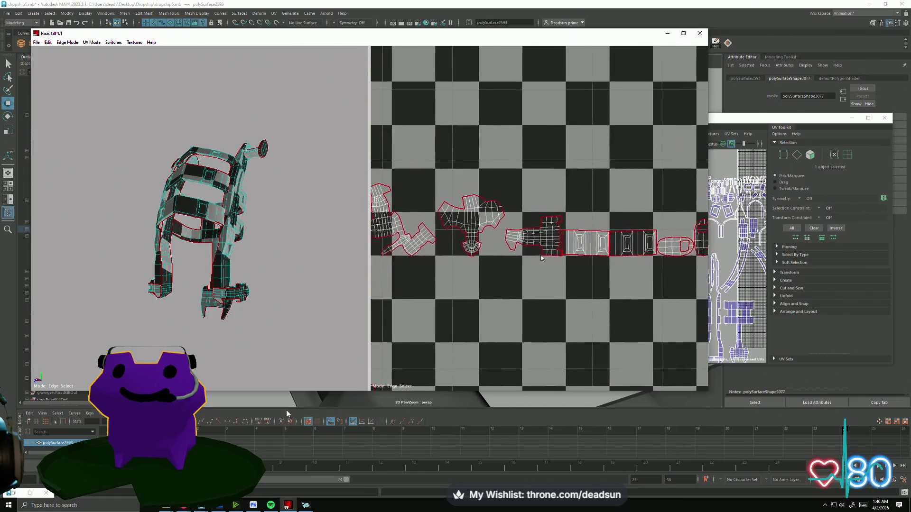
scroll(551, 261, "up", 4)
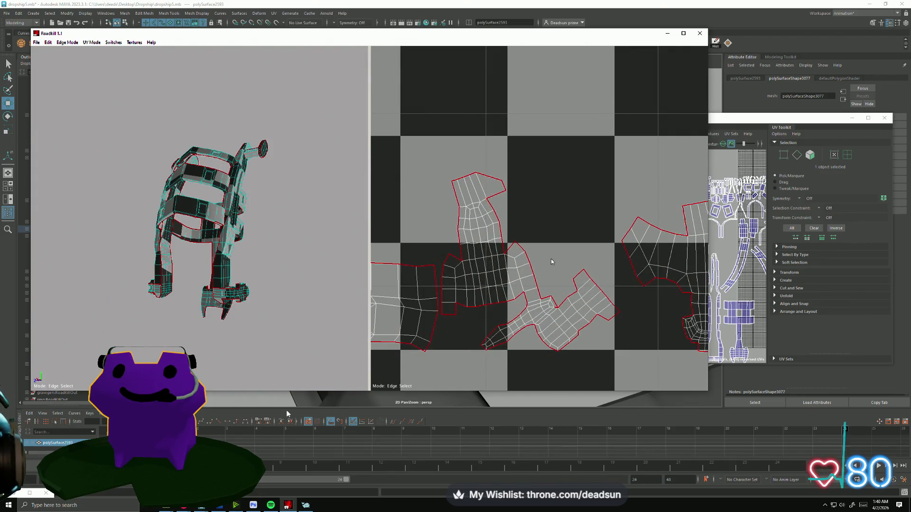
left_click(534, 305)
scroll(589, 303, "down", 6)
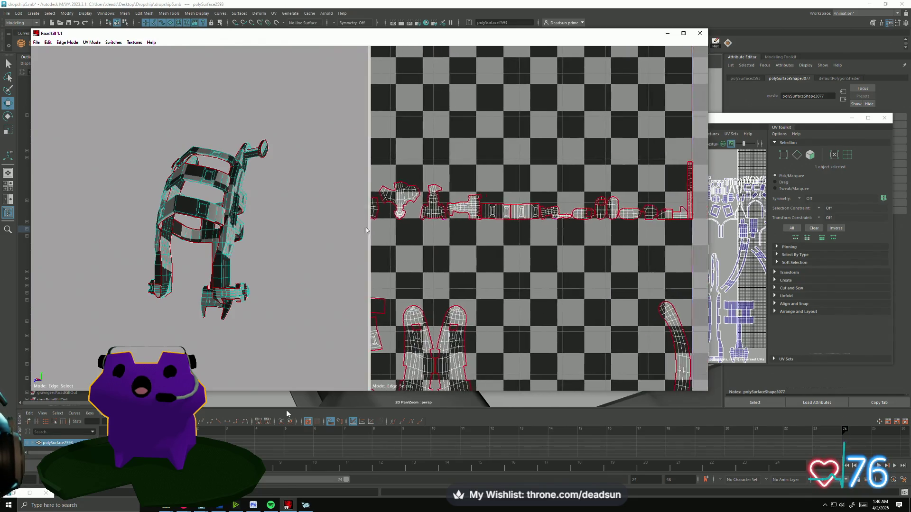
scroll(532, 266, "up", 8)
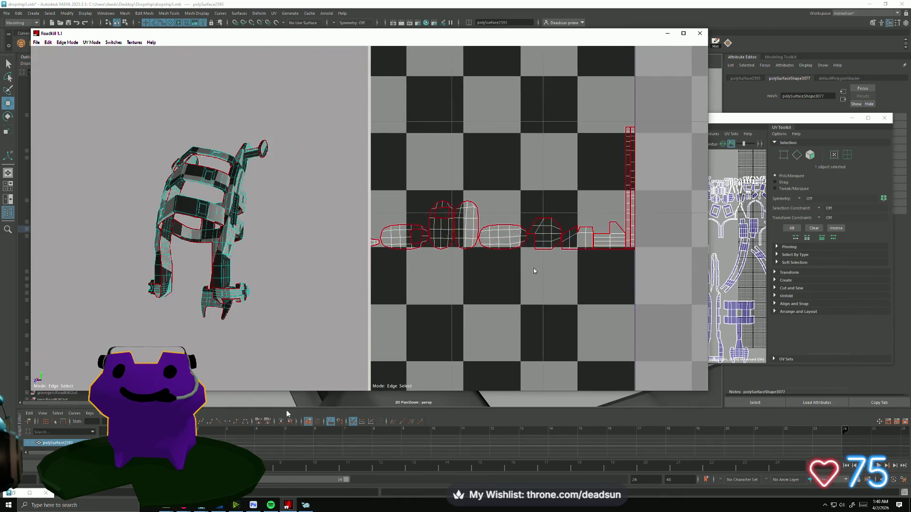
scroll(533, 277, "down", 8)
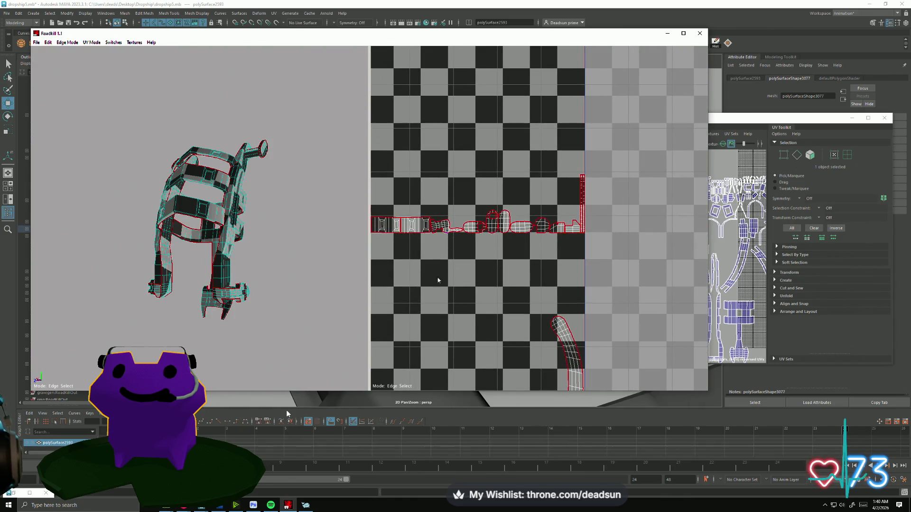
- Orbit the model to front and tilted side views to check the shells and leg pieces
left_click_drag(269, 275, 335, 284)
middle_click_drag(449, 285, 598, 268)
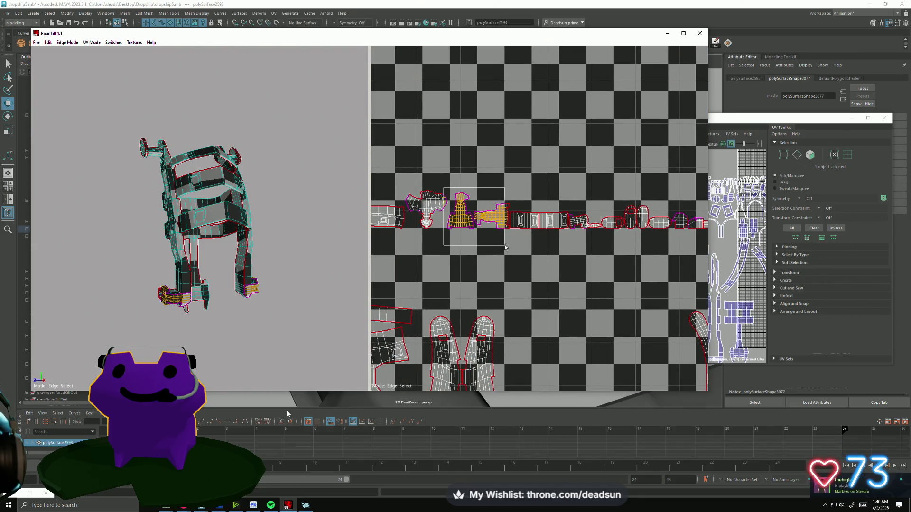
left_click_drag(301, 270, 269, 251)
scroll(538, 244, "up", 5)
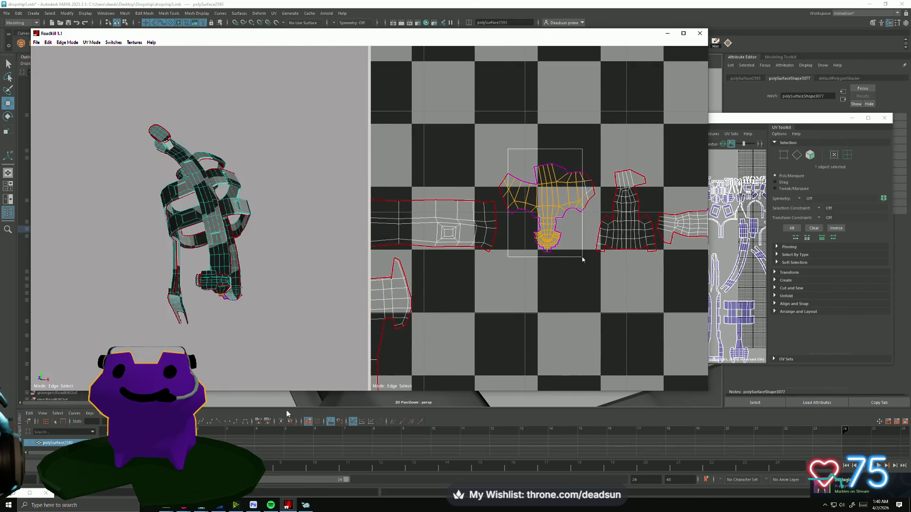
left_click_drag(582, 259, 583, 260)
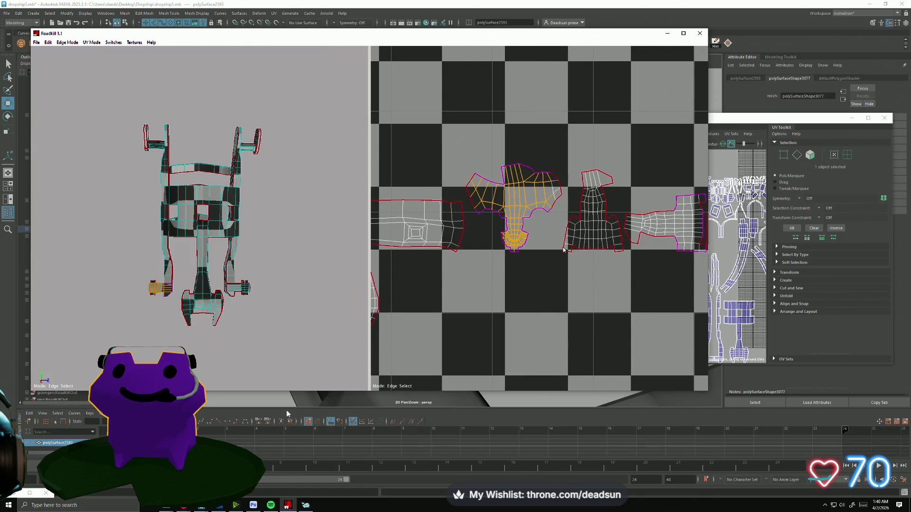
mouse_move(184, 260)
left_mouse_down()
mouse_move(237, 248)
mouse_move(223, 304)
mouse_move(201, 244)
left_mouse_up()
mouse_move(235, 284)
left_mouse_down()
mouse_move(210, 310)
mouse_move(297, 307)
mouse_move(368, 318)
mouse_move(297, 303)
mouse_move(225, 313)
mouse_move(341, 284)
left_mouse_up()
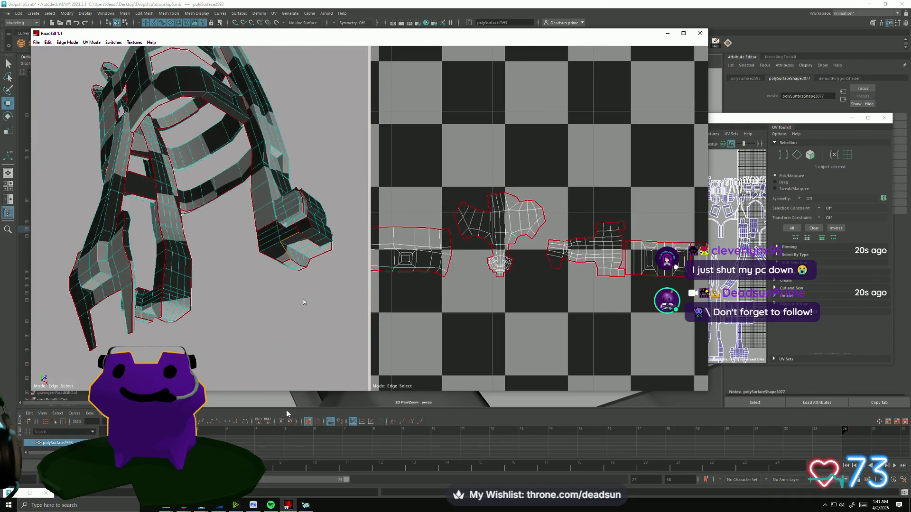
- Orbit the model and cut the selected edges as seams with the C key
scroll(504, 292, "down", 5)
scroll(504, 291, "up", 8)
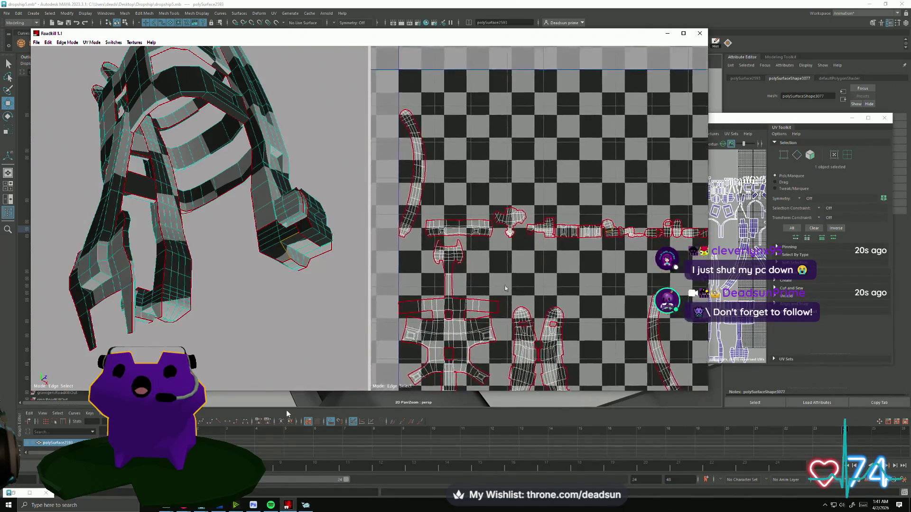
scroll(477, 305, "down", 3)
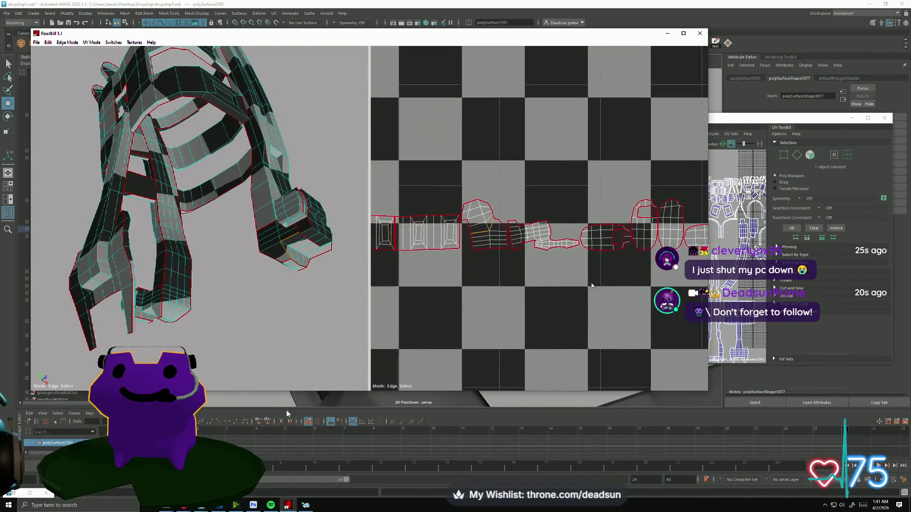
scroll(474, 254, "up", 6)
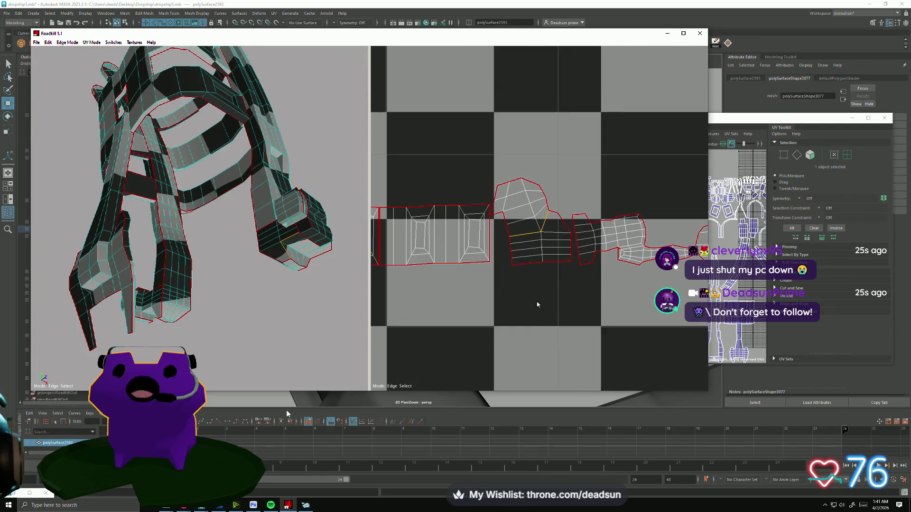
mouse_move(361, 261)
left_mouse_down("alt")
mouse_move(230, 262)
mouse_move(308, 258)
mouse_move(272, 252)
mouse_move(244, 275)
mouse_move(258, 297)
mouse_move(250, 274)
left_mouse_up("alt")
key("c")
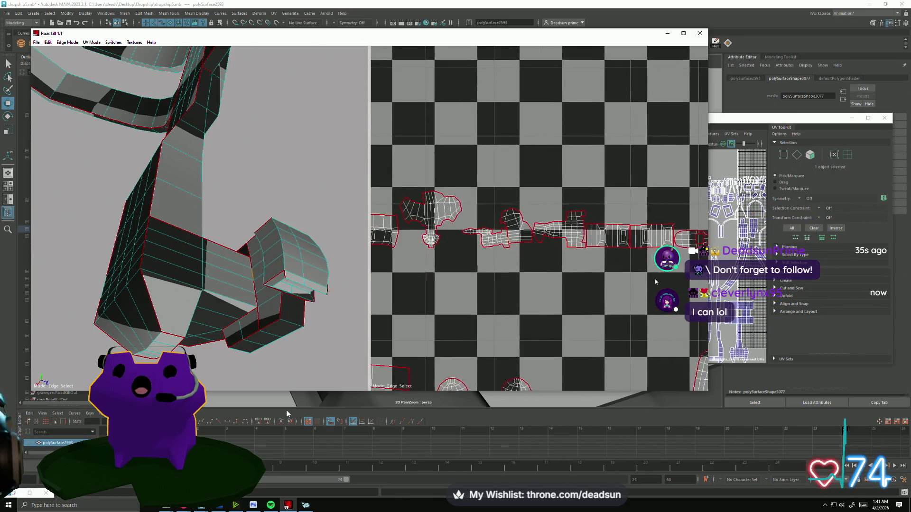
- Zoom the UV view to check the new horizontal row, then pick another model edge
scroll(559, 244, "up", 5)
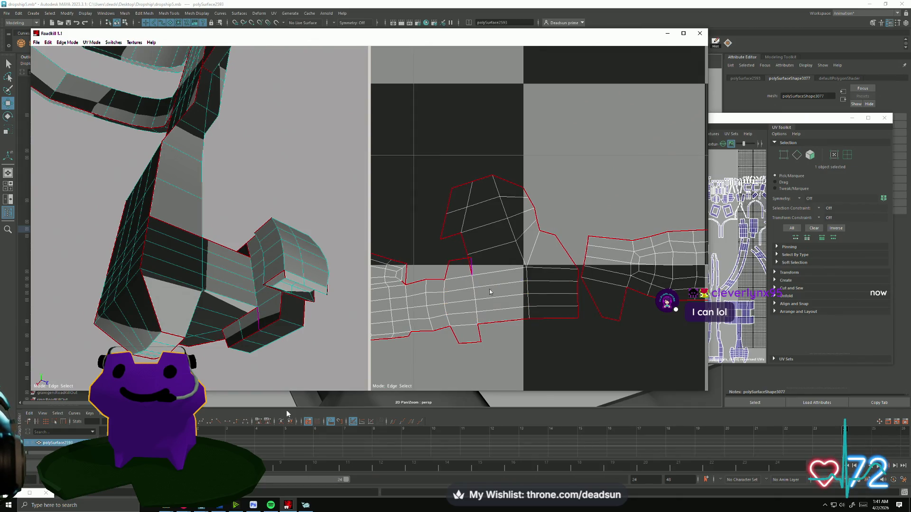
scroll(491, 309, "down", 5)
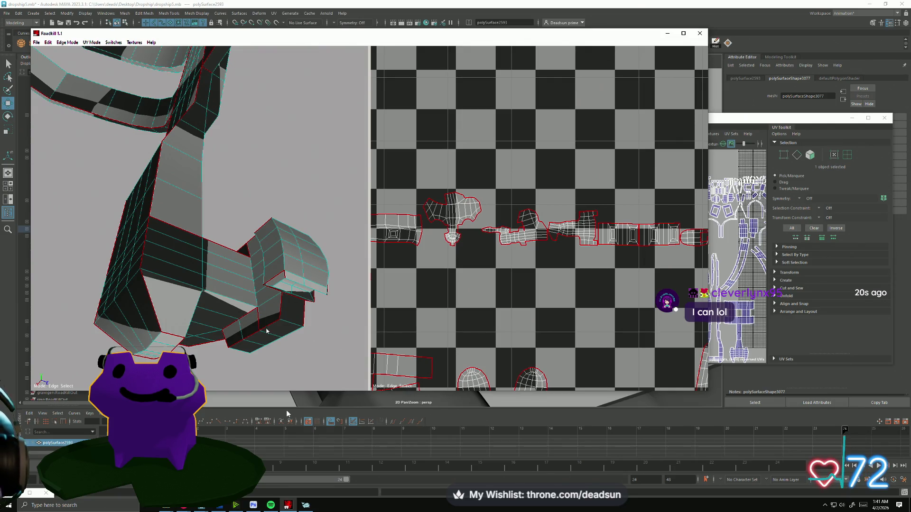
left_click(246, 317)
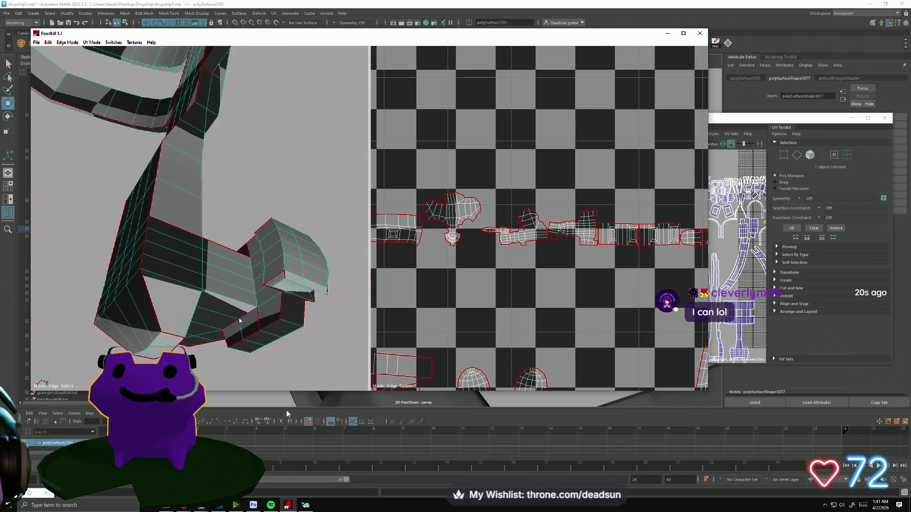
scroll(491, 292, "up", 10)
scroll(502, 299, "down", 10)
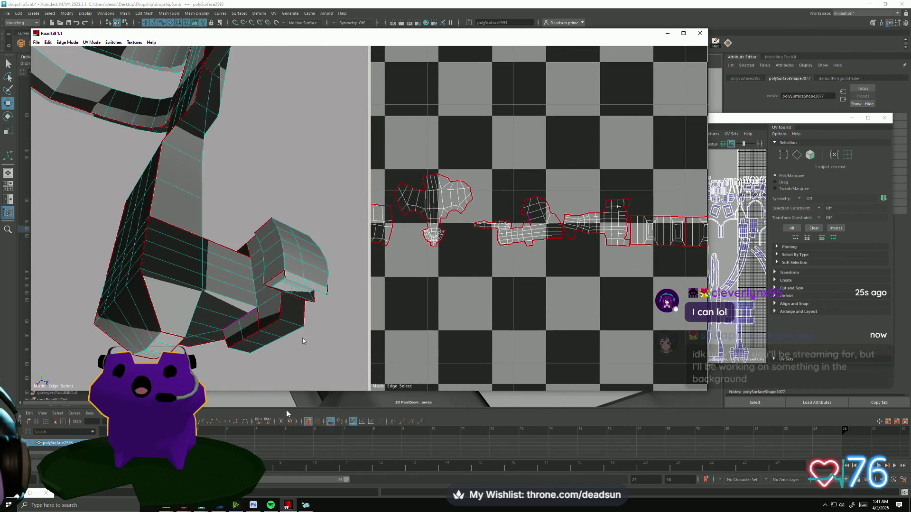
scroll(308, 351, "up", 5)
scroll(295, 354, "down", 2)
scroll(289, 350, "down", 2)
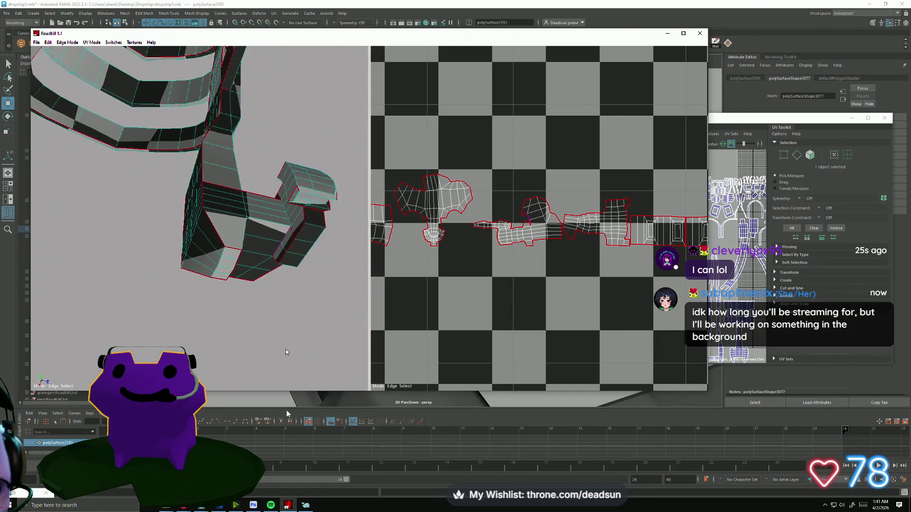
scroll(542, 287, "down", 3)
scroll(547, 309, "up", 5)
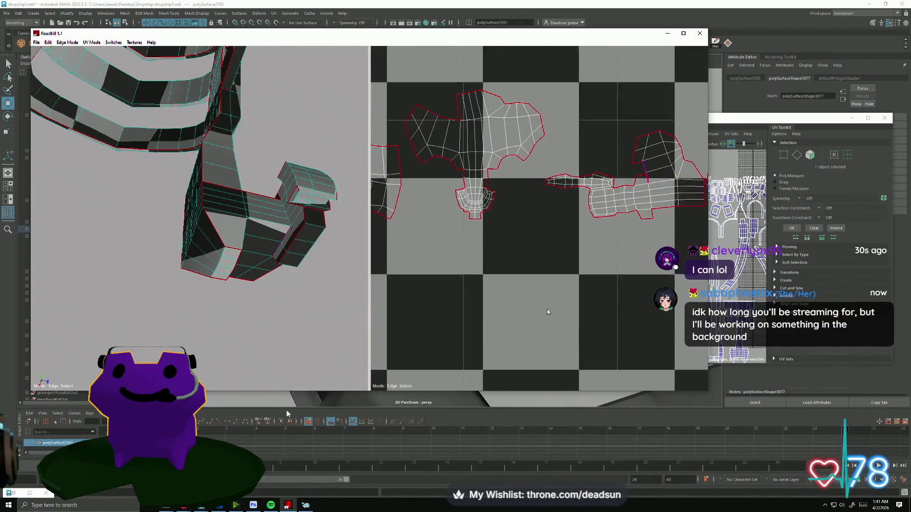
mouse_move(496, 325)
middle_mouse_down()
mouse_move(513, 344)
mouse_move(582, 349)
mouse_move(514, 361)
middle_mouse_up()
mouse_move(287, 296)
middle_mouse_down()
mouse_move(238, 330)
mouse_move(212, 365)
mouse_move(235, 346)
mouse_move(214, 351)
mouse_move(253, 342)
mouse_move(294, 366)
mouse_move(218, 335)
mouse_move(197, 344)
middle_mouse_up()
mouse_move(683, 313)
middle_mouse_down()
mouse_move(484, 311)
mouse_move(580, 301)
mouse_move(491, 312)
middle_mouse_up()
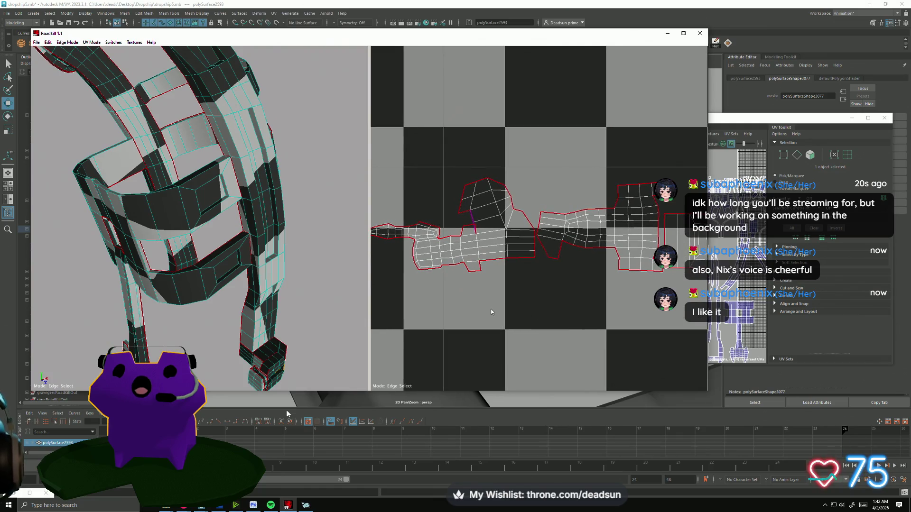
scroll(491, 309, "up", 5)
scroll(493, 315, "down", 5)
scroll(493, 315, "down", 2)
scroll(493, 315, "up", 2)
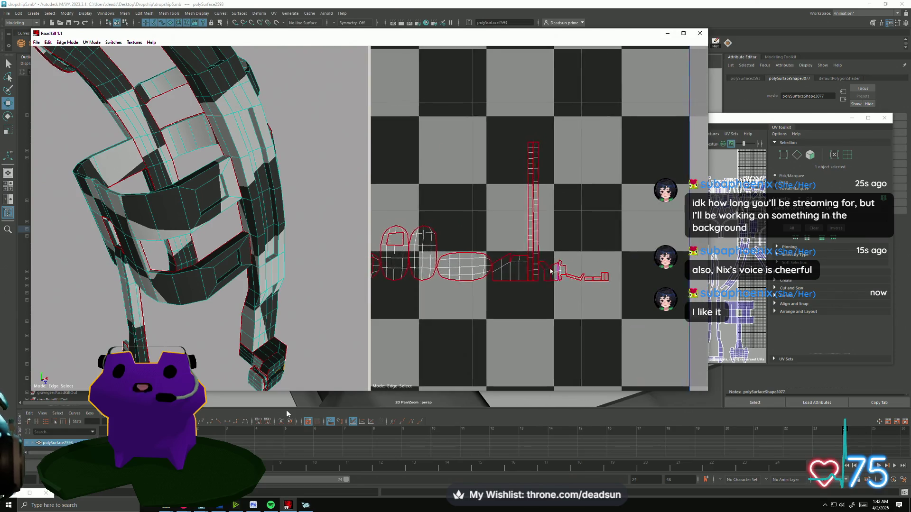
scroll(545, 280, "up", 3)
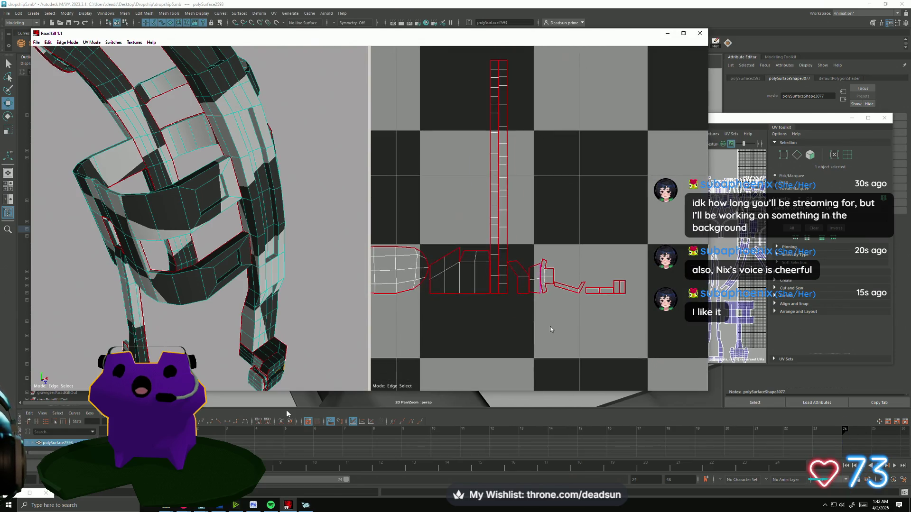
scroll(551, 329, "up", 2)
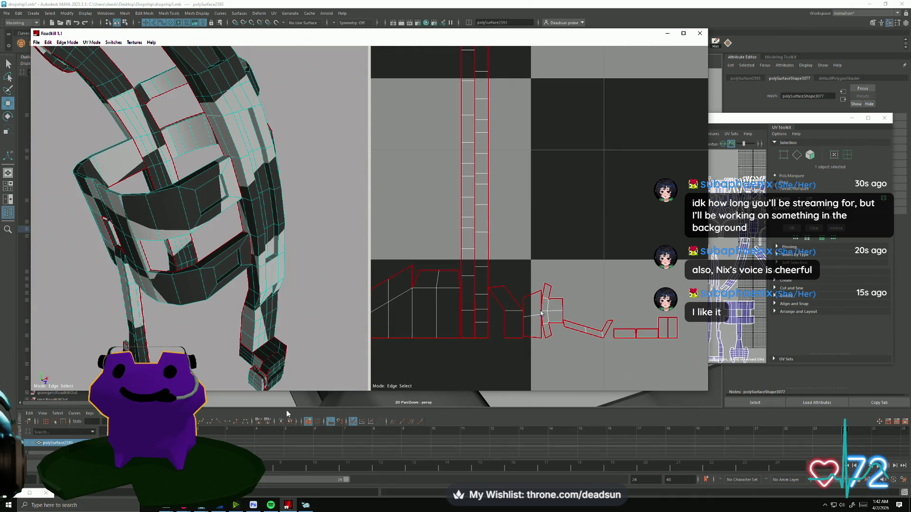
mouse_move(266, 213)
left_mouse_down("alt")
mouse_move(273, 341)
mouse_move(193, 343)
mouse_move(229, 360)
mouse_move(223, 357)
mouse_move(258, 316)
mouse_move(366, 329)
mouse_move(370, 359)
mouse_move(195, 337)
mouse_move(213, 320)
left_mouse_up("alt")
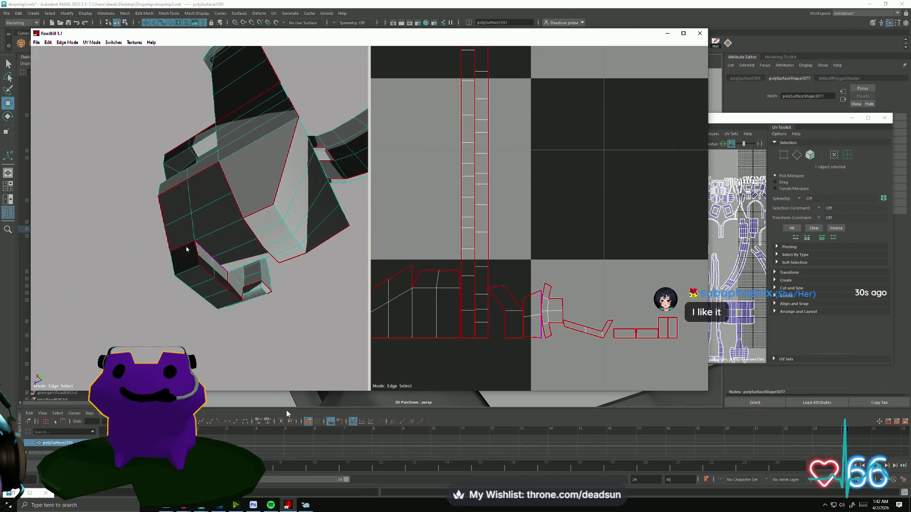
- Mark a seam along the boxy hull edge with a Ctrl-click
left_click(227, 275)
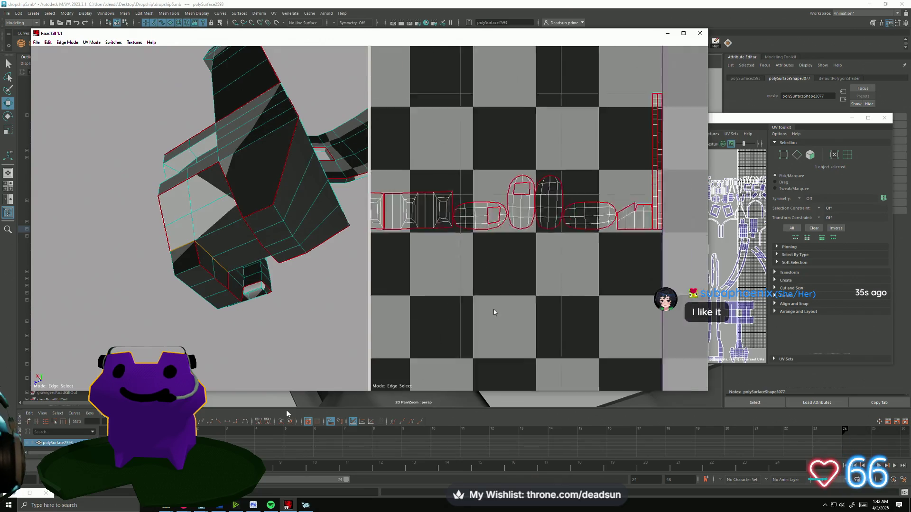
scroll(494, 309, "down", 2)
scroll(486, 305, "up", 2)
scroll(680, 348, "down", 3)
scroll(680, 289, "up", 3)
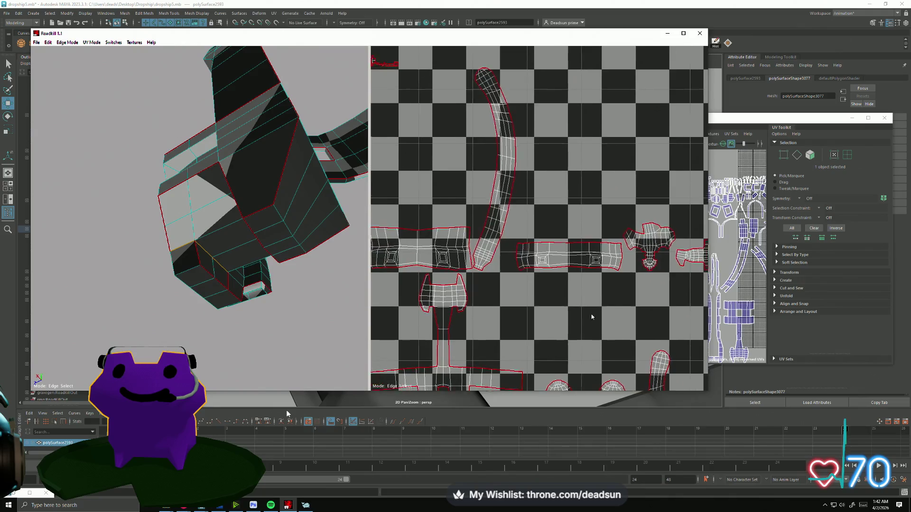
scroll(571, 273, "down", 3)
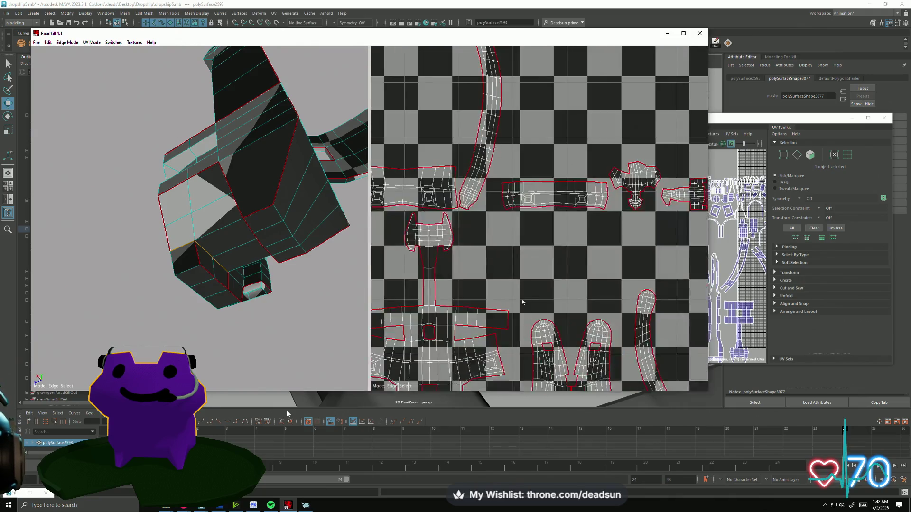
scroll(507, 202, "up", 3)
scroll(506, 201, "up", 3)
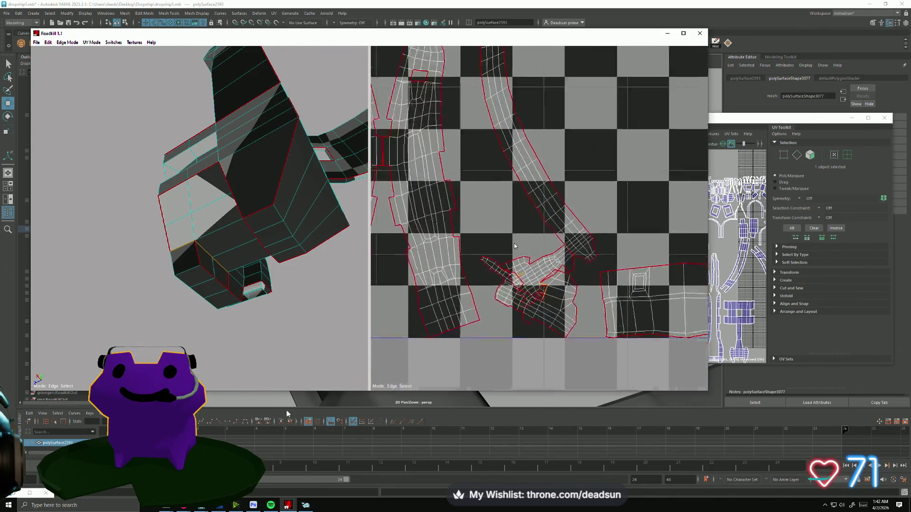
scroll(575, 266, "down", 4)
scroll(575, 266, "up", 6)
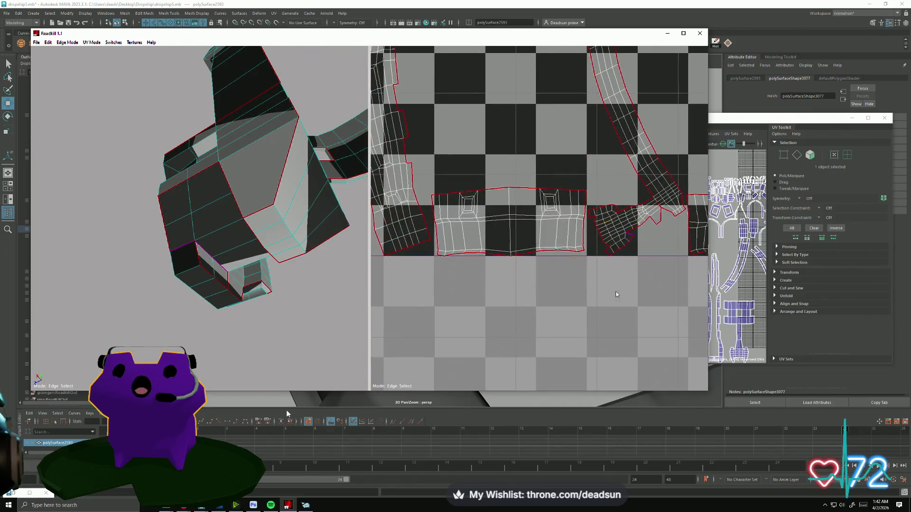
scroll(617, 337, "down", 5)
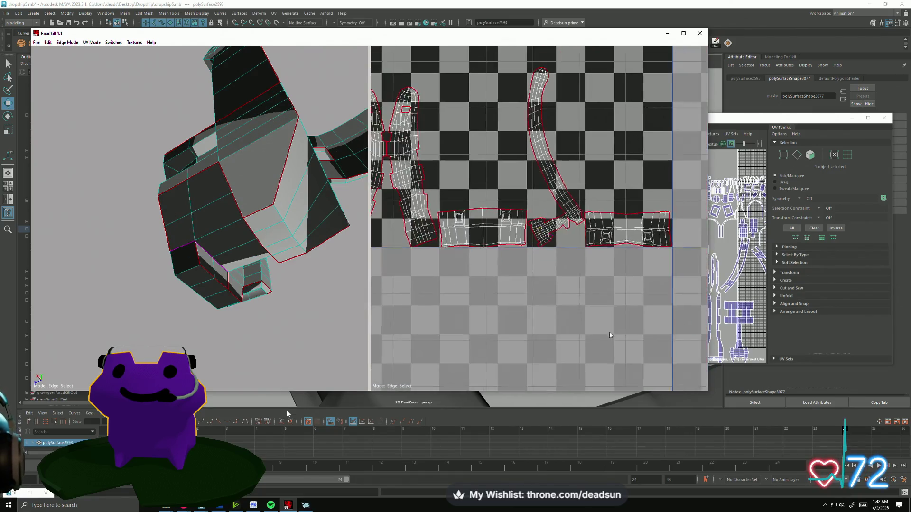
scroll(567, 342, "up", 5)
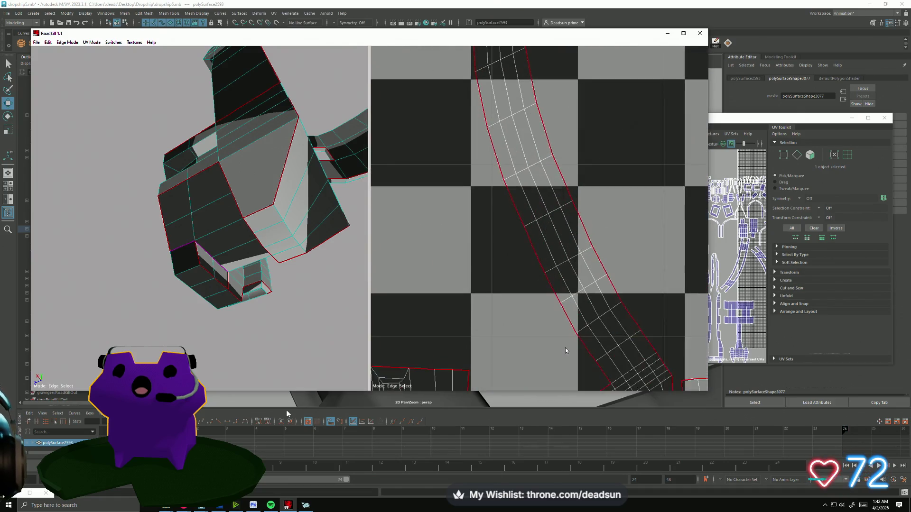
scroll(565, 348, "down", 2)
scroll(541, 239, "up", 1)
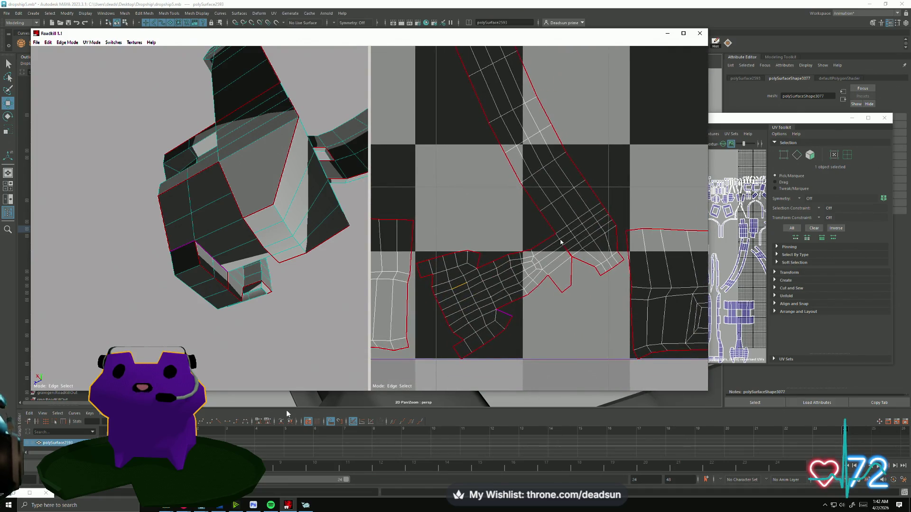
- Select the edge where the bent shell joins and re-unwrap with C, then inspect the horned shell
left_click(560, 242)
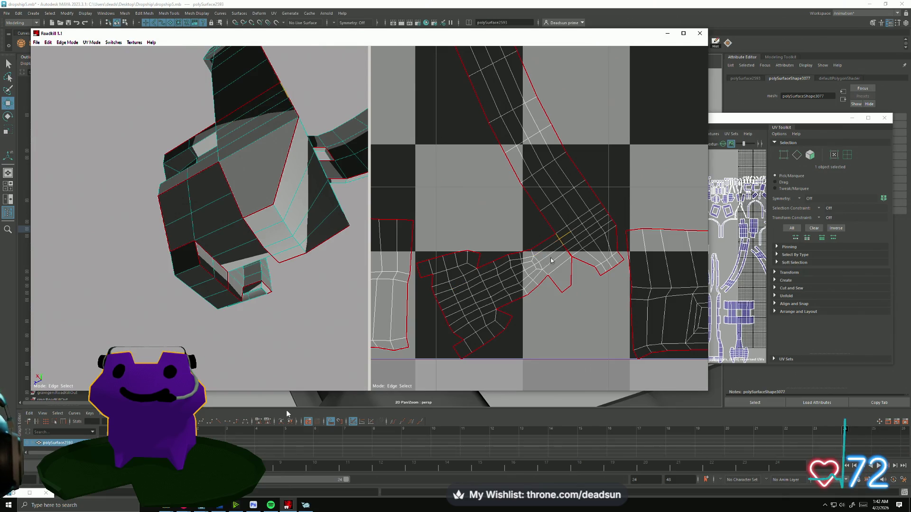
key("c")
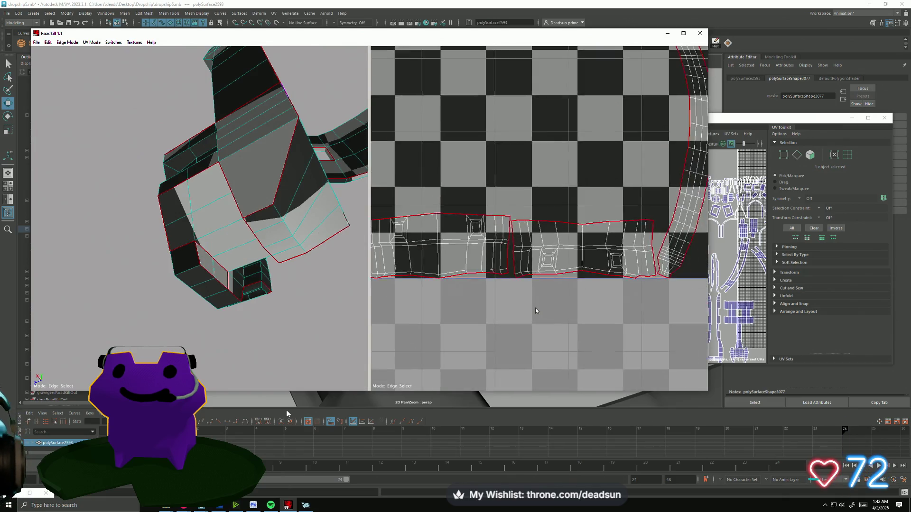
scroll(535, 310, "down", 4)
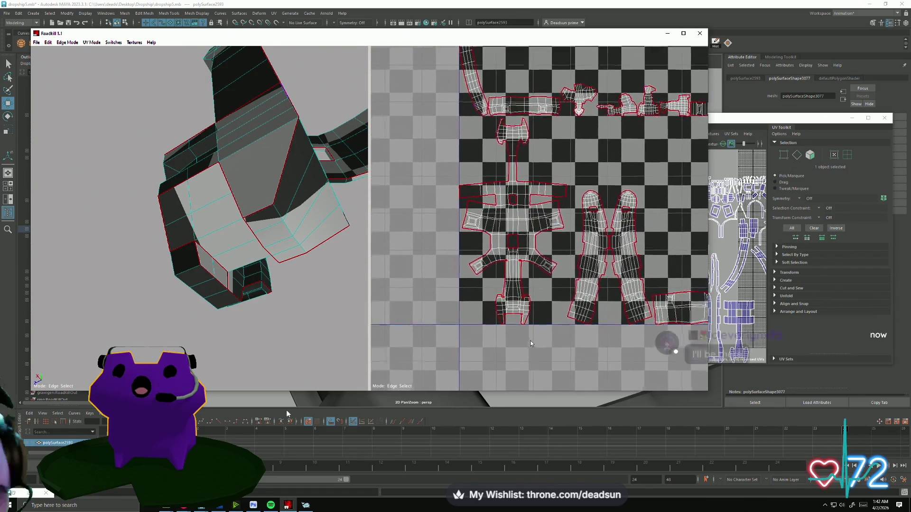
scroll(530, 344, "up", 5)
mouse_move(446, 133)
middle_mouse_down()
mouse_move(511, 305)
mouse_move(501, 314)
middle_mouse_up()
scroll(511, 306, "up", 2)
scroll(501, 315, "down", 5)
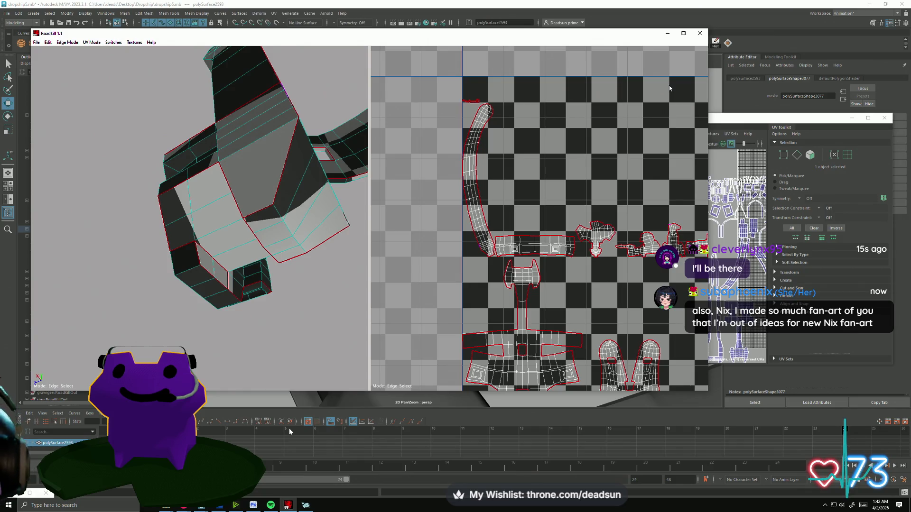
left_click_drag(204, 227, 152, 282, "alt")
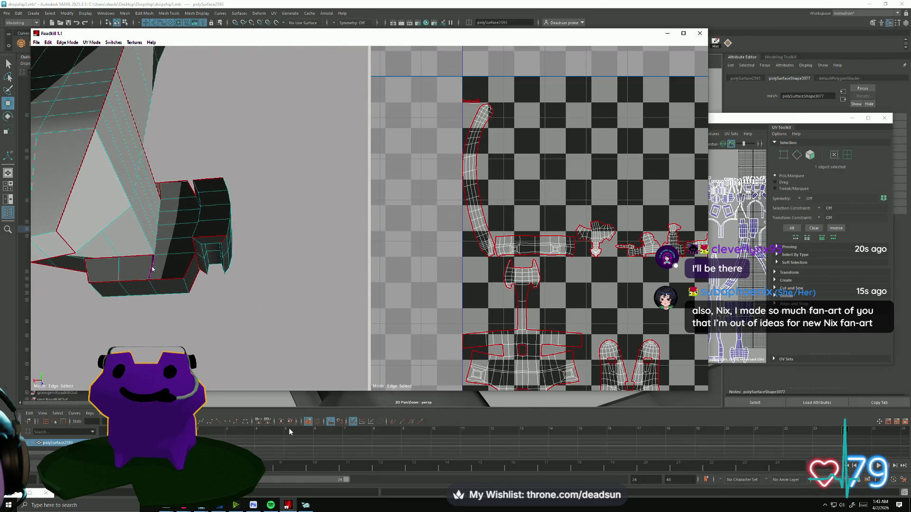
mouse_move(245, 268)
left_mouse_down("alt")
mouse_move(245, 286)
mouse_move(224, 306)
mouse_move(255, 287)
mouse_move(204, 315)
mouse_move(287, 300)
mouse_move(242, 297)
mouse_move(210, 322)
mouse_move(220, 306)
left_mouse_up("alt")
scroll(507, 302, "up", 5)
scroll(506, 302, "down", 5)
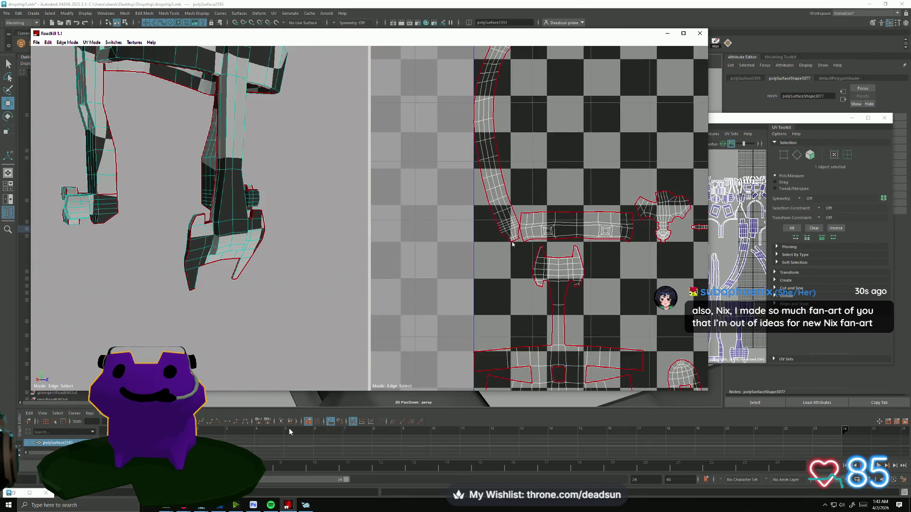
scroll(512, 245, "down", 3)
scroll(366, 224, "up", 3)
scroll(453, 237, "up", 4)
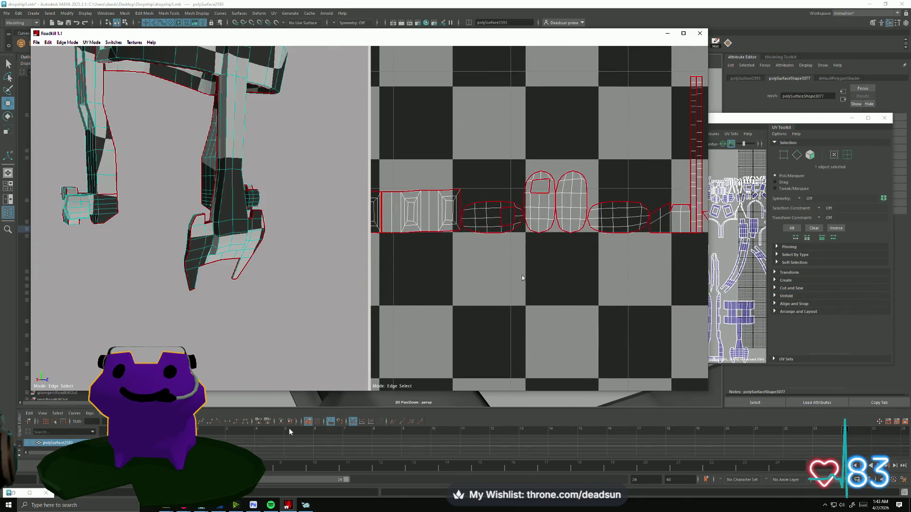
scroll(528, 230, "up", 5)
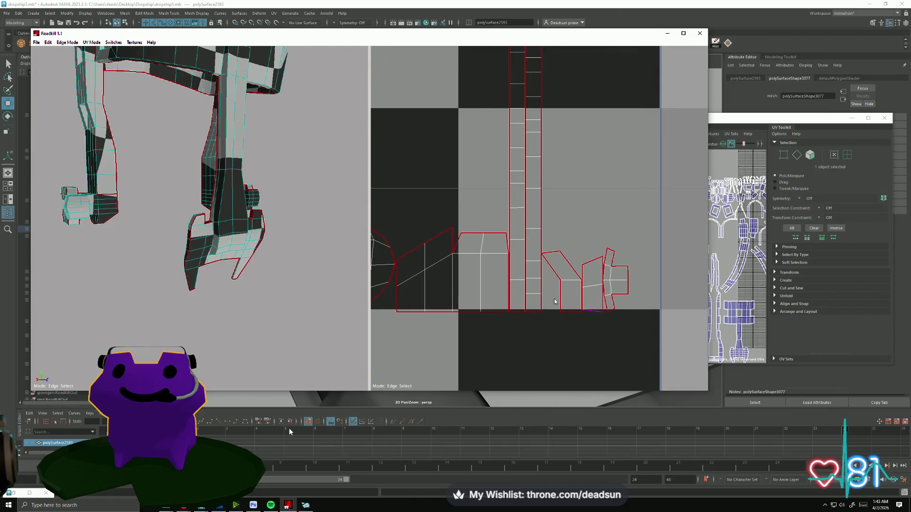
mouse_move(197, 279)
left_mouse_down("alt")
mouse_move(320, 245)
mouse_move(362, 279)
mouse_move(344, 272)
mouse_move(427, 296)
mouse_move(402, 320)
mouse_move(418, 307)
mouse_move(217, 269)
mouse_move(227, 285)
mouse_move(163, 327)
mouse_move(218, 327)
mouse_move(230, 318)
mouse_move(143, 306)
left_mouse_up("alt")
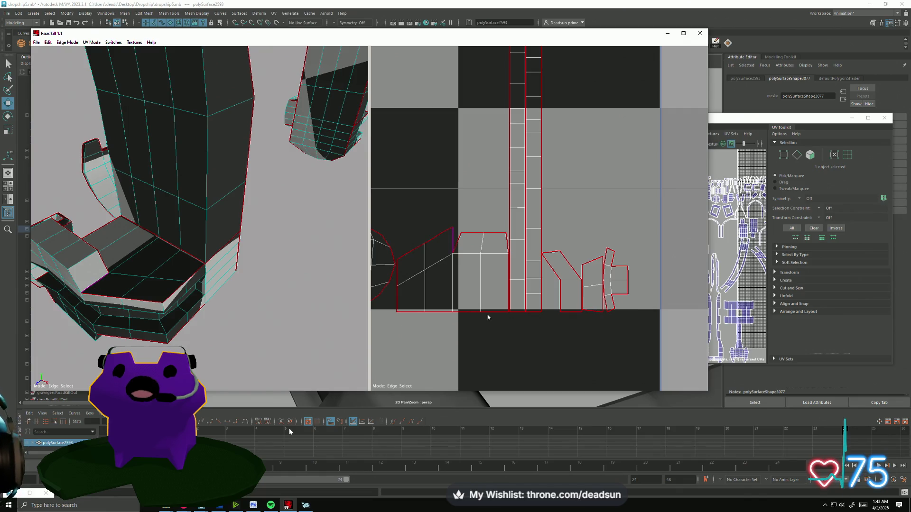
- Orbit to the foot, mark one of its edges as a seam, and zoom into the re-unwrapped shells
scroll(488, 317, "up", 2)
mouse_move(142, 329)
left_mouse_down("alt")
mouse_move(139, 344)
mouse_move(124, 336)
mouse_move(161, 345)
mouse_move(212, 331)
mouse_move(149, 325)
mouse_move(169, 344)
mouse_move(277, 299)
left_mouse_up("alt")
left_click(288, 287)
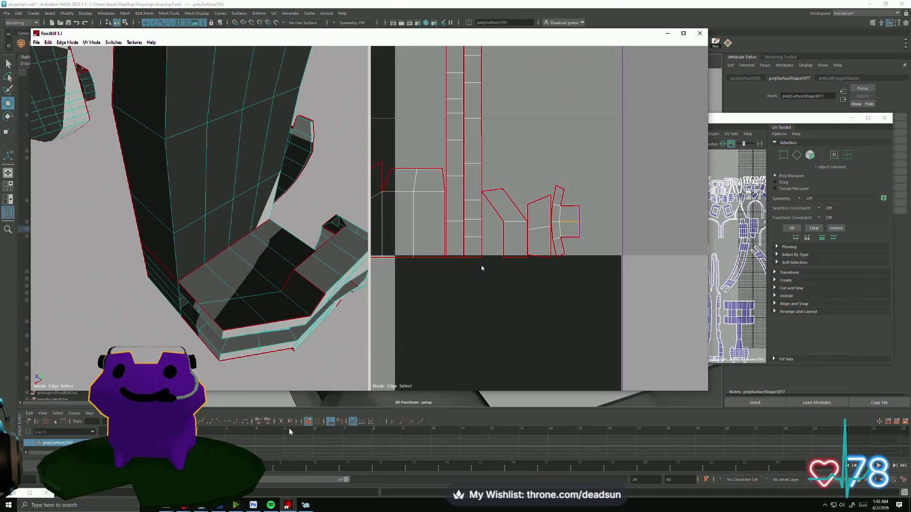
right_click_drag(544, 268, 532, 302, "alt")
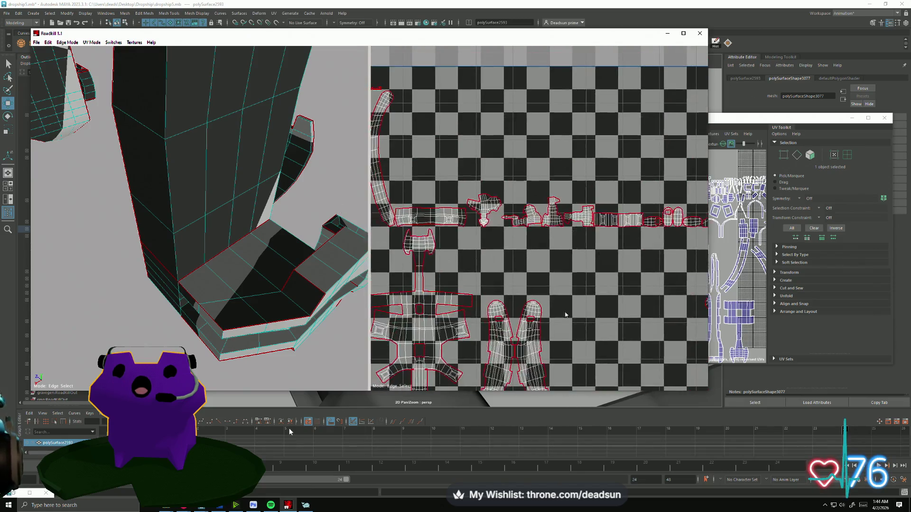
mouse_move(523, 208)
right_mouse_down("alt")
mouse_move(523, 227)
mouse_move(540, 219)
right_mouse_up("alt")
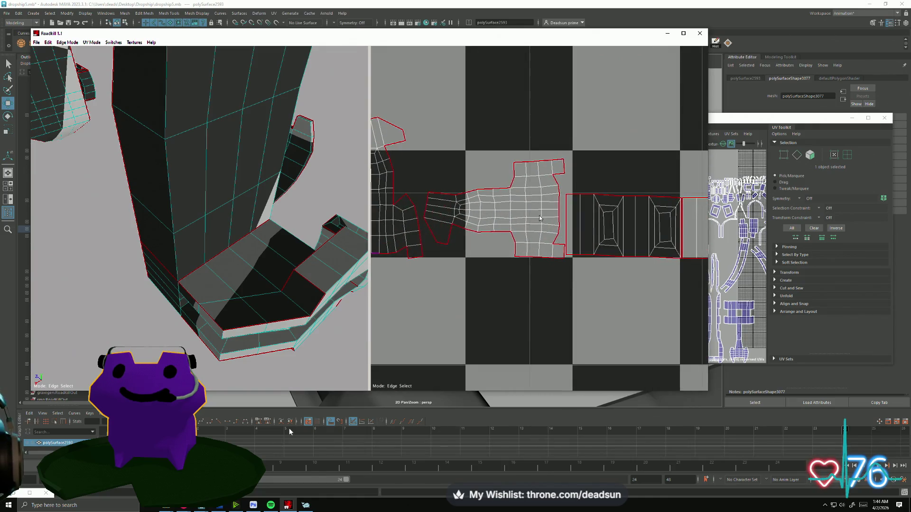
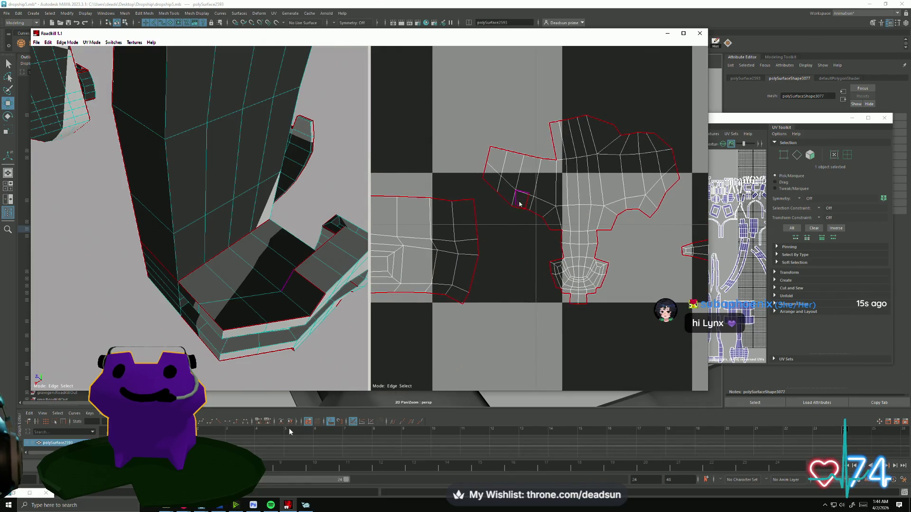
- Cut a seam along a leg island edge and orbit under the legs to check it
left_click(522, 204)
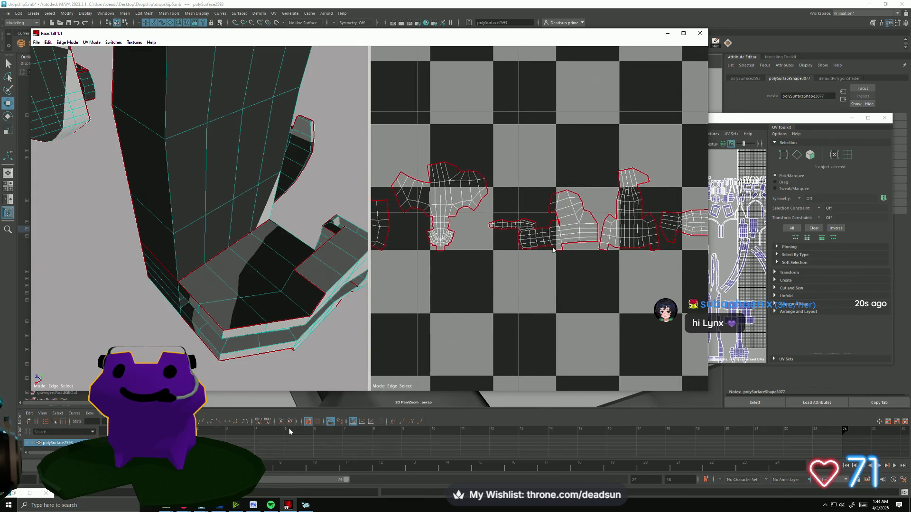
scroll(485, 240, "up", 5)
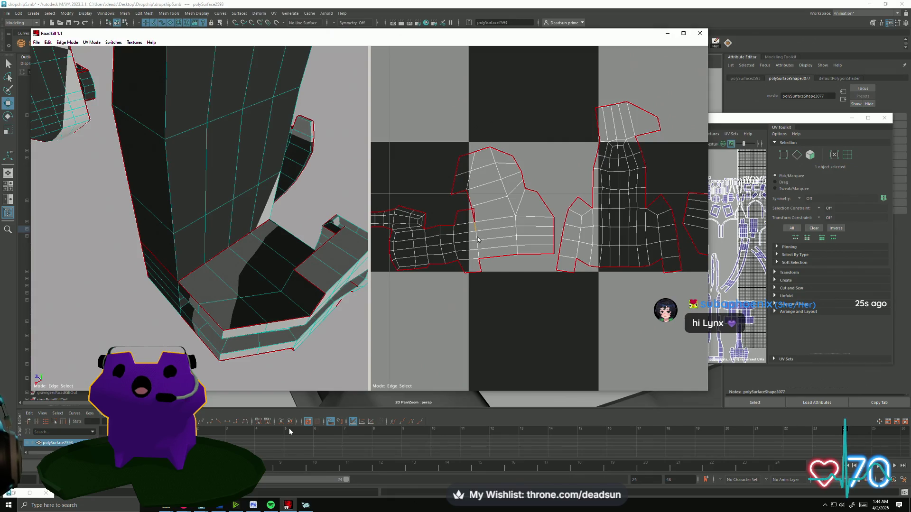
scroll(220, 319, "down", 4)
mouse_move(215, 320)
left_mouse_down("alt")
mouse_move(193, 320)
mouse_move(223, 332)
left_mouse_up("alt")
scroll(484, 299, "down", 5)
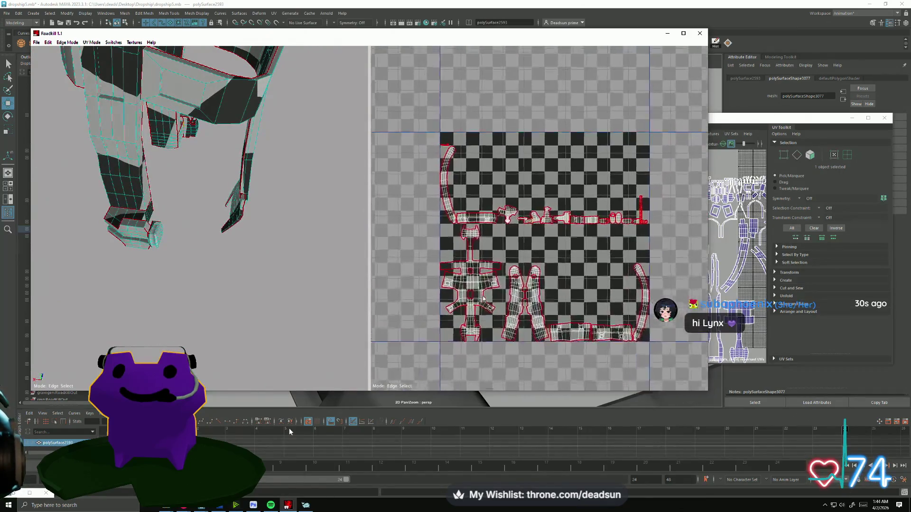
scroll(483, 299, "up", 5)
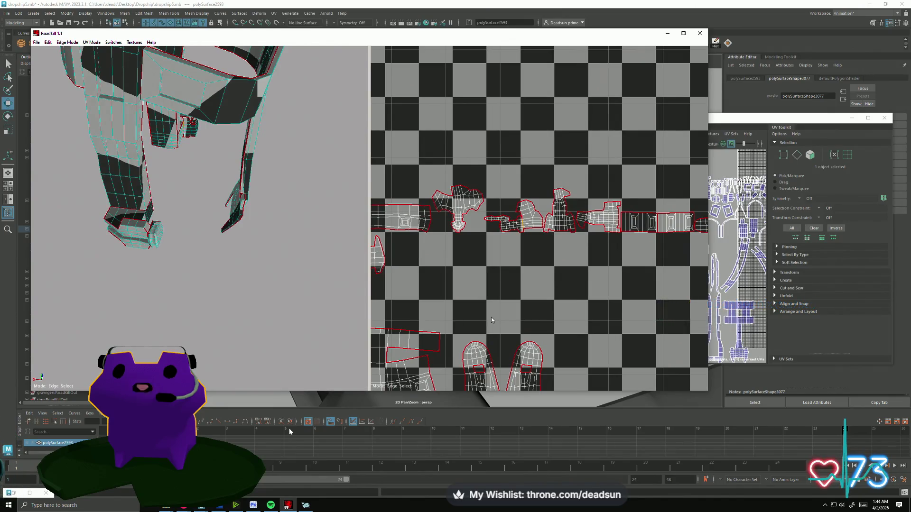
mouse_move(320, 163)
left_mouse_down("alt")
mouse_move(186, 212)
mouse_move(209, 289)
mouse_move(306, 195)
mouse_move(253, 233)
mouse_move(285, 204)
mouse_move(462, 246)
left_mouse_up("alt")
scroll(461, 246, "down", 2)
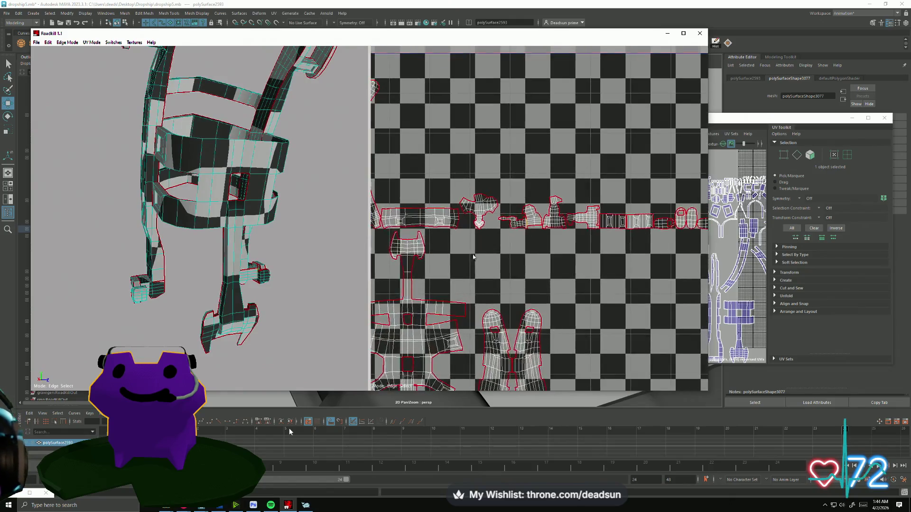
scroll(568, 232, "up", 1)
scroll(569, 232, "up", 1)
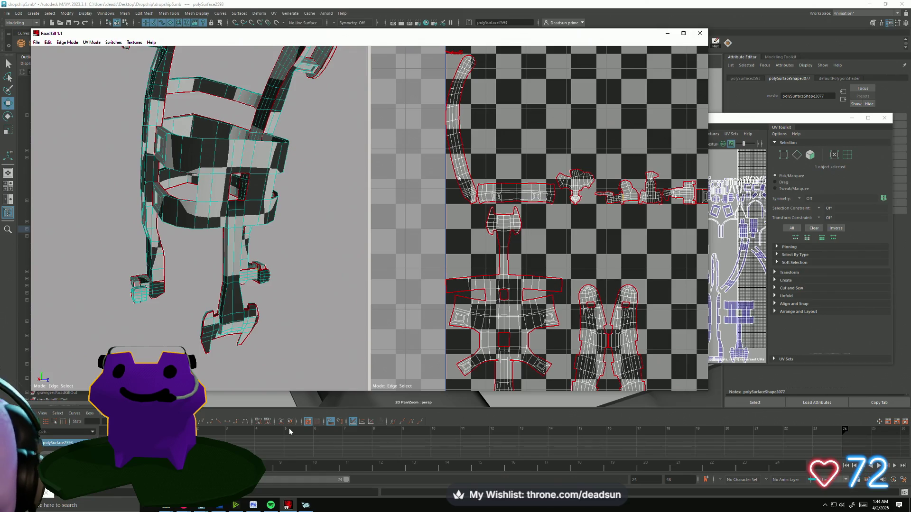
scroll(593, 240, "down", 2)
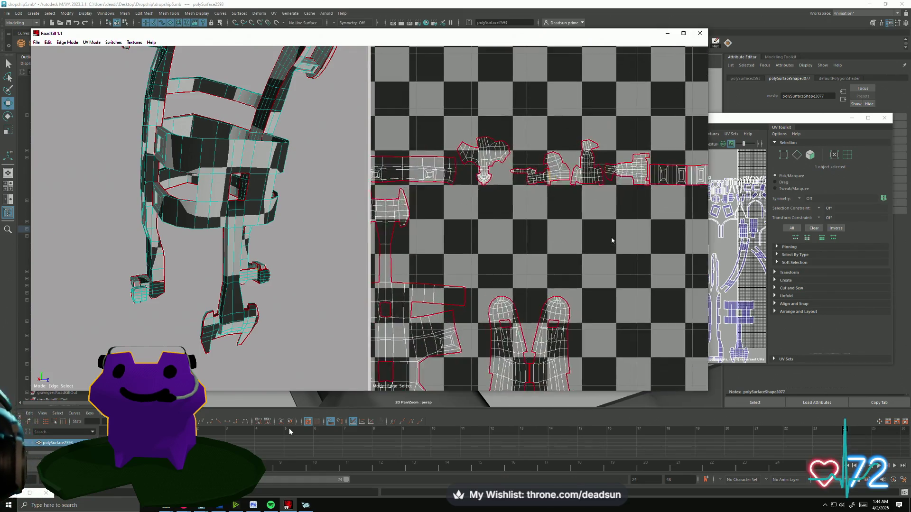
scroll(548, 243, "up", 3)
scroll(467, 275, "down", 2)
scroll(474, 277, "up", 3)
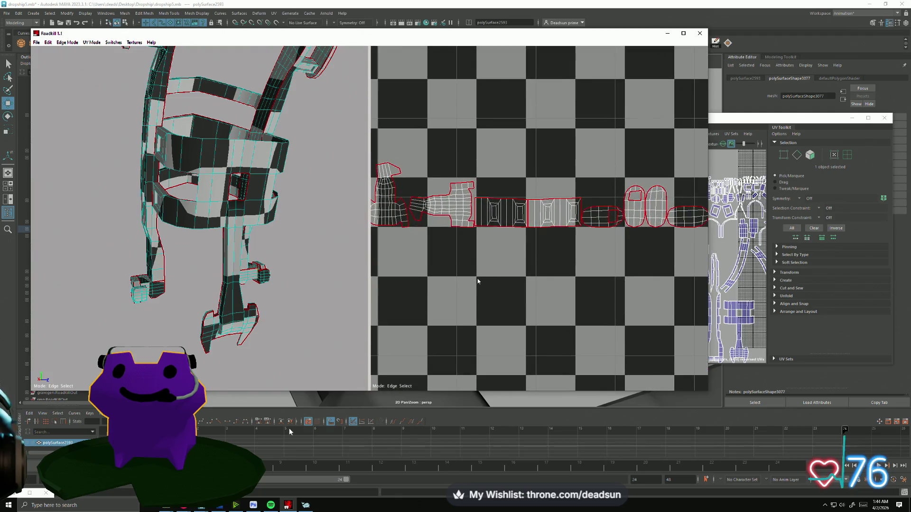
- Pan along the rows of re-laid-out UV shells to inspect them, including the oval shells
mouse_move(477, 278)
middle_mouse_down("alt")
mouse_move(339, 273)
mouse_move(648, 280)
middle_mouse_up("alt")
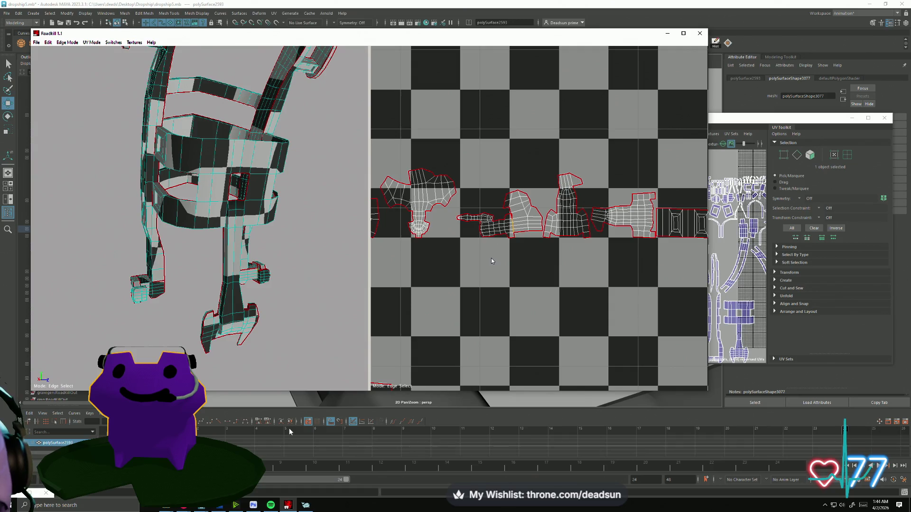
scroll(491, 256, "up", 3)
scroll(520, 271, "down", 3)
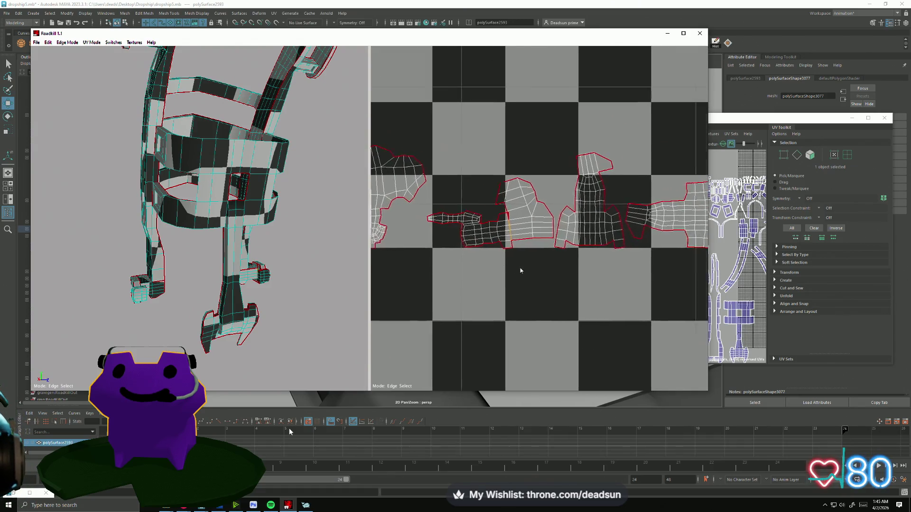
scroll(603, 272, "up", 1)
scroll(603, 272, "down", 1)
scroll(559, 275, "up", 1)
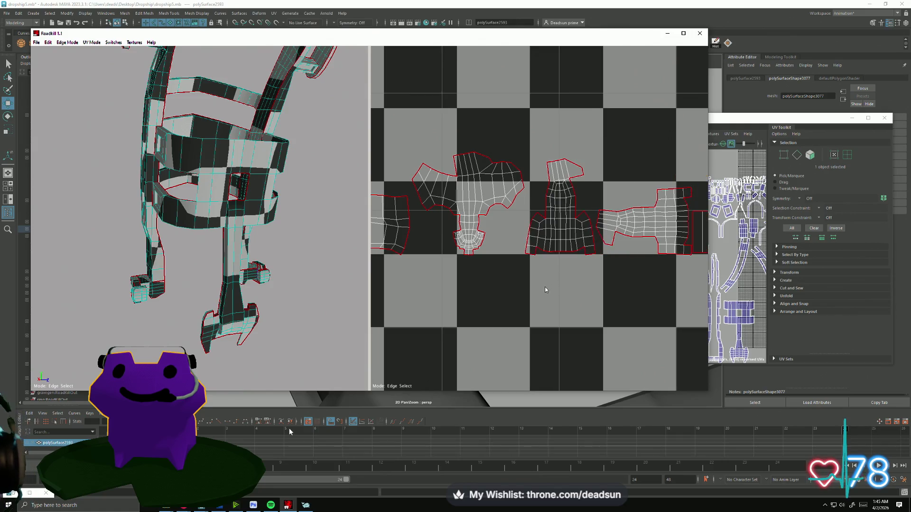
middle_click_drag(601, 232, 758, 215)
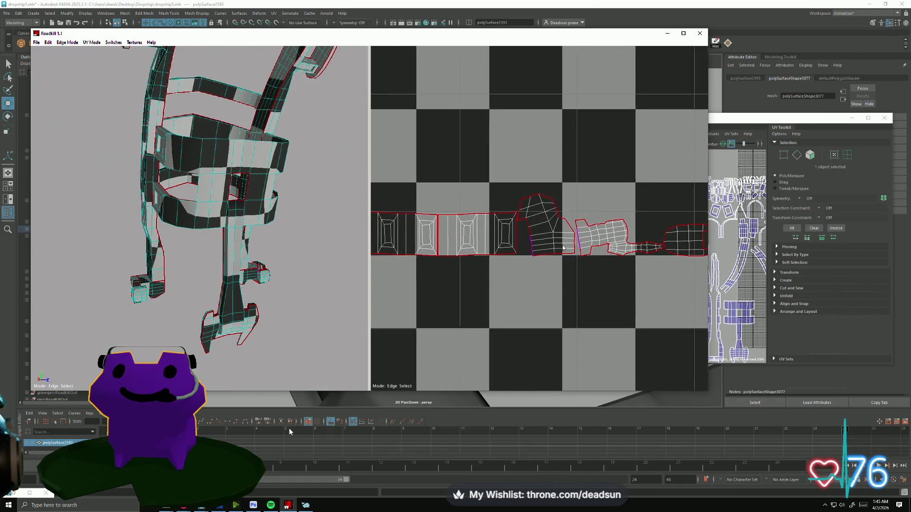
middle_click_drag(611, 236, 440, 244)
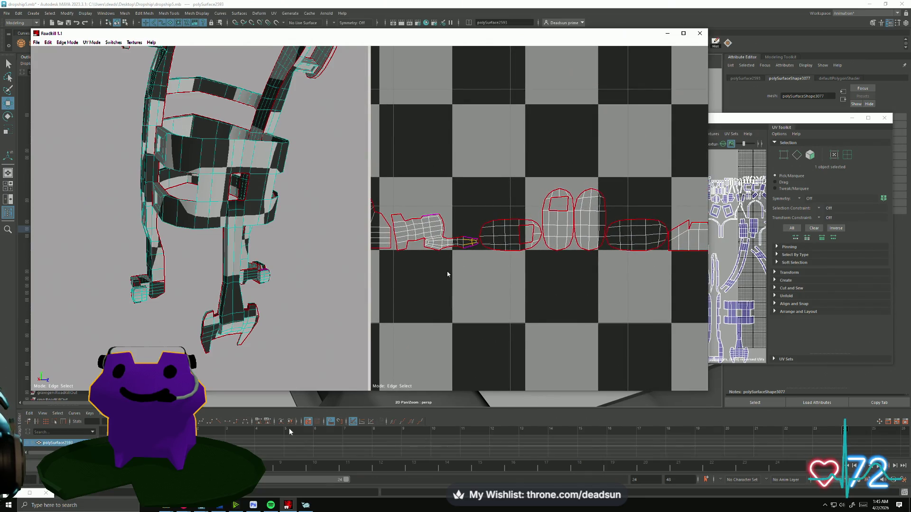
scroll(470, 281, "down", 3)
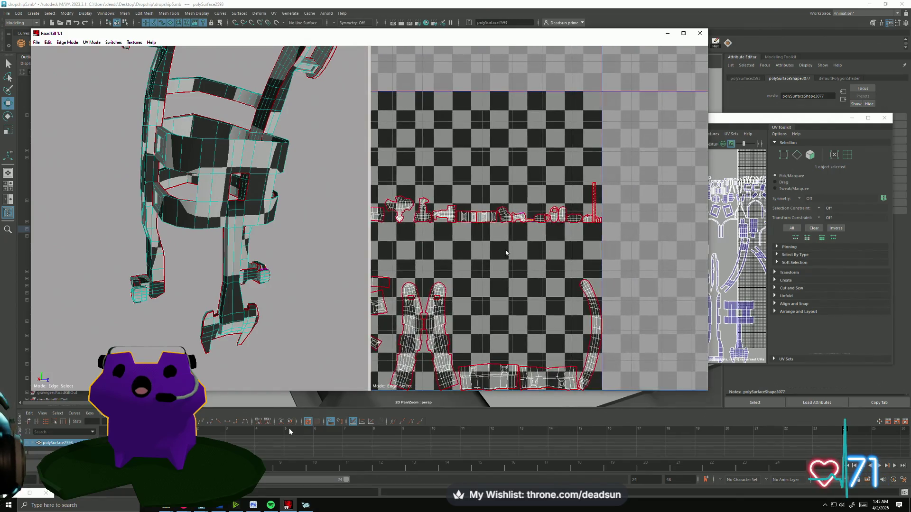
scroll(569, 245, "up", 3)
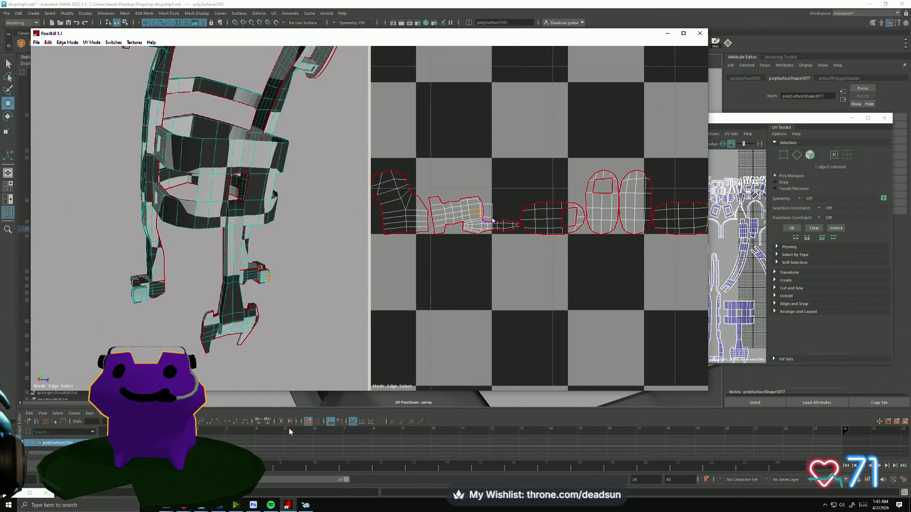
- Cut the marked edge run and re-unfold that shell
left_click(512, 226)
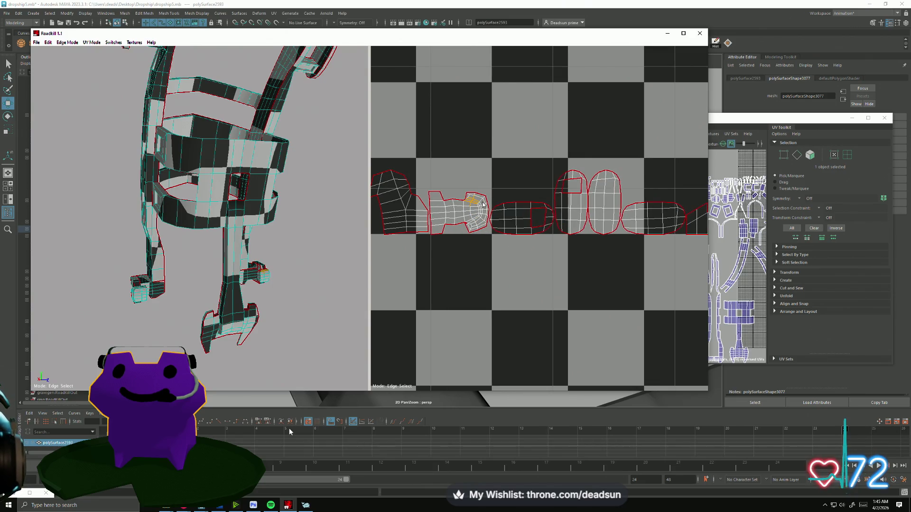
scroll(469, 246, "down", 3)
scroll(499, 236, "up", 1)
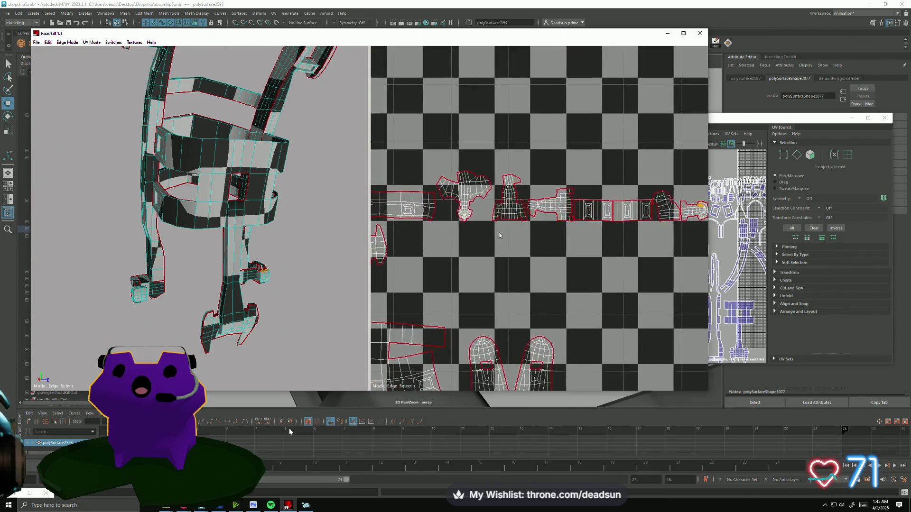
scroll(499, 235, "up", 2)
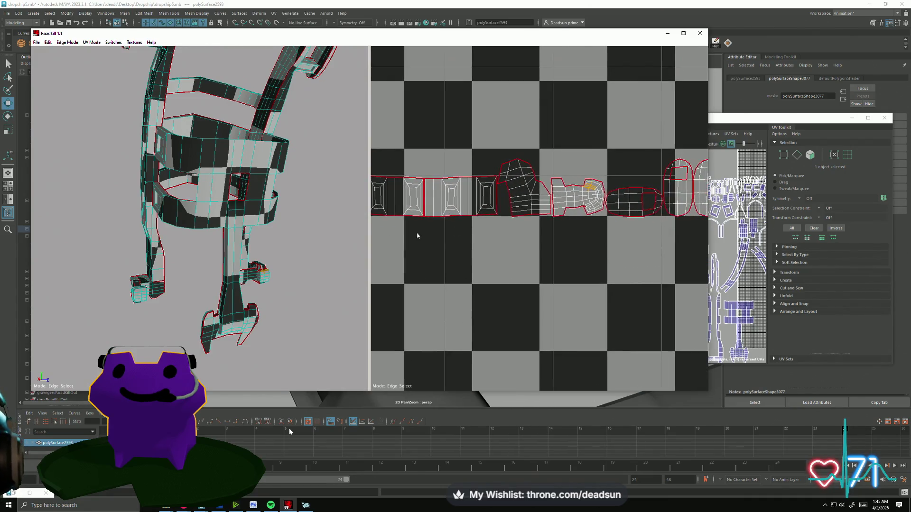
scroll(592, 190, "up", 3)
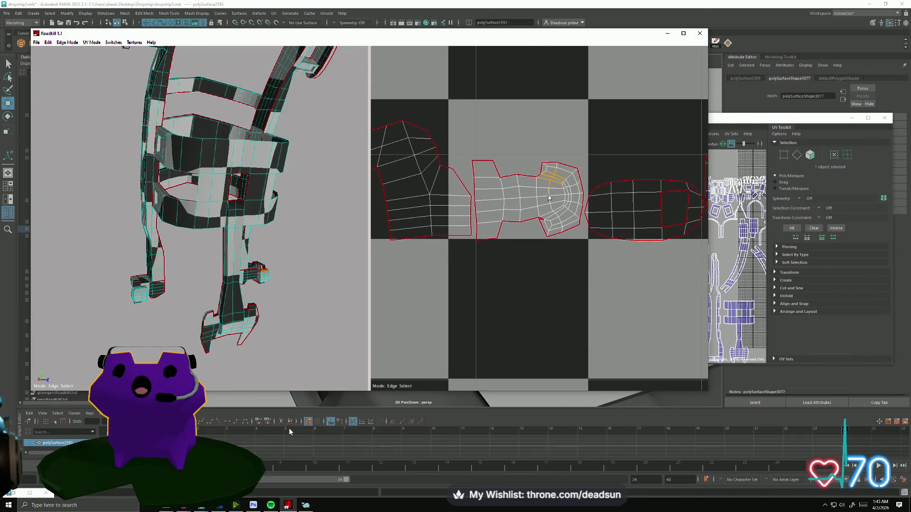
- Add and remove seams on the middle shell, splitting its upper flap to straighten it
left_click(583, 201)
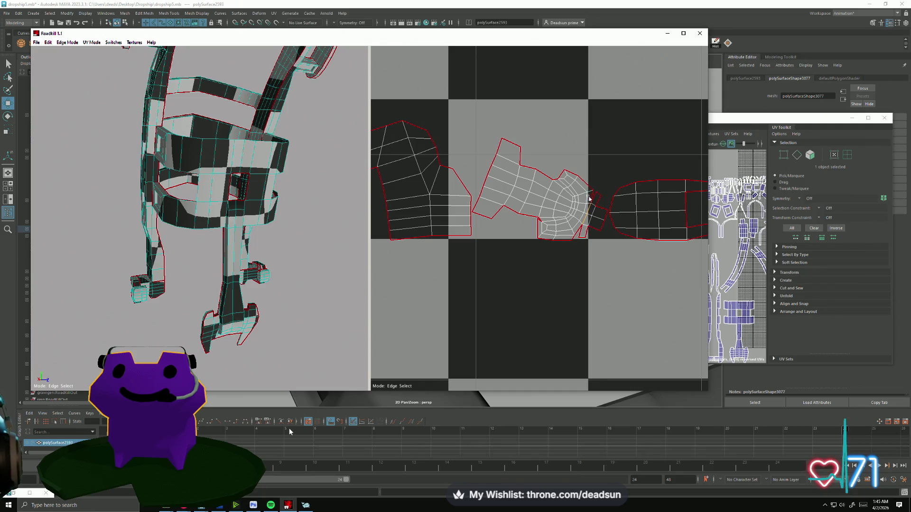
left_click(585, 233)
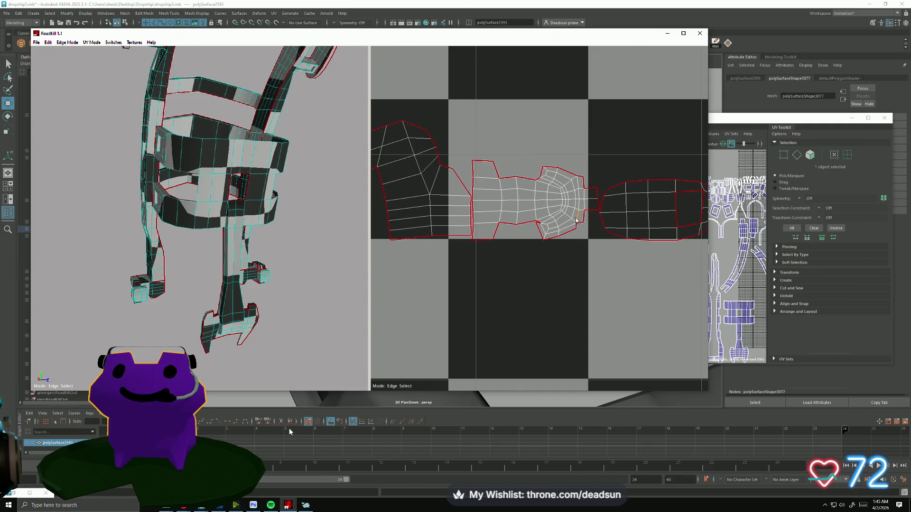
left_click(579, 224)
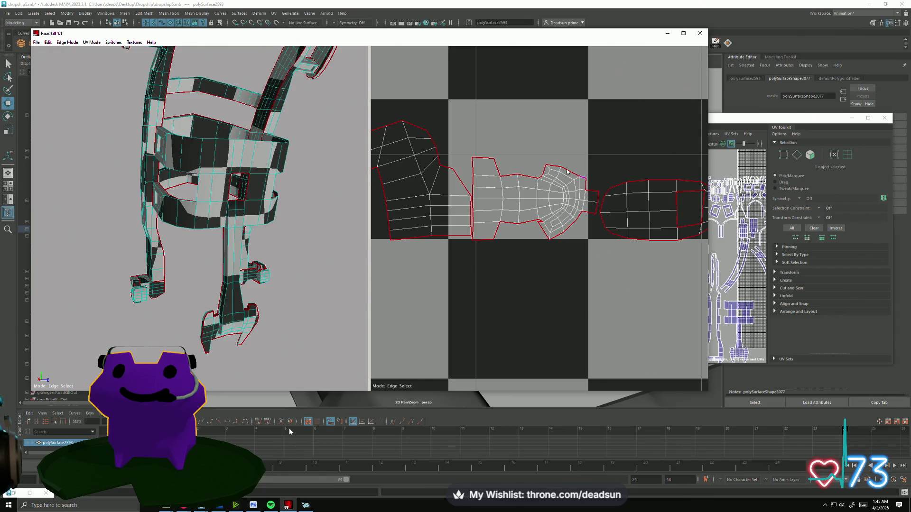
left_click(582, 183)
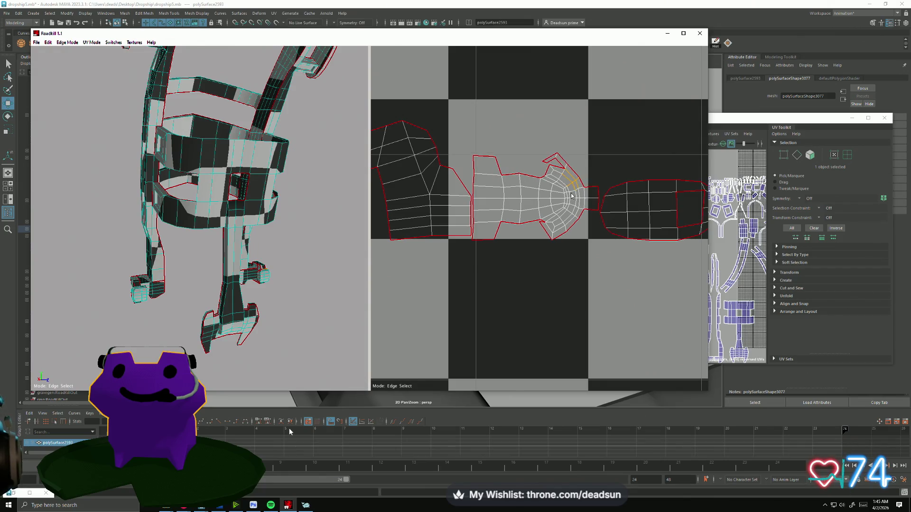
left_click(554, 170)
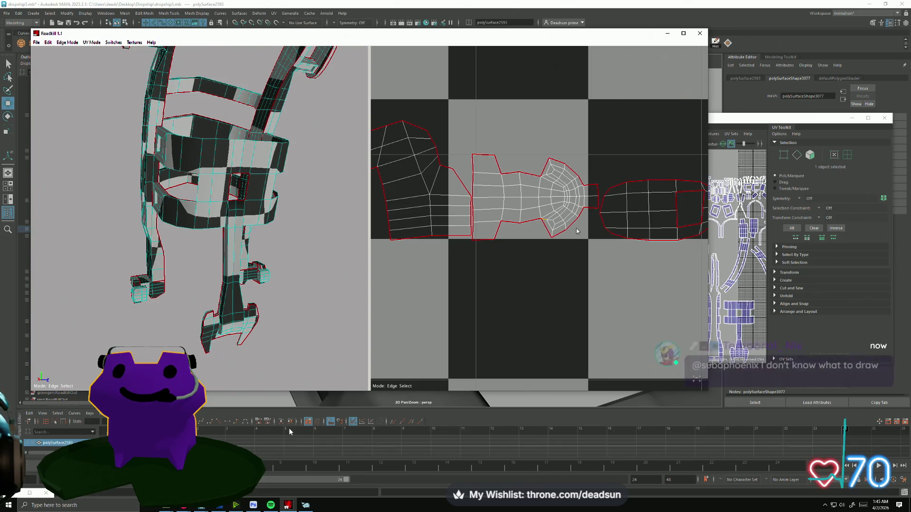
- Re-unfold and re-lay out all the UV shells, then bring up the open-windows switcher
left_click(592, 204)
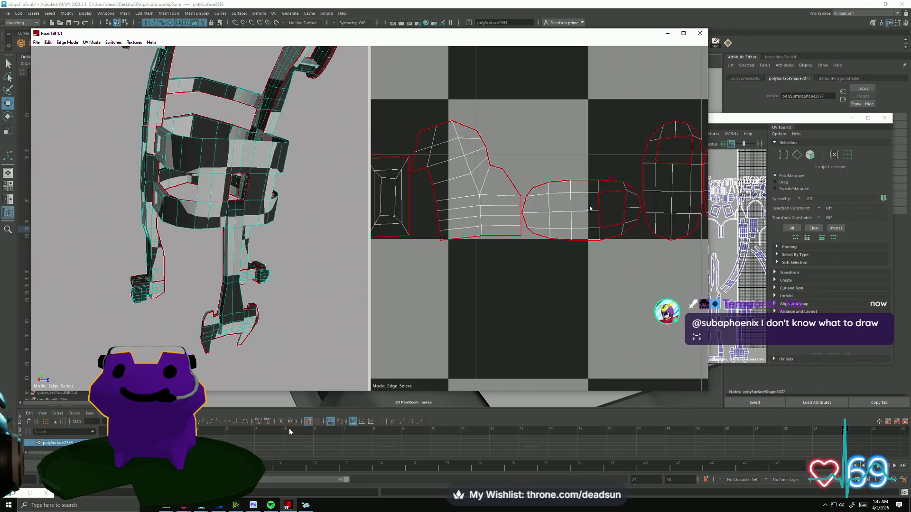
scroll(531, 239, "down", 5)
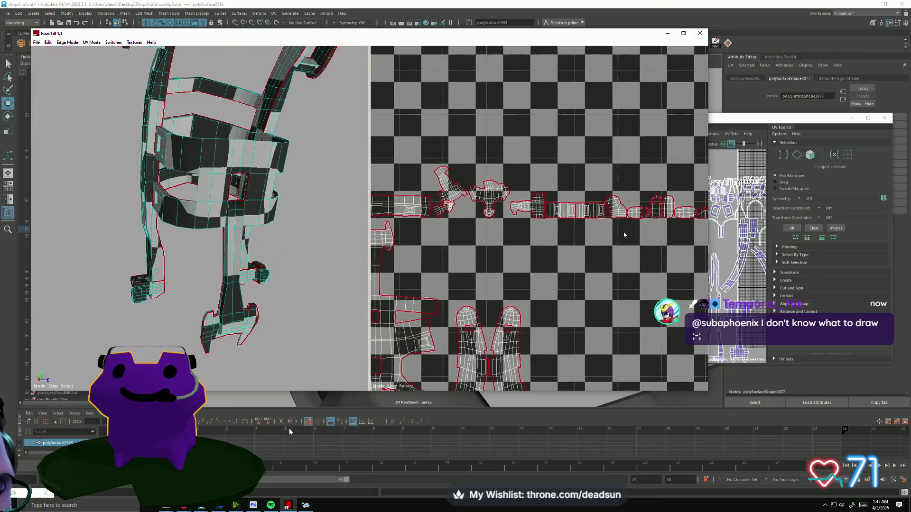
scroll(533, 236, "up", 5)
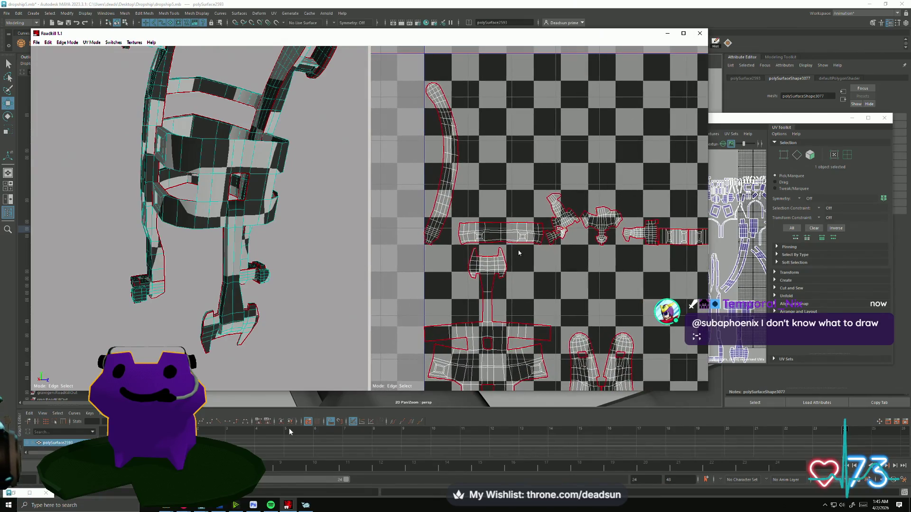
key("alt+Tab")
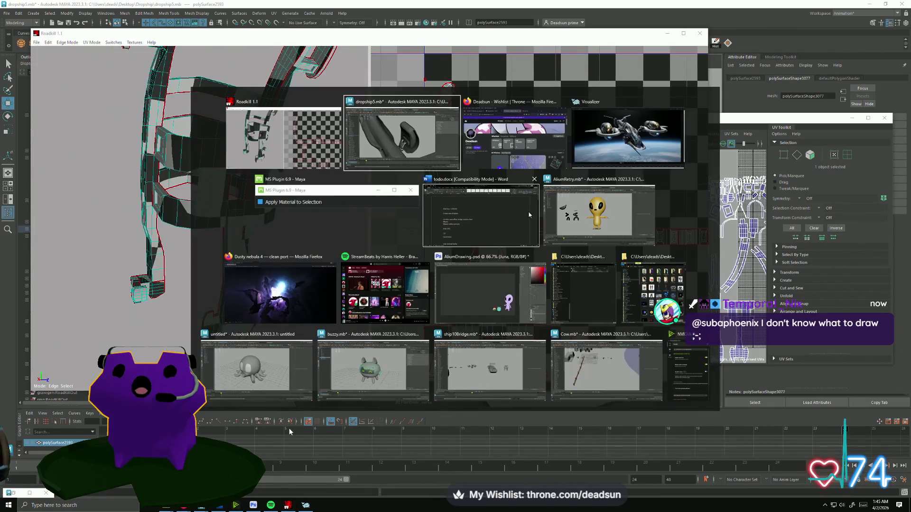
- Close the MS Plugin window and switch to the AliumRetry scene, briefly selecting the alien's mouth
left_click(415, 179)
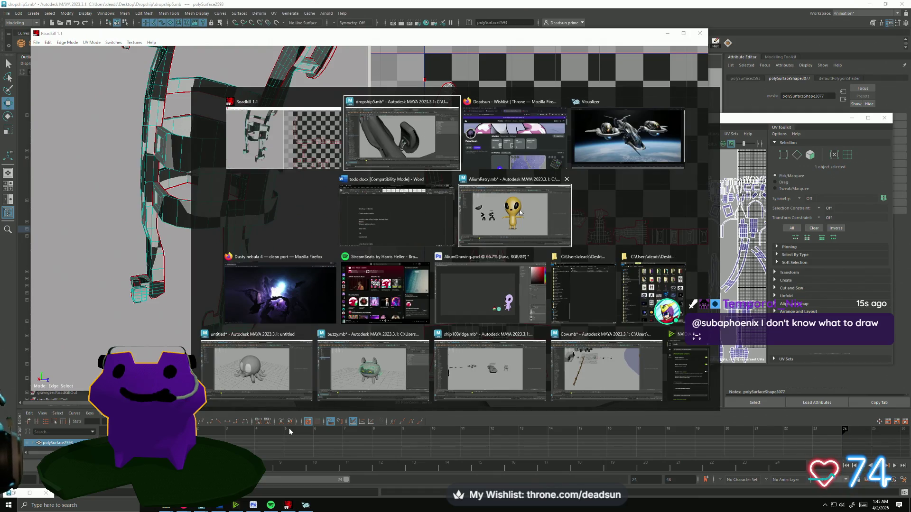
left_click(508, 226)
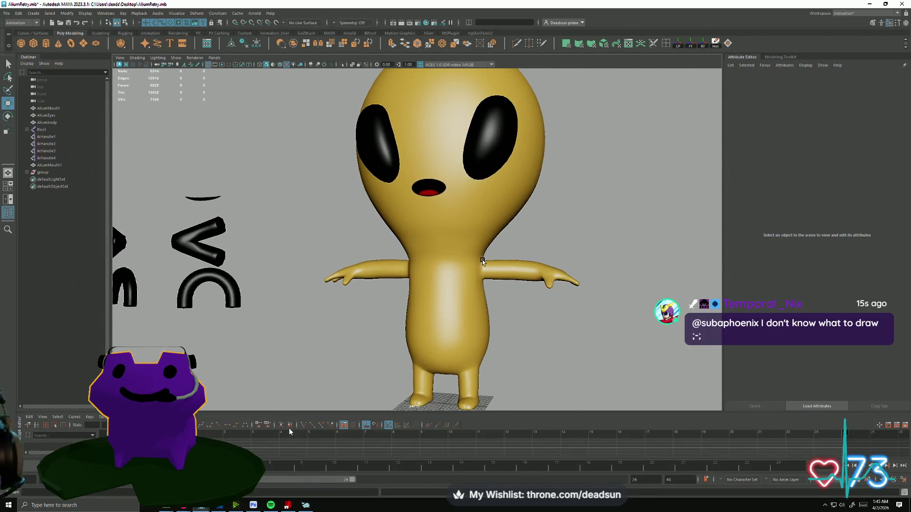
scroll(482, 260, "up", 4)
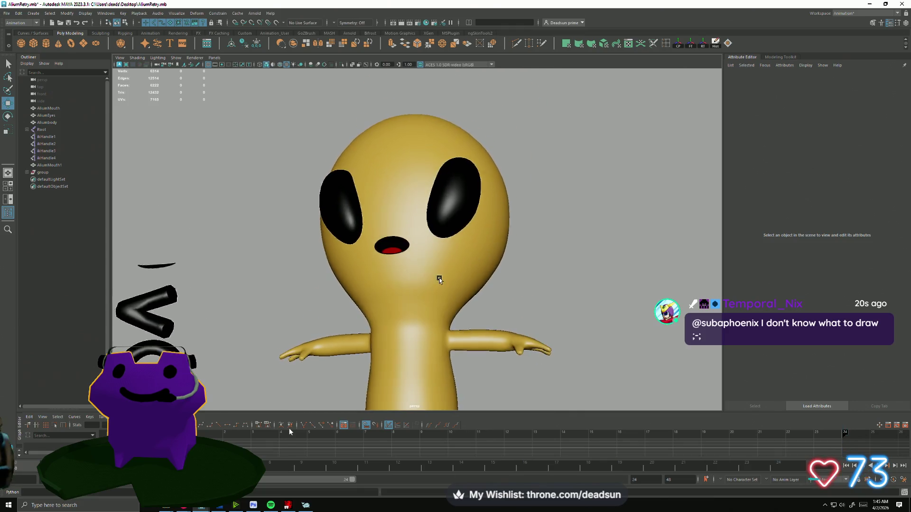
scroll(439, 280, "up", 3)
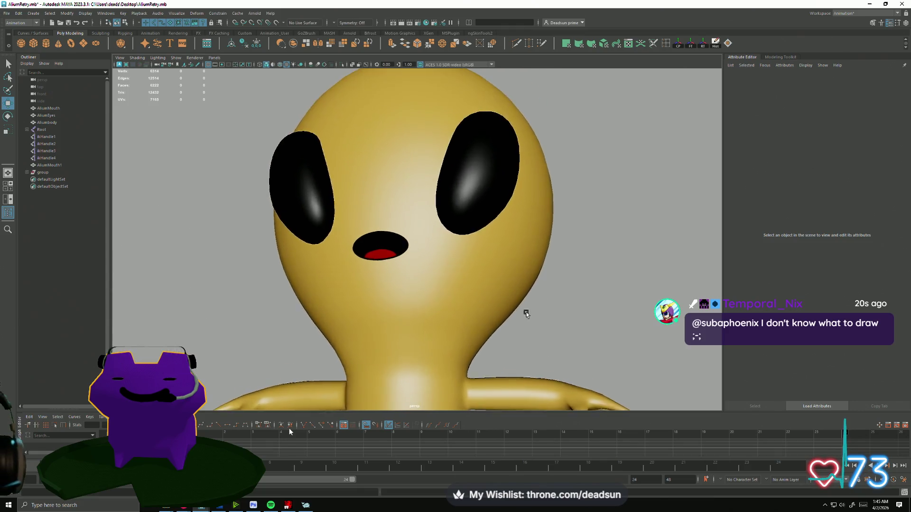
left_click(507, 332)
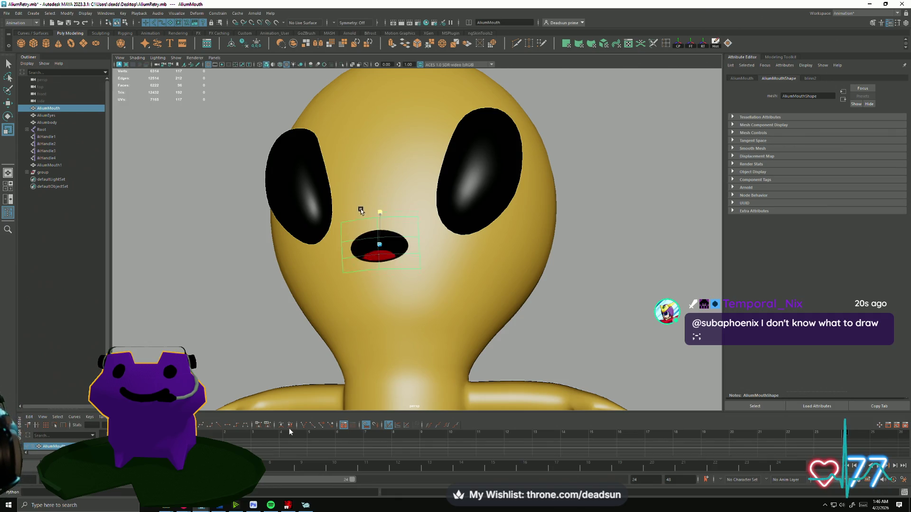
scroll(464, 298, "down", 5)
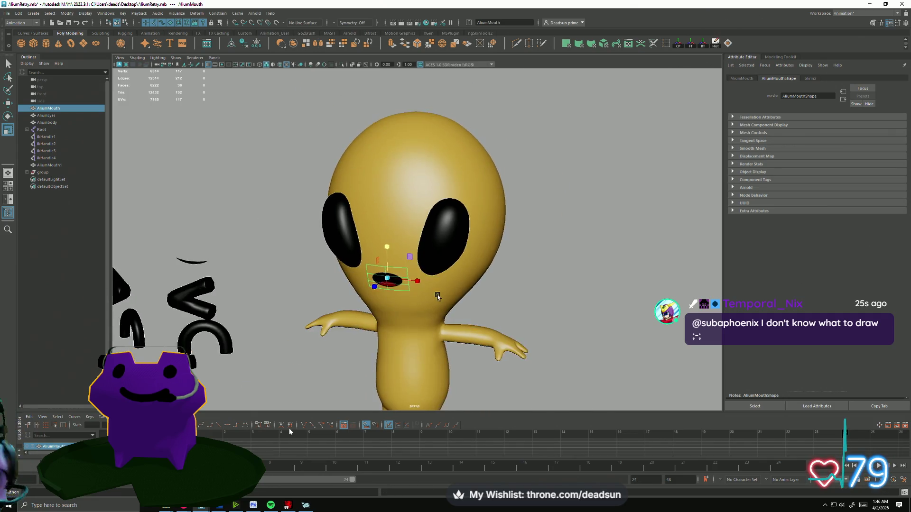
left_click(265, 304)
- Orbit and dolly the viewport around the alien from its feet to its head and torso
left_click_drag(265, 305, 344, 298, "alt")
mouse_move(345, 297)
right_mouse_down("alt")
mouse_move(392, 339)
mouse_move(362, 295)
right_mouse_up("alt")
mouse_move(362, 295)
left_mouse_down("alt")
mouse_move(462, 304)
mouse_move(412, 308)
mouse_move(427, 332)
left_mouse_up("alt")
mouse_move(427, 332)
right_mouse_down("alt")
mouse_move(465, 354)
mouse_move(523, 293)
mouse_move(356, 246)
right_mouse_up("alt")
mouse_move(356, 247)
left_mouse_down("alt")
mouse_move(341, 291)
mouse_move(319, 279)
left_mouse_up("alt")
mouse_move(319, 280)
right_mouse_down("alt")
mouse_move(416, 335)
mouse_move(440, 327)
right_mouse_up("alt")
mouse_move(440, 327)
left_mouse_down("alt")
mouse_move(446, 277)
mouse_move(296, 322)
left_mouse_up("alt")
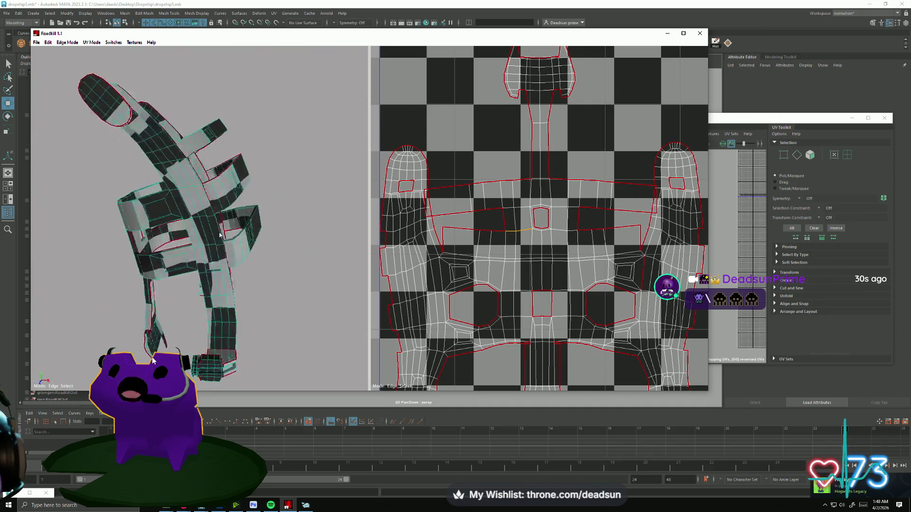
- Orbit the cage to its underside and cut a seam across the central island to re-unwrap it
mouse_move(294, 228)
left_mouse_down("alt")
mouse_move(342, 201)
mouse_move(253, 242)
left_mouse_up("alt")
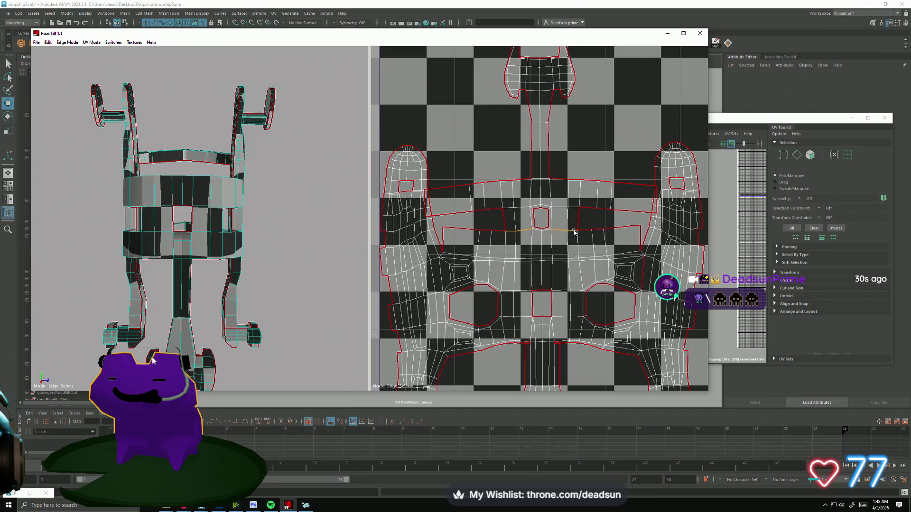
mouse_move(332, 228)
left_mouse_down("alt")
mouse_move(361, 216)
mouse_move(333, 238)
left_mouse_up("alt")
scroll(517, 215, "down", 2)
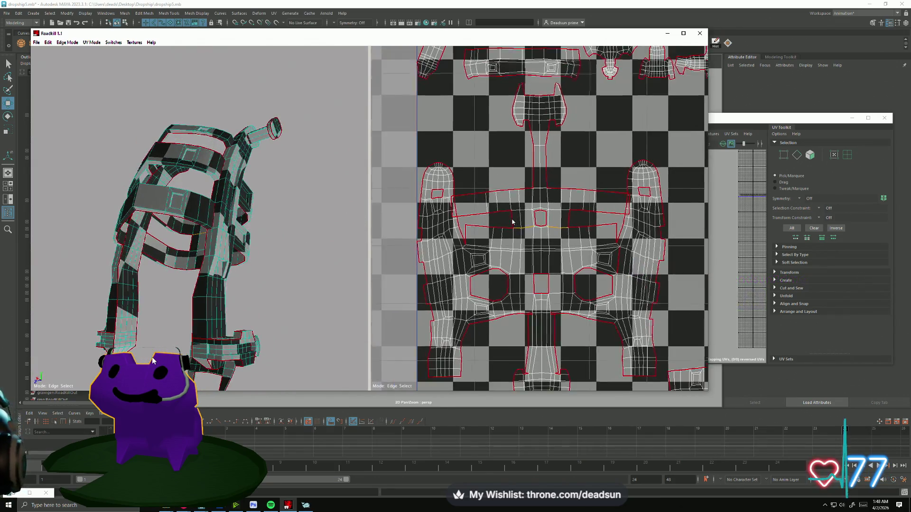
left_click(497, 241)
scroll(524, 237, "up", 3)
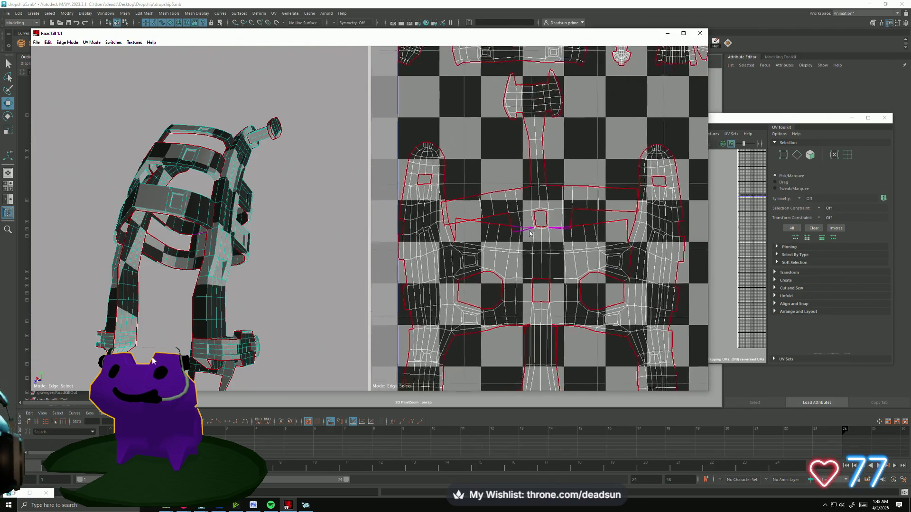
scroll(523, 243, "up", 2)
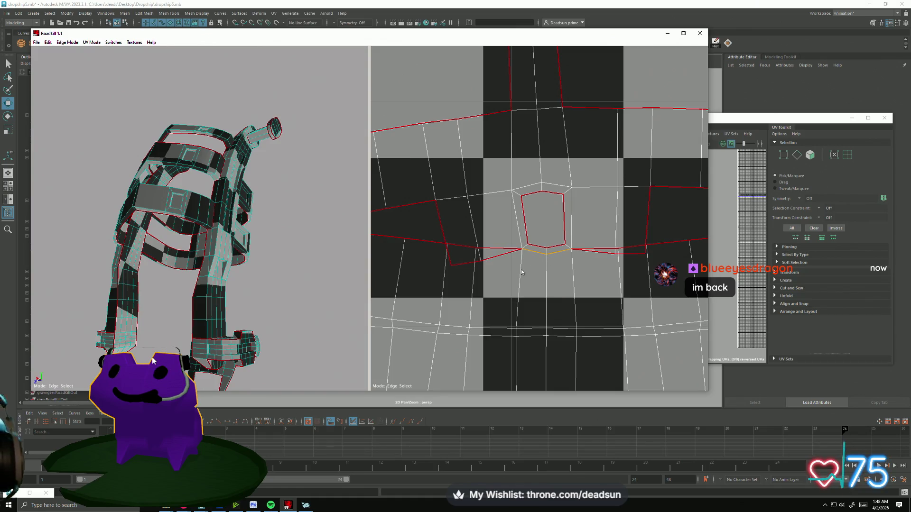
scroll(522, 272, "down", 5)
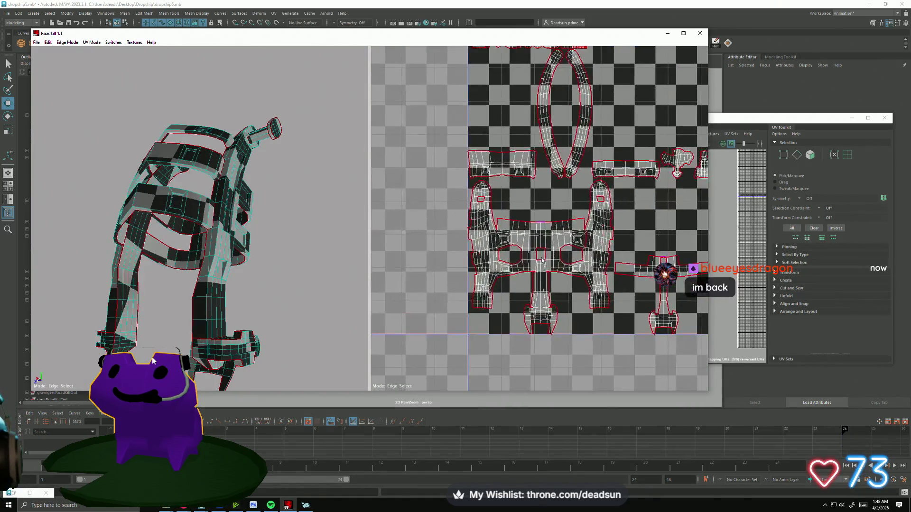
scroll(542, 260, "up", 6)
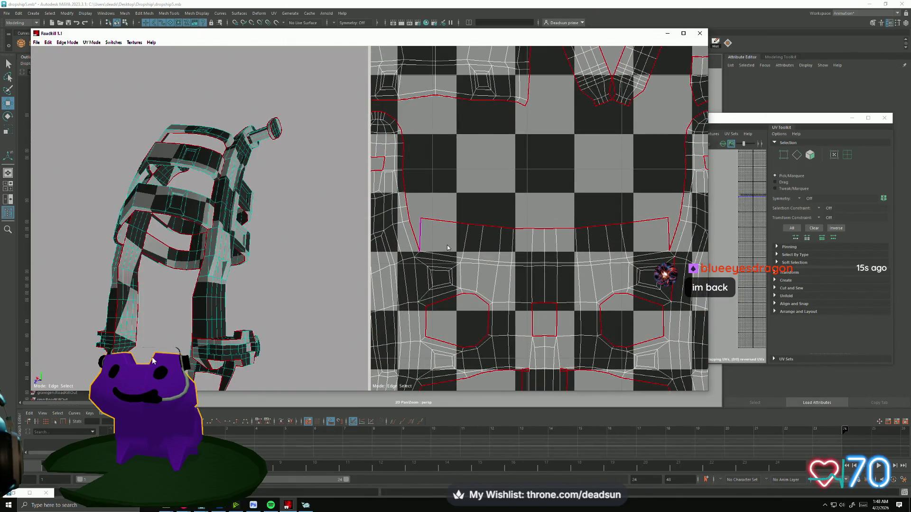
- Orbit around the cage mesh and zoom the UV view to check the new layout
mouse_move(332, 250)
left_mouse_down("alt")
mouse_move(285, 215)
mouse_move(292, 238)
mouse_move(76, 278)
mouse_move(41, 299)
mouse_move(65, 340)
mouse_move(449, 320)
left_mouse_up("alt")
scroll(449, 320, "down", 5)
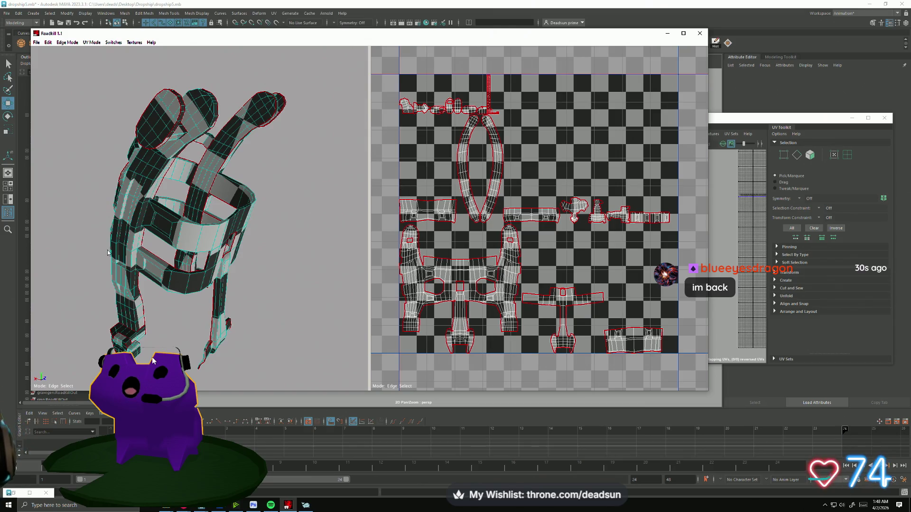
left_click_drag(101, 191, 171, 252, "alt")
scroll(209, 286, "up", 5)
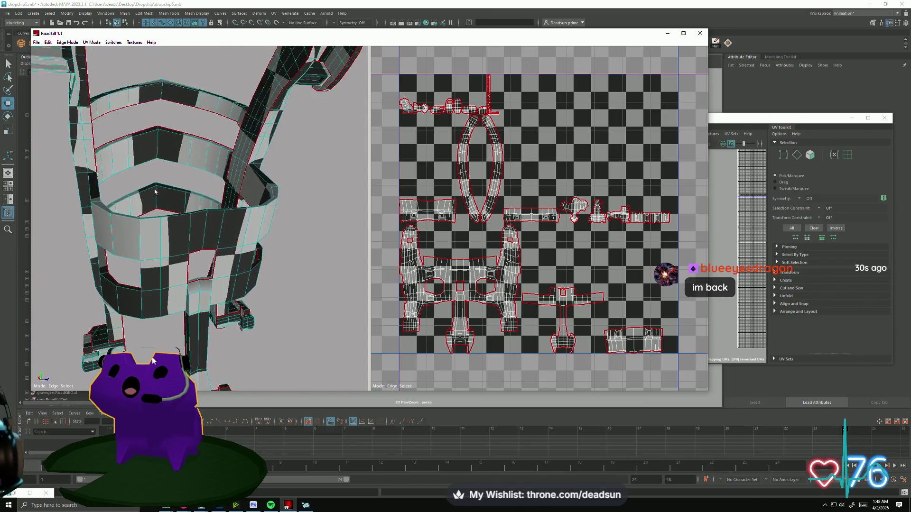
mouse_move(209, 286)
left_mouse_down("alt")
mouse_move(178, 296)
mouse_move(175, 189)
mouse_move(79, 220)
mouse_move(108, 227)
mouse_move(193, 280)
mouse_move(212, 113)
mouse_move(182, 229)
mouse_move(312, 229)
mouse_move(243, 224)
mouse_move(279, 239)
mouse_move(212, 226)
mouse_move(204, 235)
mouse_move(213, 238)
mouse_move(213, 220)
mouse_move(164, 247)
mouse_move(112, 255)
mouse_move(34, 203)
mouse_move(86, 241)
left_mouse_up("alt")
scroll(178, 297, "down", 5)
scroll(194, 280, "up", 5)
scroll(183, 229, "up", 2)
scroll(213, 226, "down", 3)
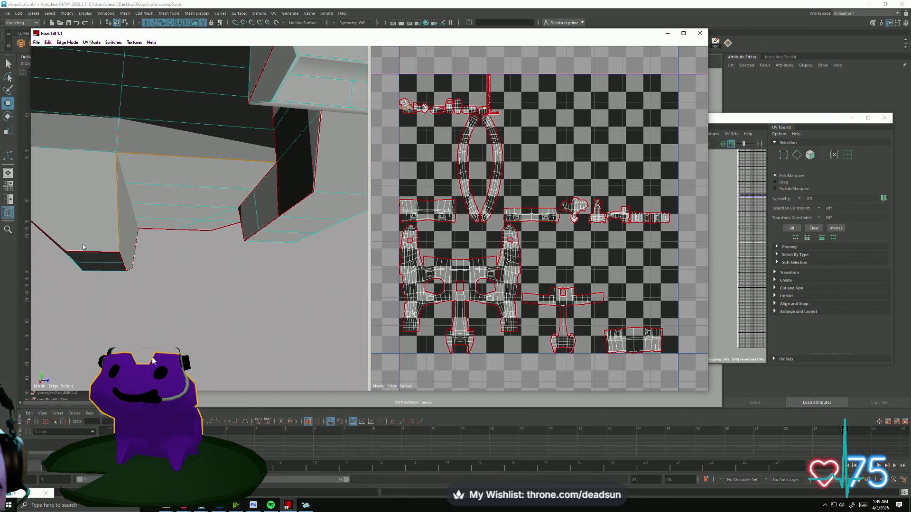
- Box-select edges around the arm's cylinder and cut seams on the arm piece to re-unwrap it
scroll(82, 245, "up", 5)
scroll(128, 272, "up", 3)
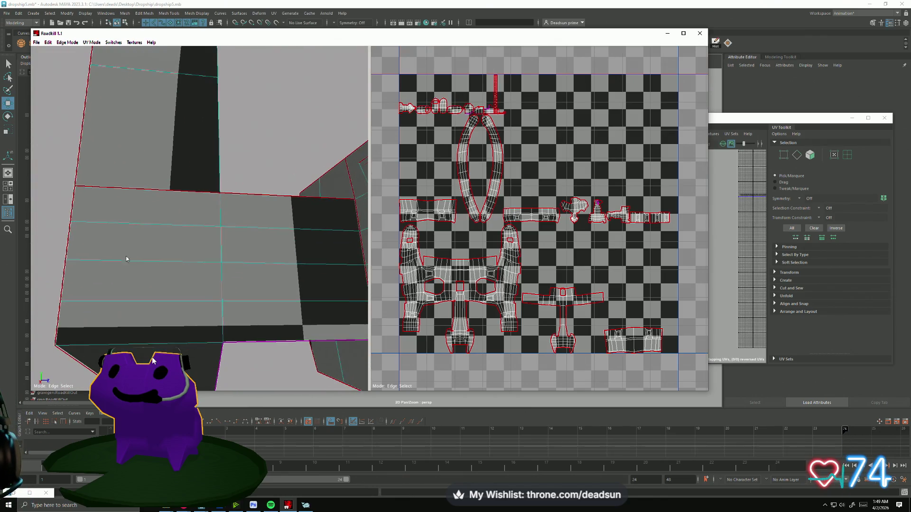
mouse_move(149, 193)
left_mouse_down("alt")
mouse_move(187, 240)
mouse_move(234, 248)
mouse_move(184, 244)
mouse_move(303, 243)
mouse_move(193, 248)
mouse_move(216, 262)
mouse_move(228, 256)
mouse_move(182, 217)
left_mouse_up("alt")
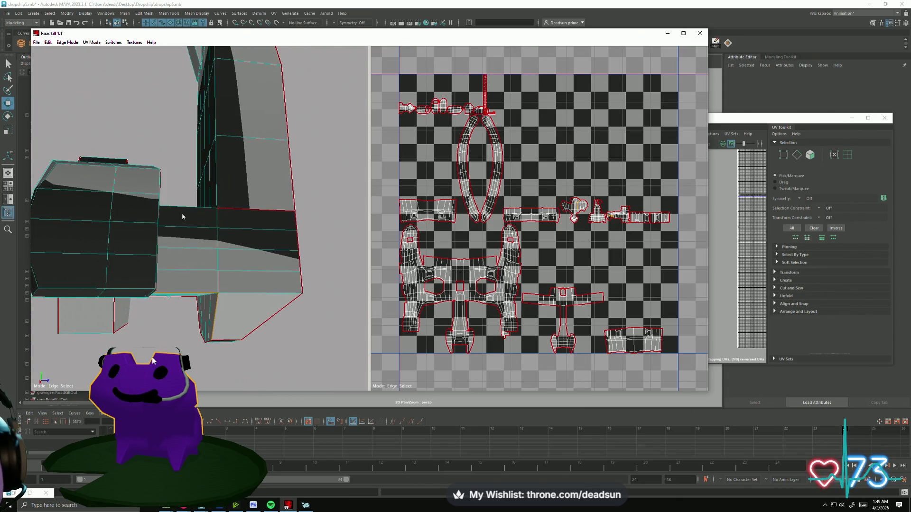
left_click_drag(197, 266, 100, 231, "alt")
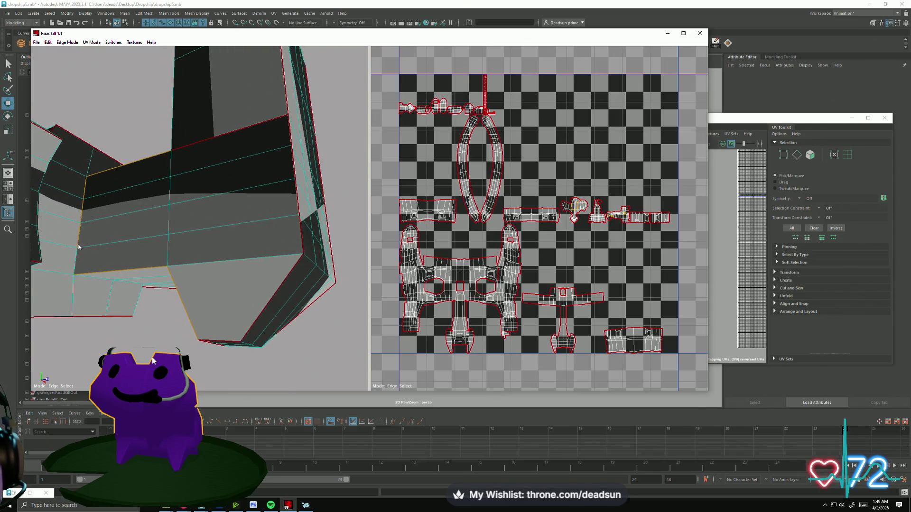
left_click_drag(112, 277, 132, 274, "alt")
mouse_move(113, 205)
left_mouse_down()
mouse_move(198, 338)
mouse_move(300, 305)
mouse_move(406, 287)
left_mouse_up()
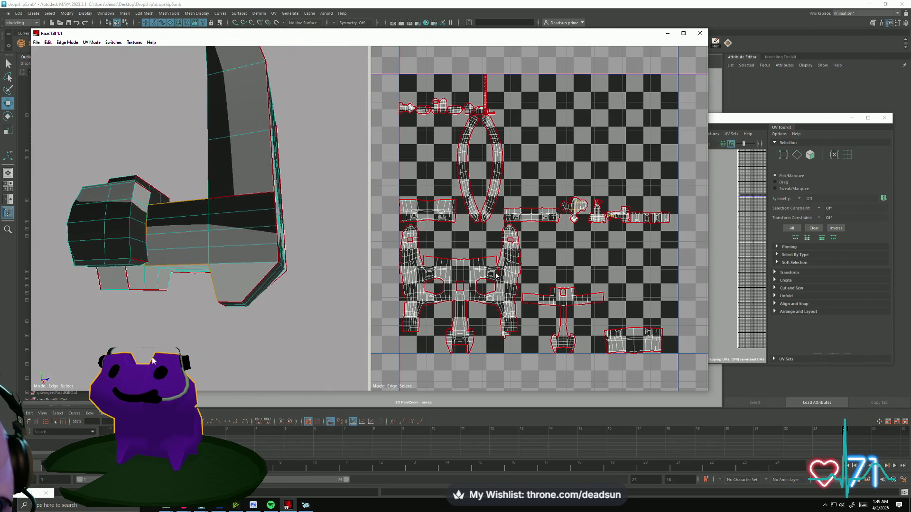
left_click(250, 203)
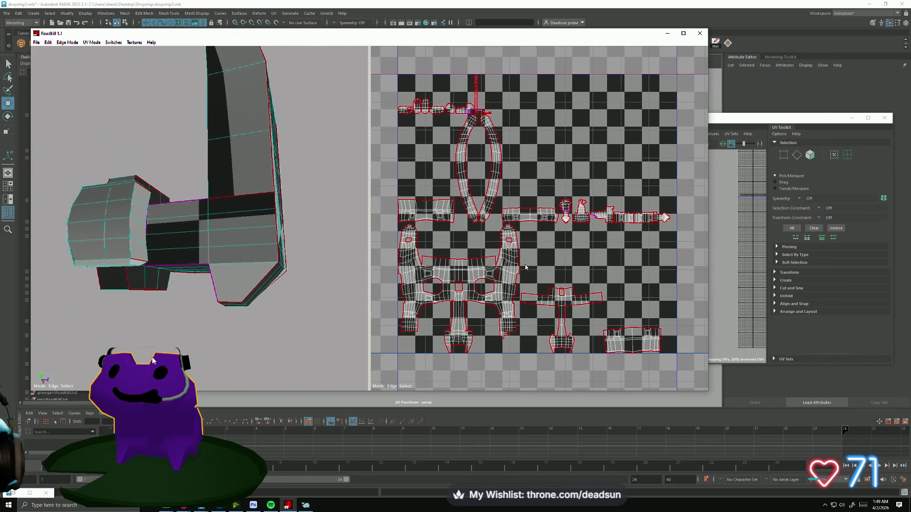
left_click(252, 196)
- Inspect the long strip island in the UV tile and pick the edge at its inner corner
scroll(471, 196, "up", 10)
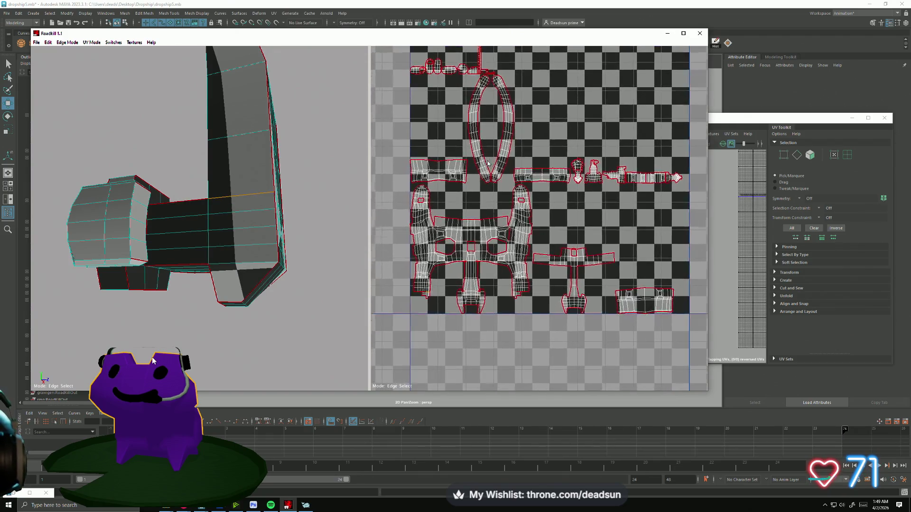
scroll(479, 231, "down", 8)
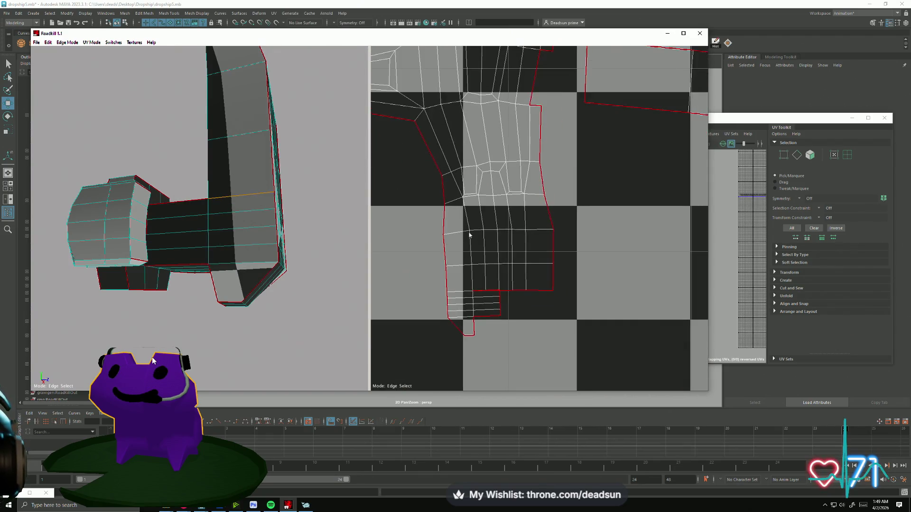
scroll(732, 227, "down", 2)
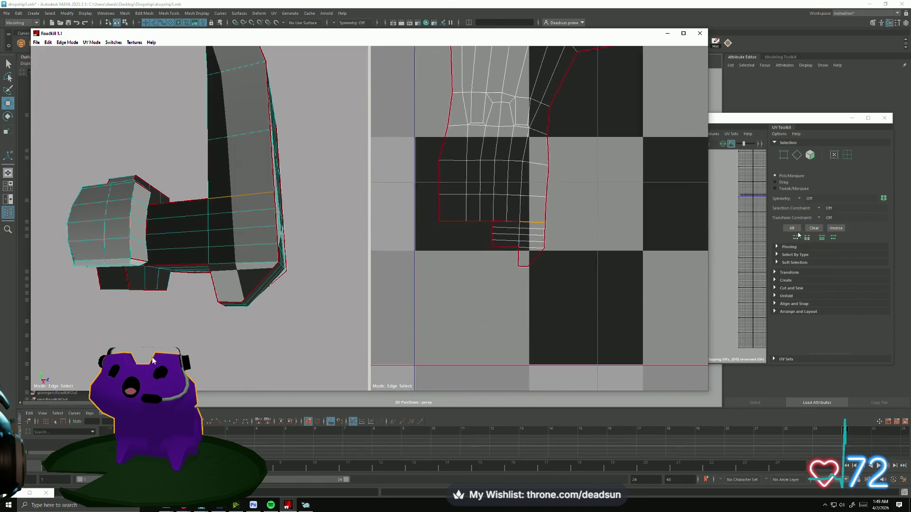
scroll(546, 238, "up", 2)
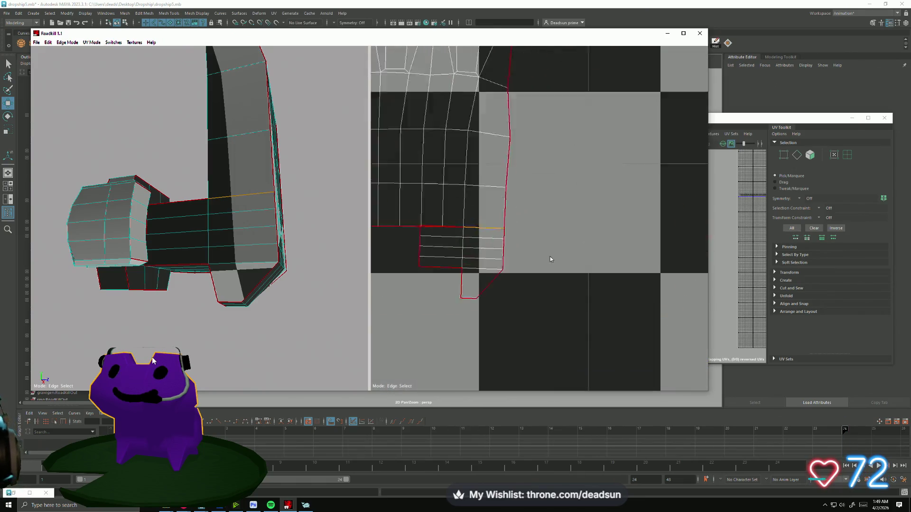
scroll(550, 254, "down", 3)
scroll(502, 241, "up", 1)
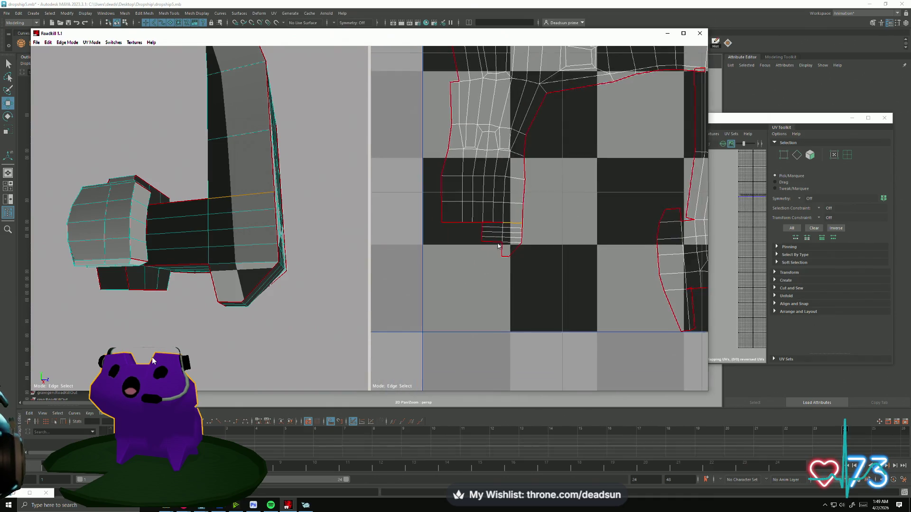
scroll(488, 266, "down", 6)
middle_click_drag(452, 283, 482, 280)
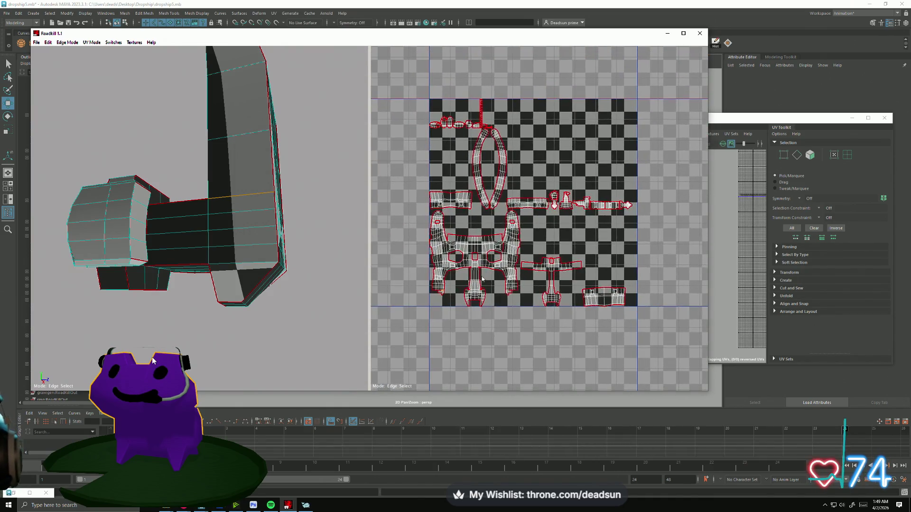
scroll(550, 276, "up", 5)
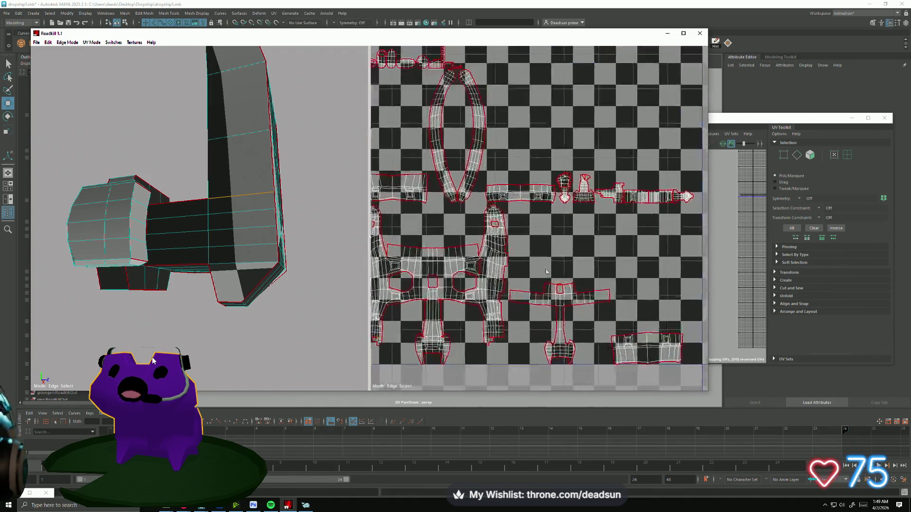
scroll(616, 250, "down", 1)
scroll(524, 267, "up", 3)
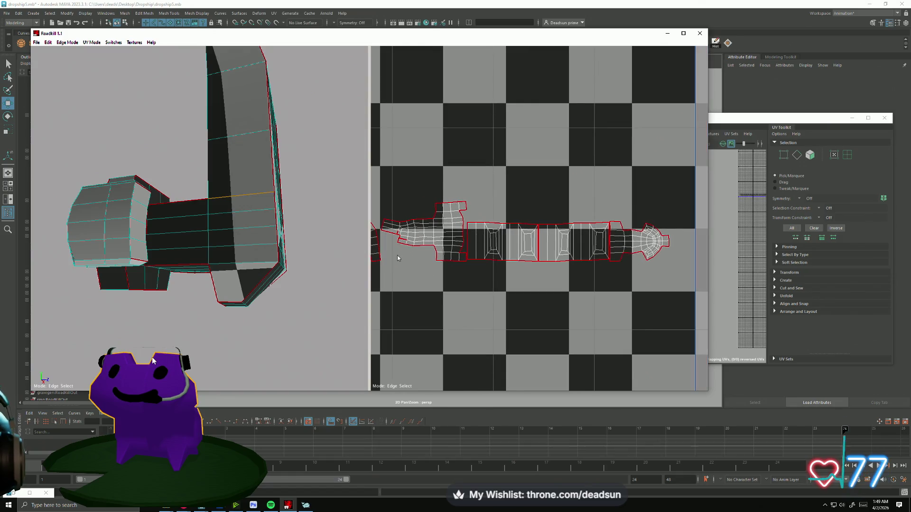
scroll(499, 227, "up", 5)
left_click(499, 227)
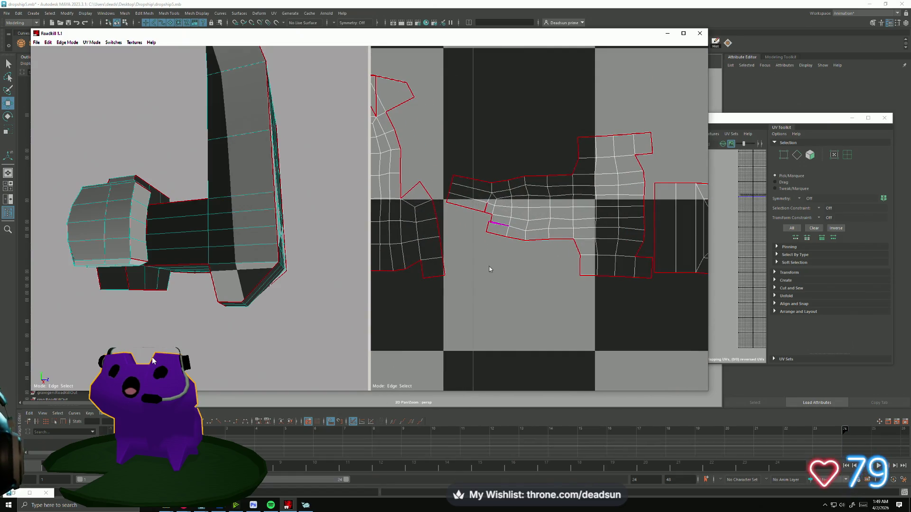
- Cut the picked edge and toggle seams so the island re-unfolds into a straight strip
scroll(489, 266, "up", 3)
scroll(488, 271, "down", 2)
left_click(469, 245)
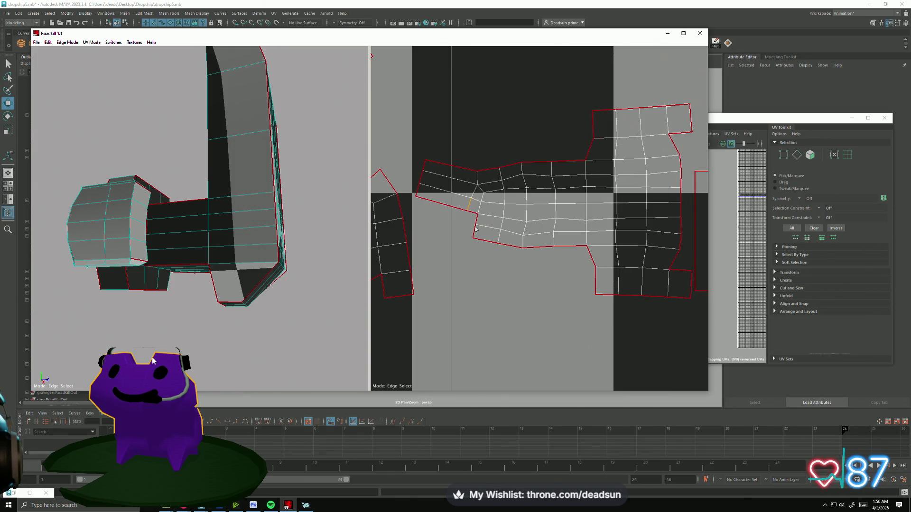
left_click(488, 235)
mouse_move(451, 179)
middle_mouse_down()
mouse_move(497, 169)
mouse_move(512, 205)
middle_mouse_up()
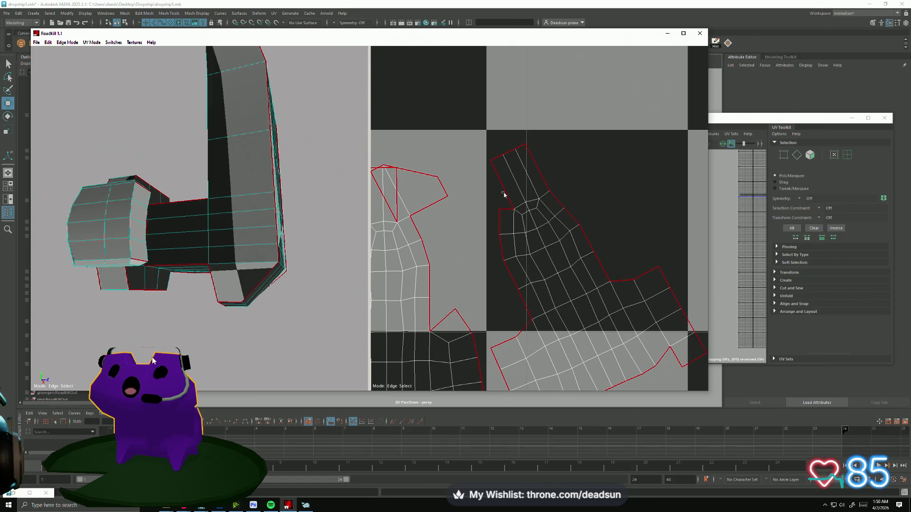
left_click(507, 198)
scroll(545, 268, "down", 5)
scroll(546, 273, "up", 6)
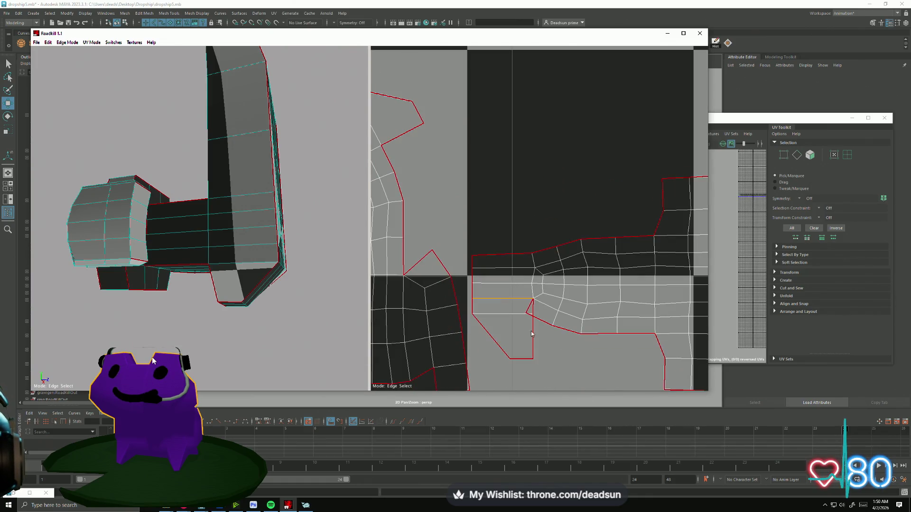
- Toggle seams on the top-middle and middle islands and re-unfold them
left_click(530, 314)
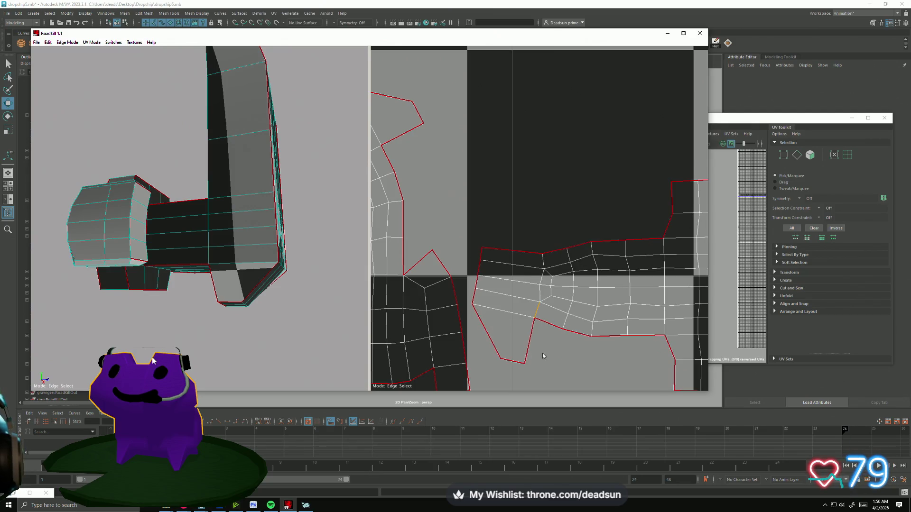
scroll(560, 345, "down", 5)
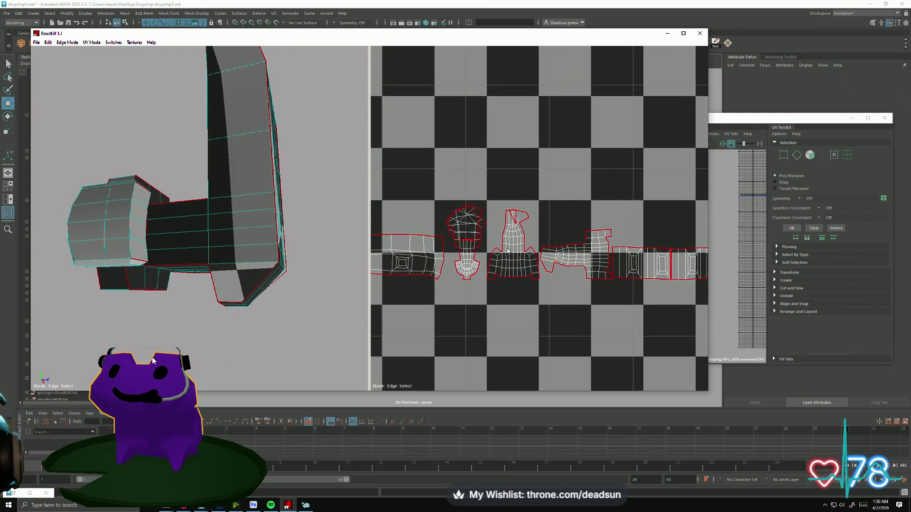
scroll(531, 197, "up", 3)
left_click(492, 213)
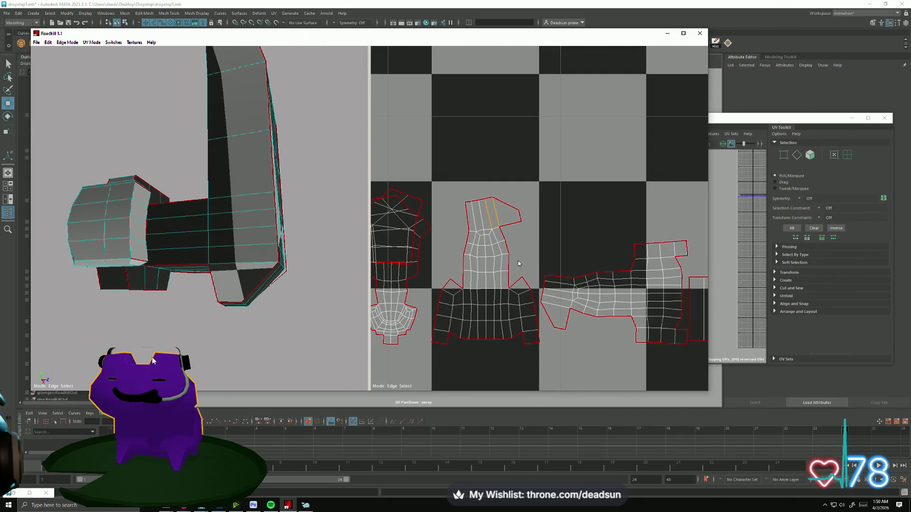
scroll(494, 321, "down", 3)
scroll(394, 228, "up", 3)
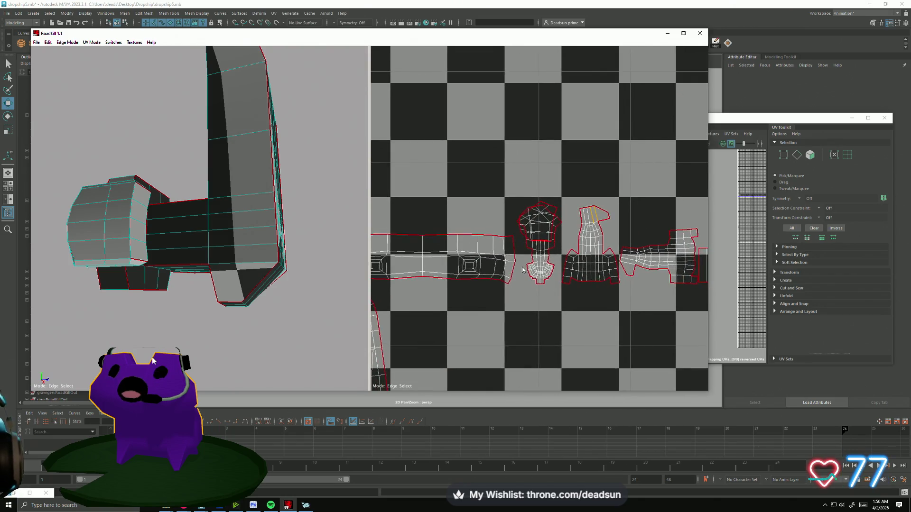
left_click(527, 267)
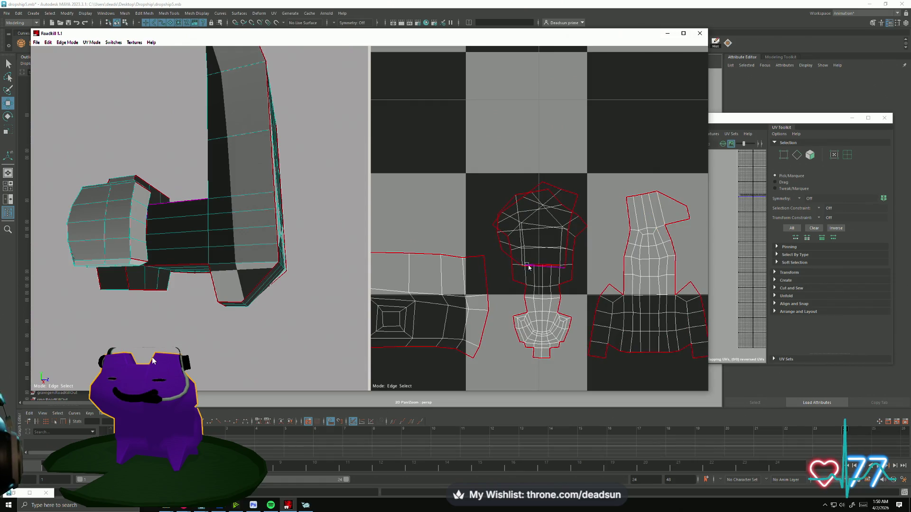
left_click(554, 278)
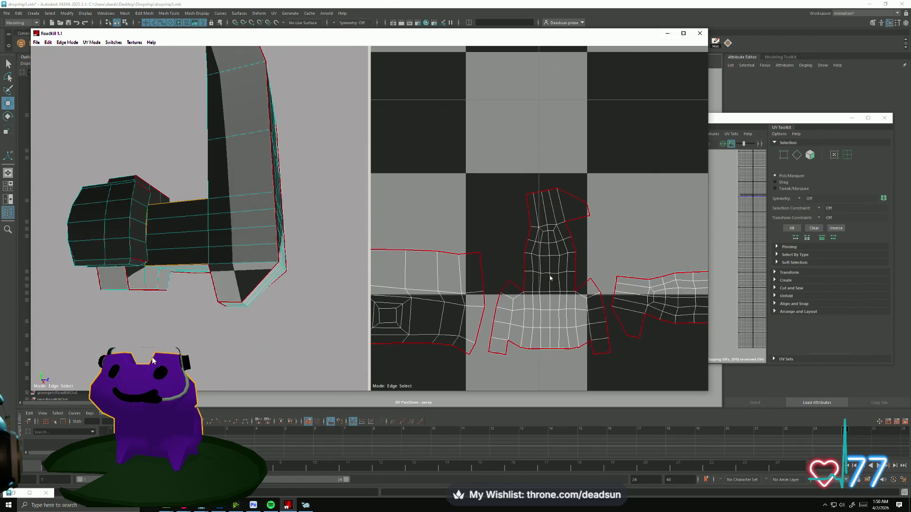
scroll(549, 328, "down", 5)
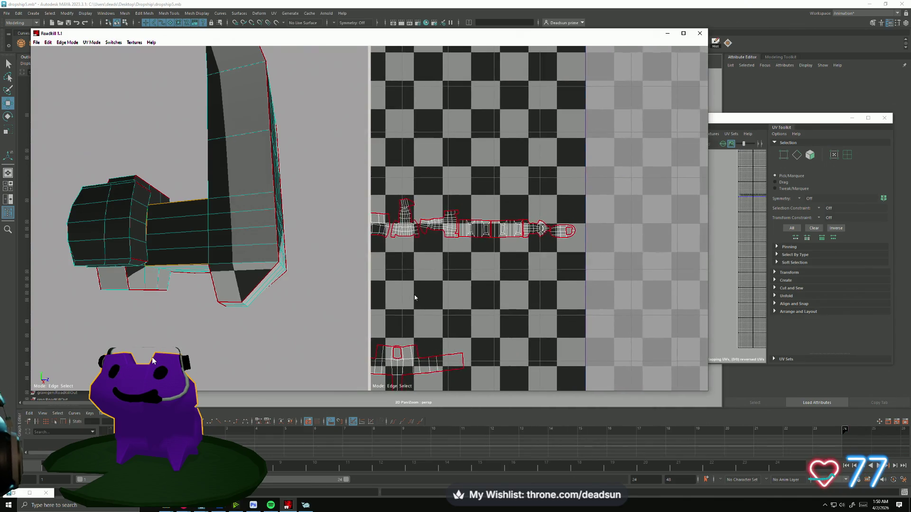
scroll(518, 275, "up", 3)
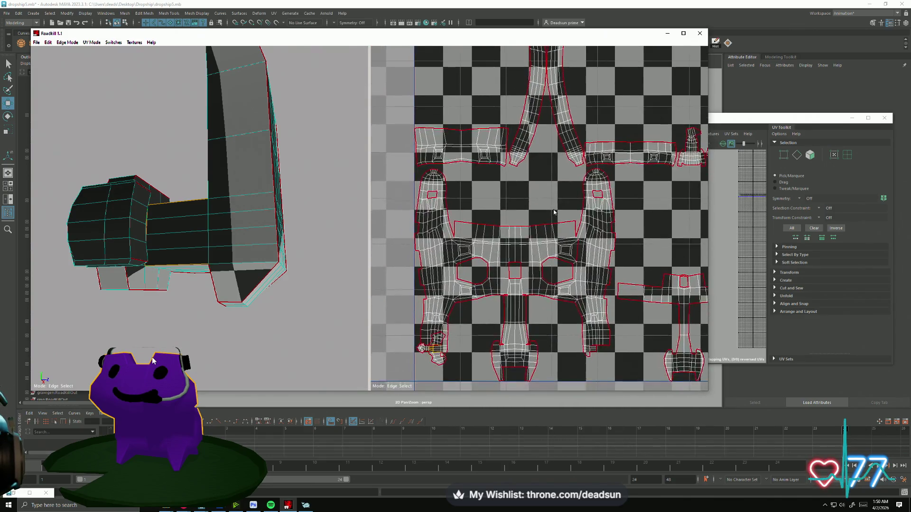
scroll(475, 296, "up", 3)
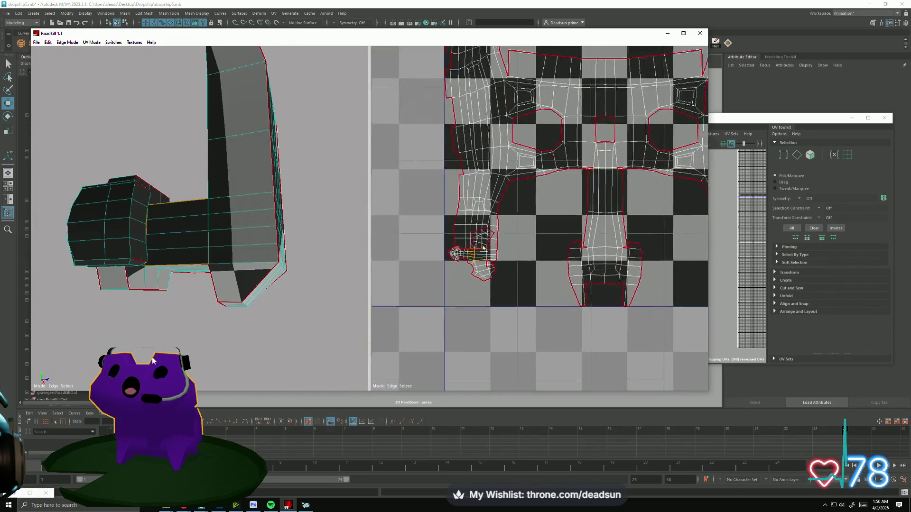
scroll(465, 280, "down", 6)
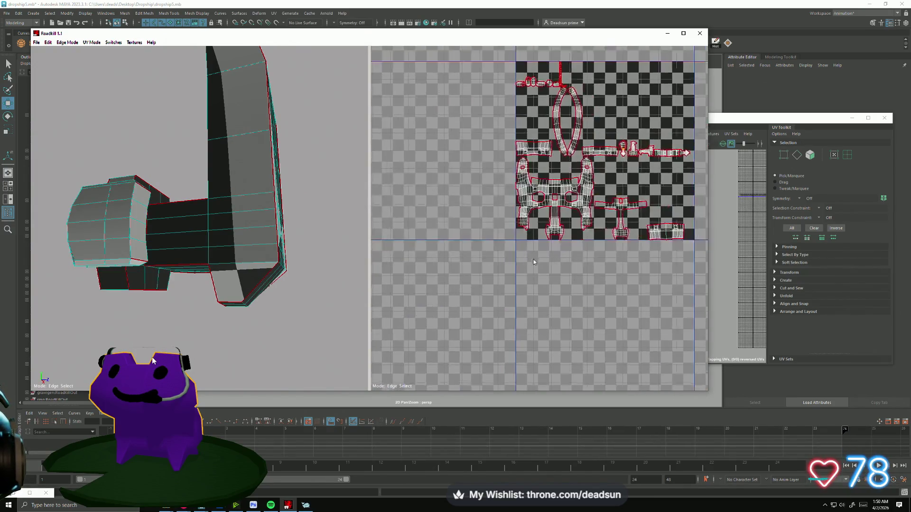
scroll(537, 239, "up", 8)
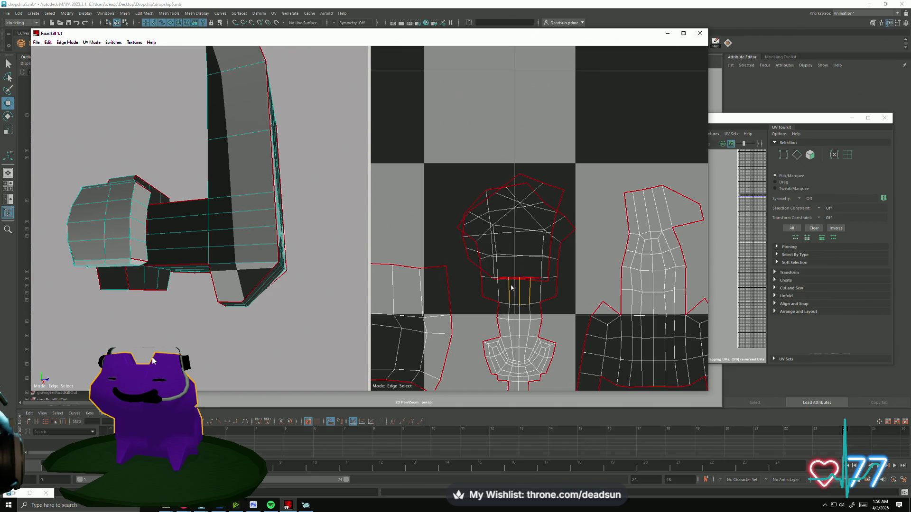
- Bring the head and neck islands into view and select the edges around the rotated island
middle_click_drag(534, 258, 492, 171)
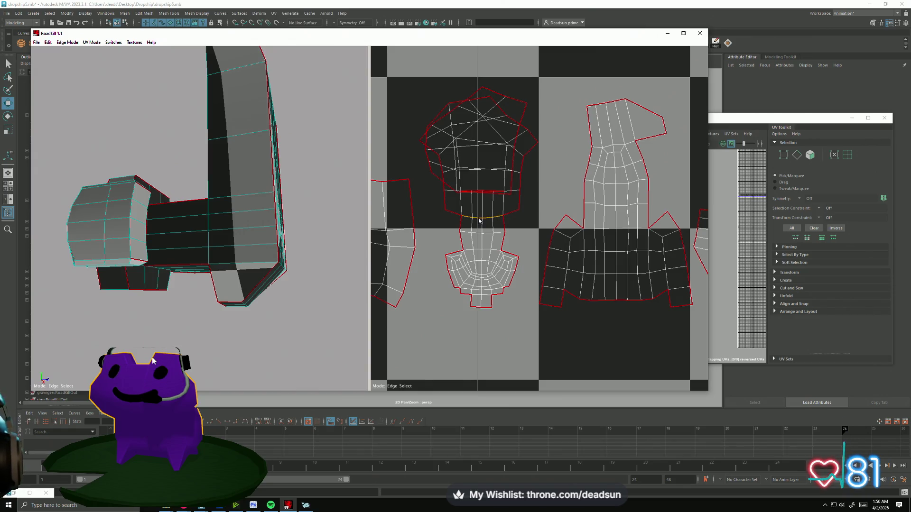
scroll(482, 248, "down", 10)
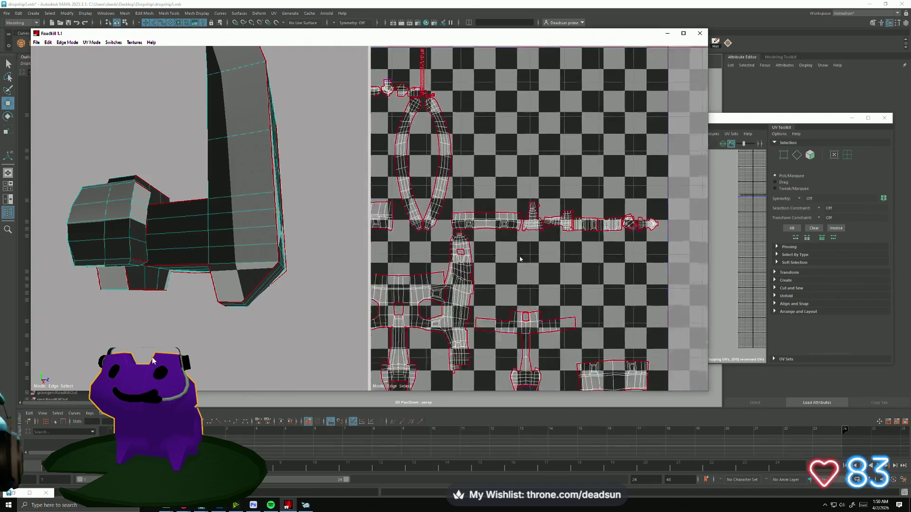
scroll(604, 253, "up", 10)
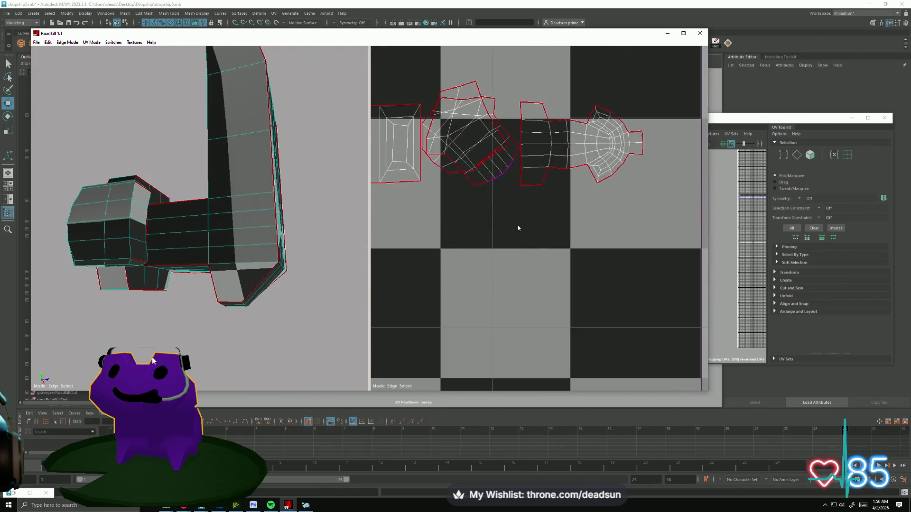
scroll(507, 237, "up", 6)
scroll(509, 239, "down", 3)
scroll(507, 240, "up", 2)
scroll(555, 279, "down", 5)
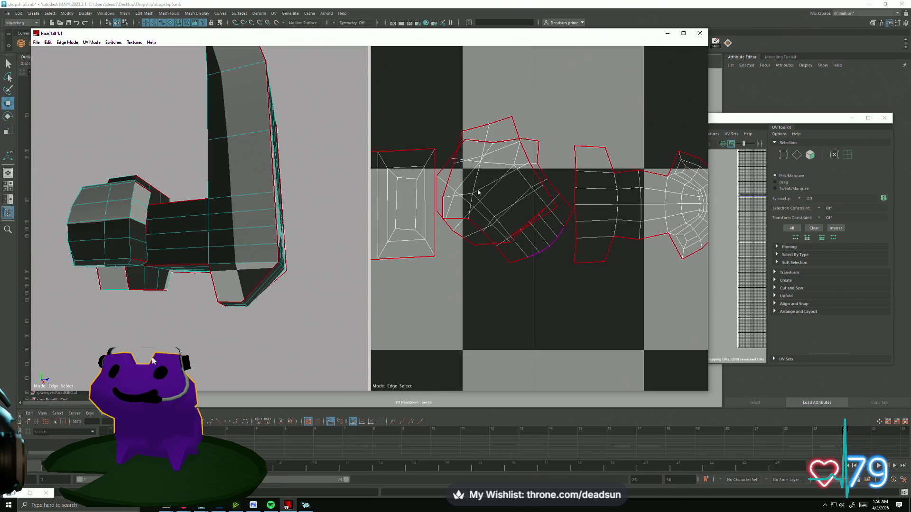
left_click_drag(496, 167, 553, 260)
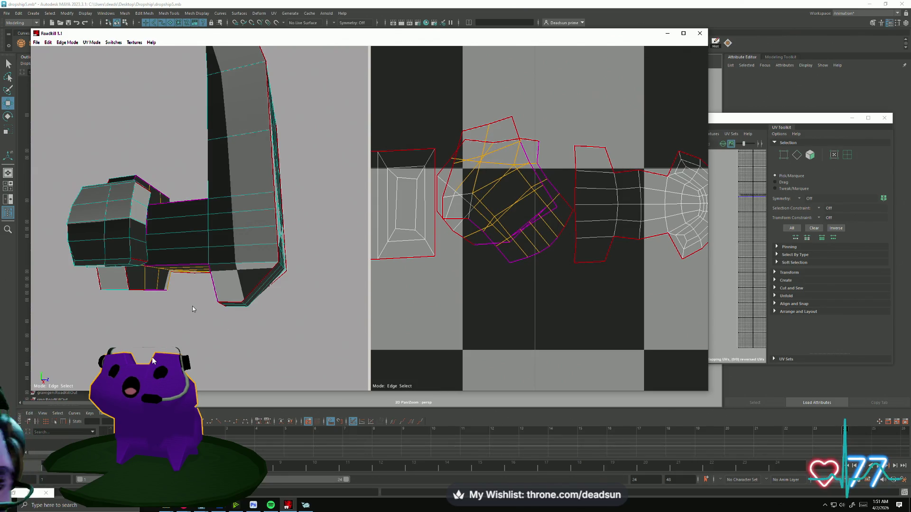